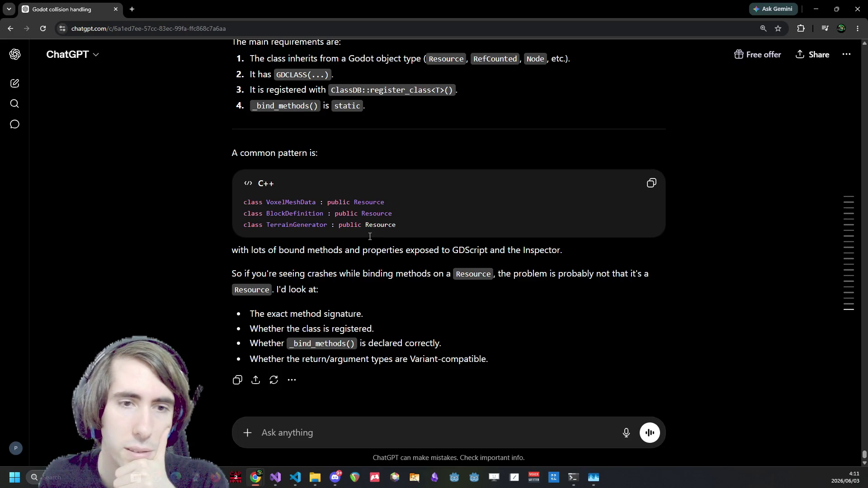
Review ChatGPT's reply on binding methods in Resource classes, then minimize Chrome to reveal cubeChunkCollider.cpp.
scroll(370, 236, up, 10)
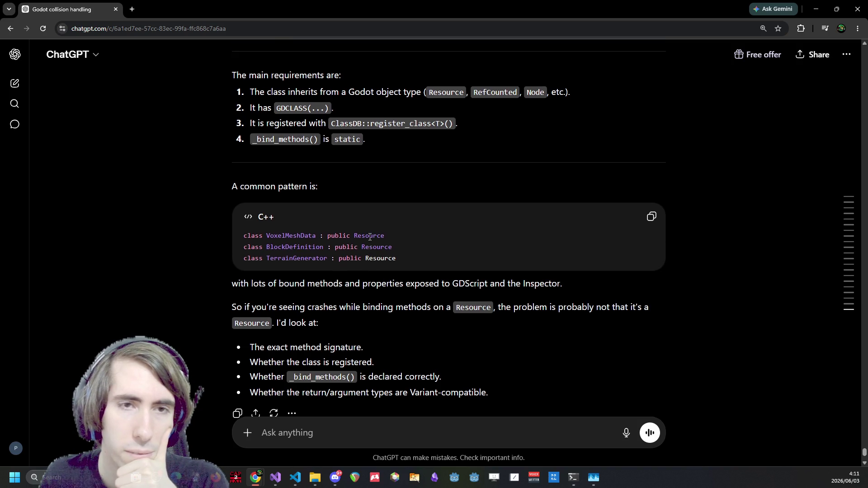
scroll(363, 213, up, 10)
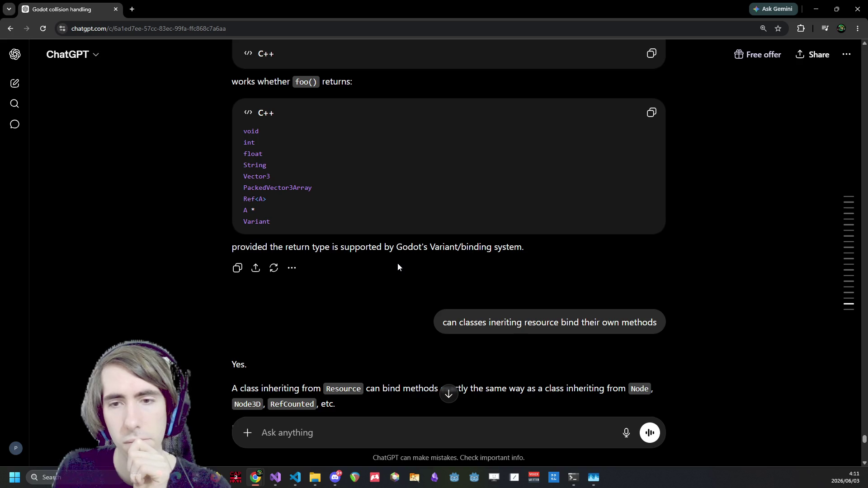
scroll(434, 224, down, 5)
key(super+Down)
key(super+Down)
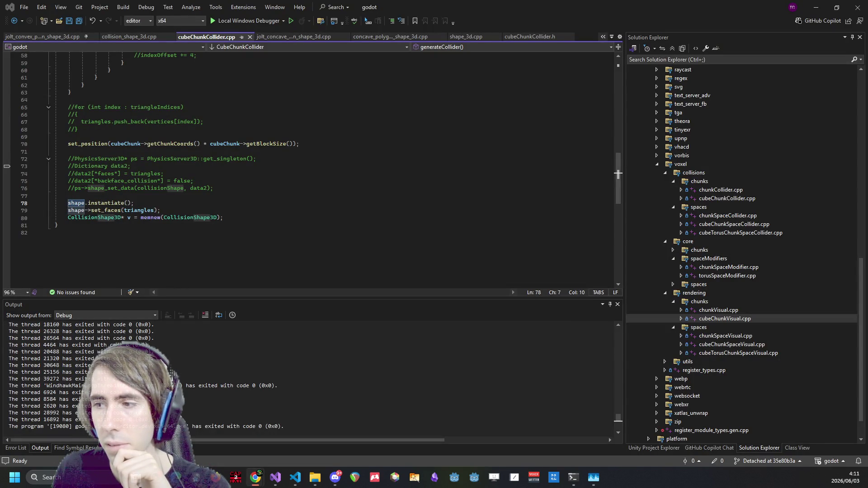
Reread ChatGPT's ConcavePolygonShape3D C++ workflow, picking out 'instantiate', then return to Visual Studio.
key(alt+Tab)
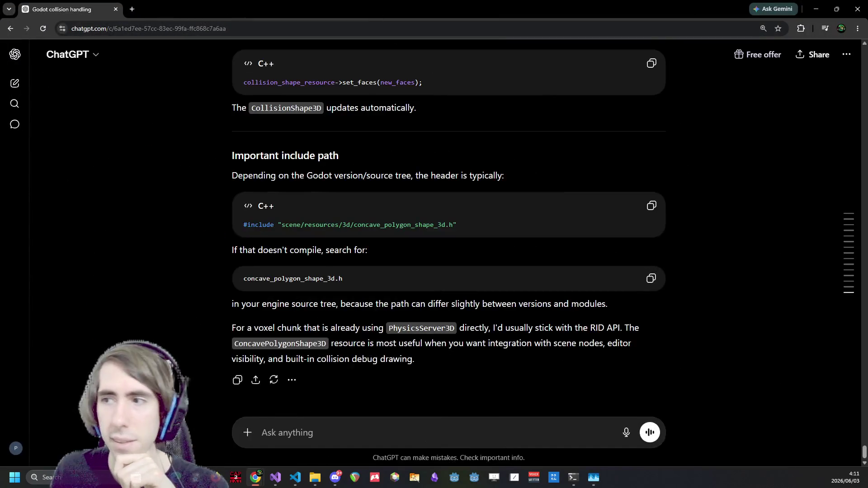
scroll(506, 282, up, 6)
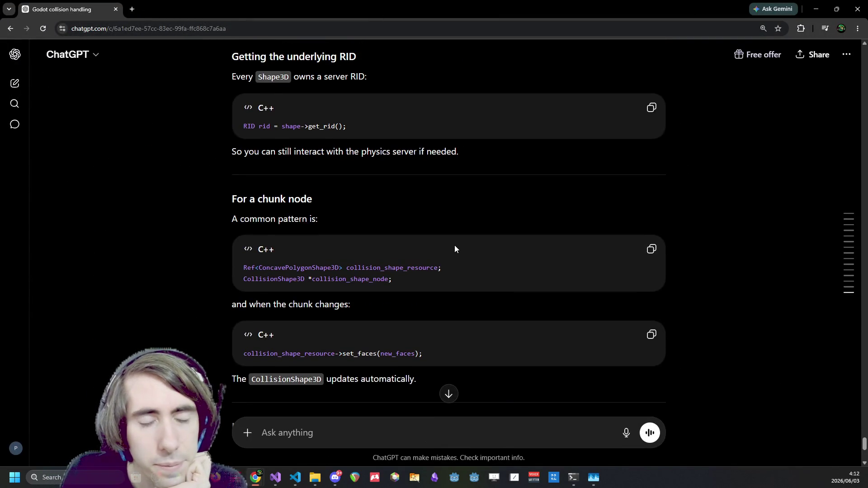
scroll(455, 246, down, 2)
scroll(454, 245, down, 4)
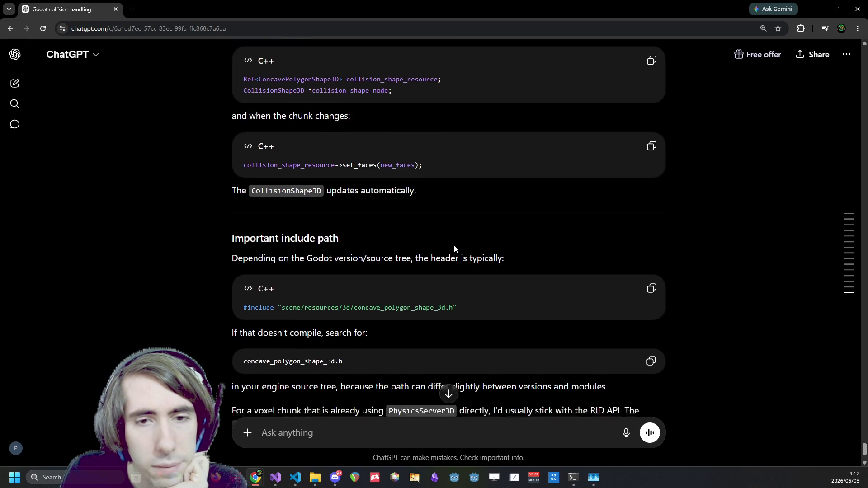
scroll(454, 246, up, 13)
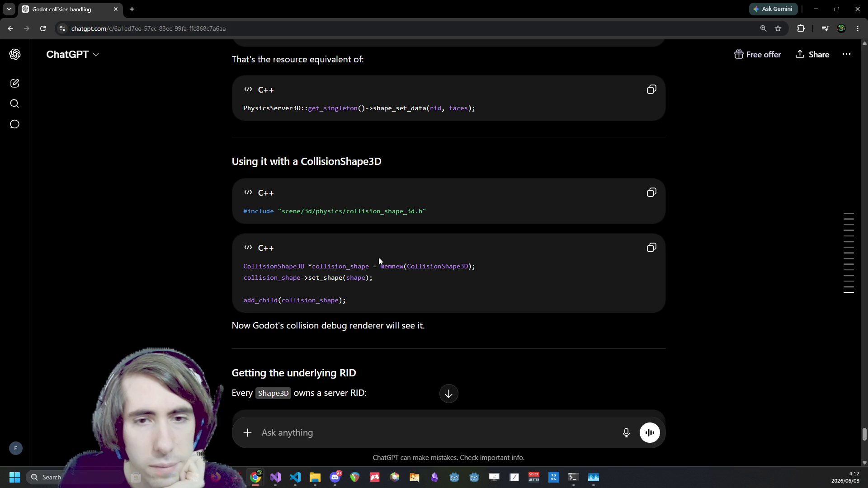
scroll(383, 269, down, 2)
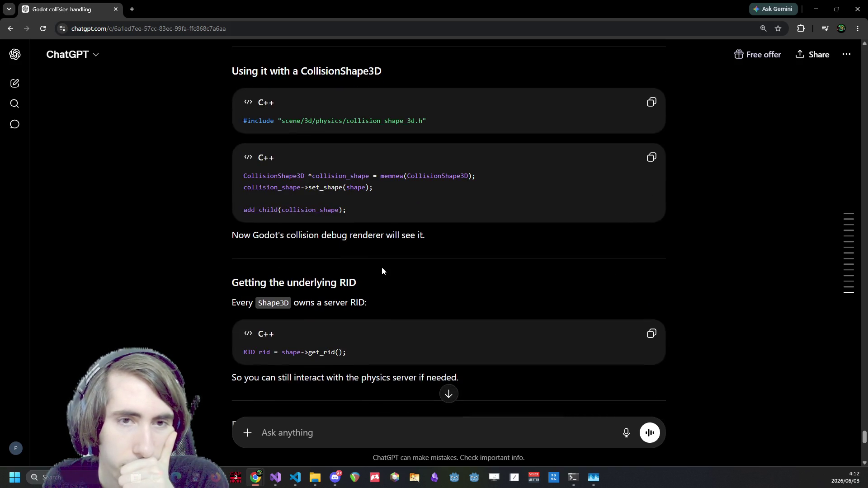
scroll(363, 180, up, 7)
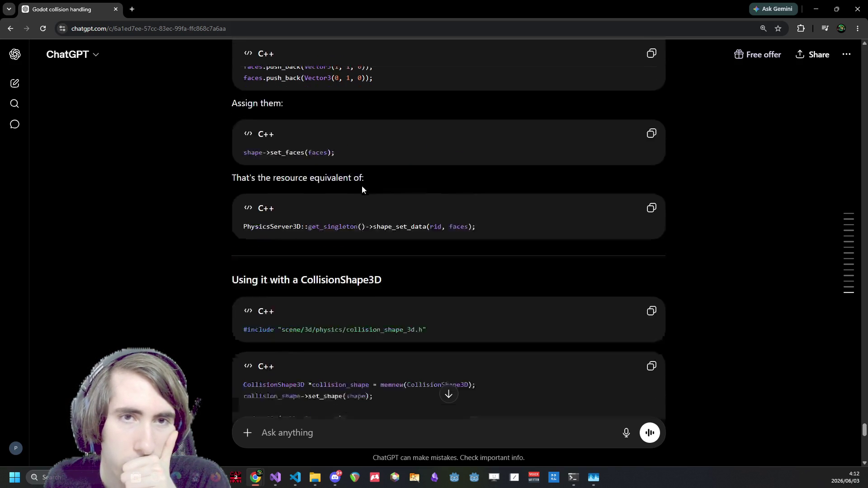
scroll(341, 288, up, 5)
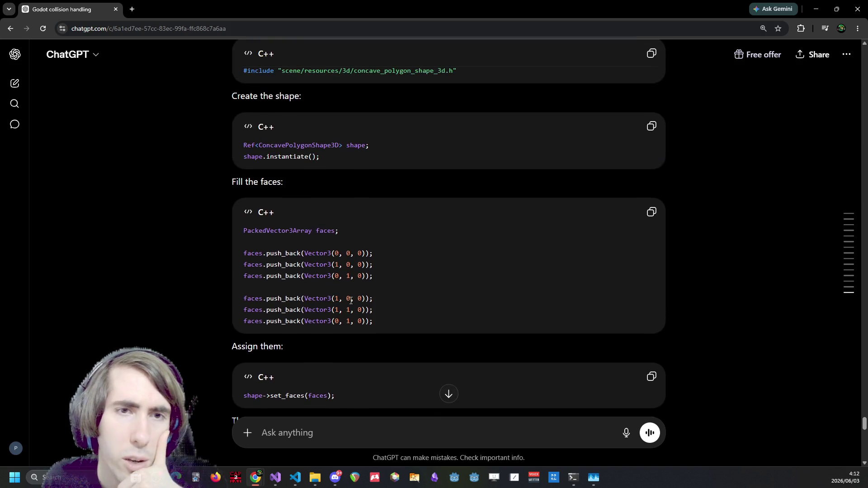
double_click(300, 248)
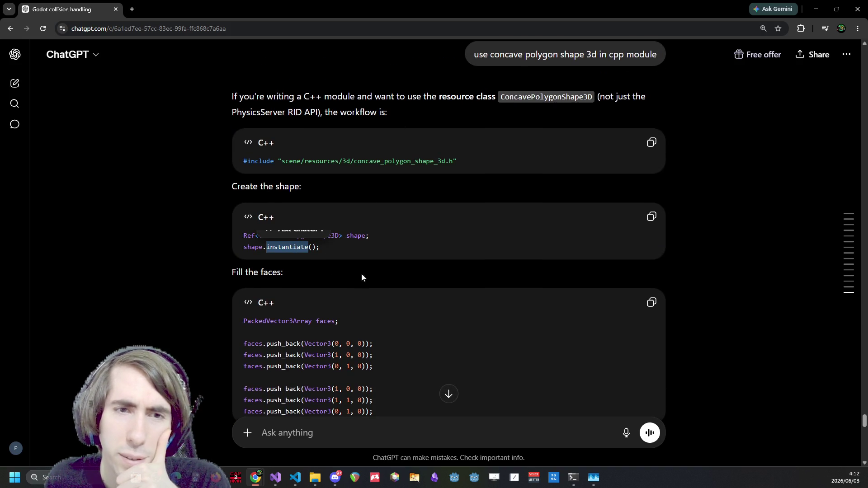
key(alt+Tab)
Add 'shape = ConcavePolygonShape3D.new();' above shape.instantiate(), copying the type name from the header, and save.
click(261, 174)
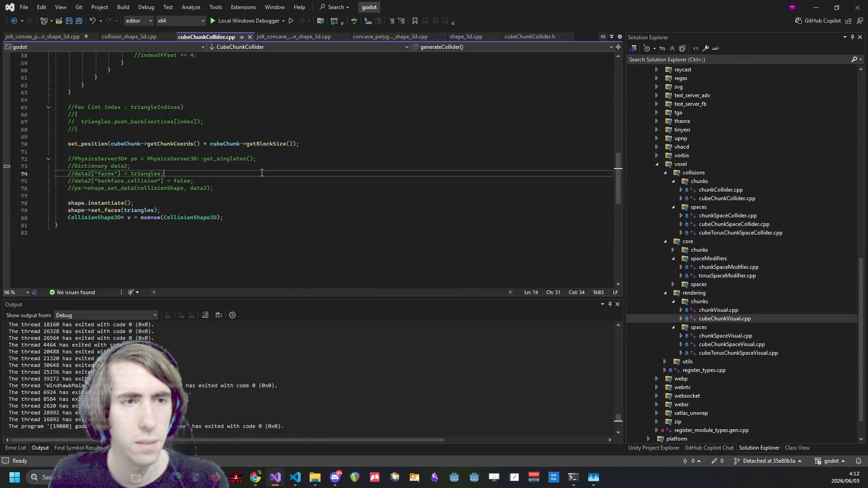
click(89, 195)
key(Return)
text(shape =)
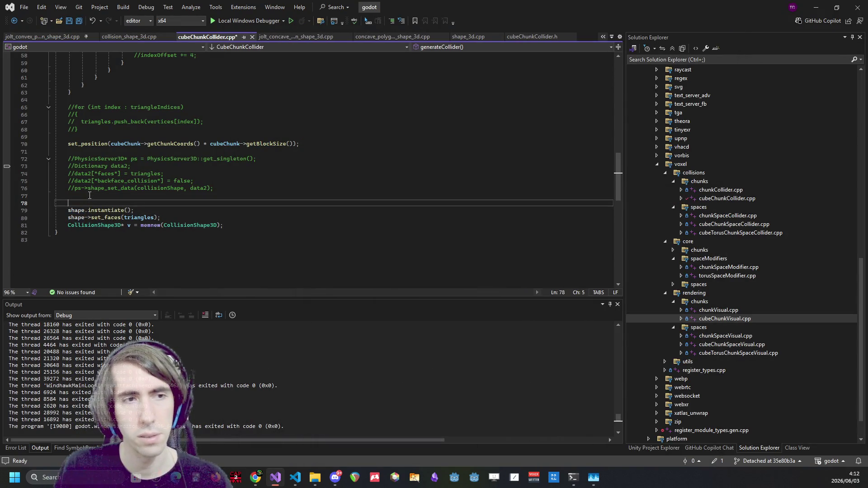
key(ctrl+k)
key(ctrl+o)
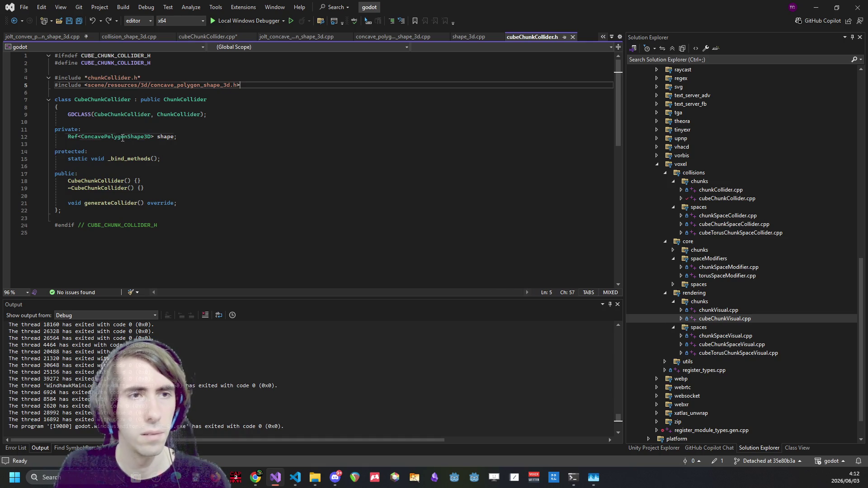
double_click(122, 137)
key(ctrl+c)
key(ctrl+k)
key(ctrl+o)
key(ctrl+v)
text(.)
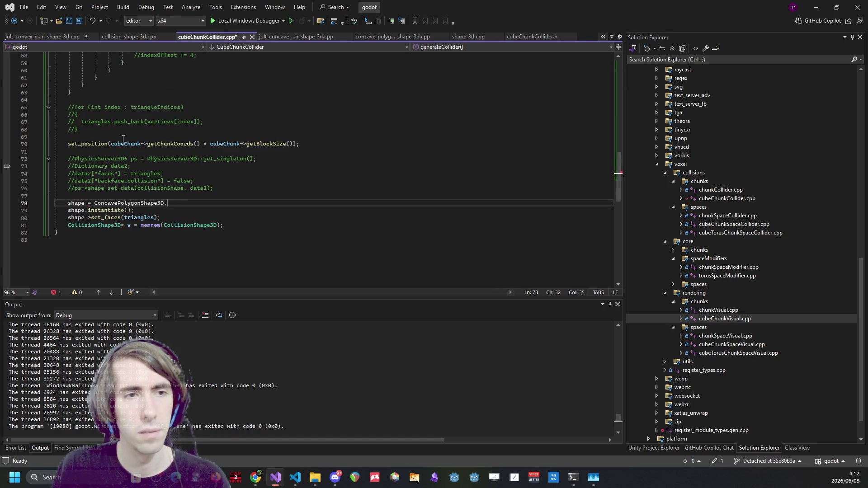
text(new();)
key(ctrl+s)
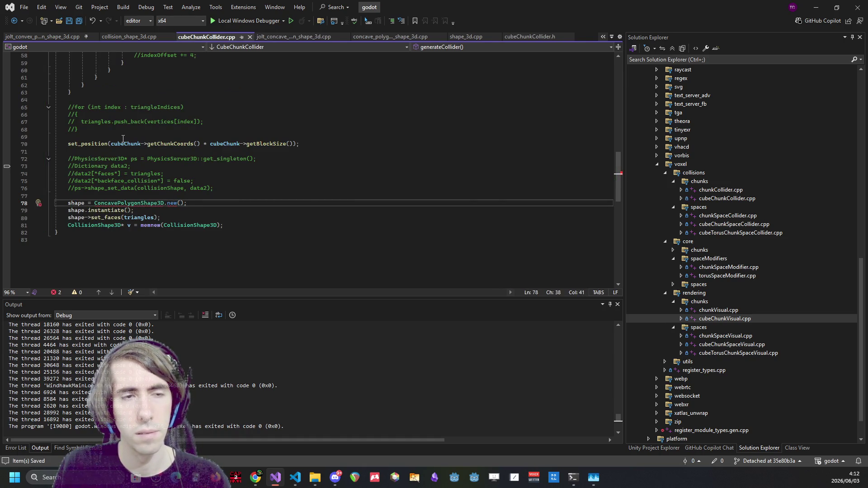
Change the allocation to 'new ConcavePolygonShape3D()' and save.
key(BackSpace)
key(BackSpace)
key(BackSpace)
key(ctrl+shift+Left)
key(Left)
text(new)
key(ctrl+Right)
text(())
key(ctrl+s)
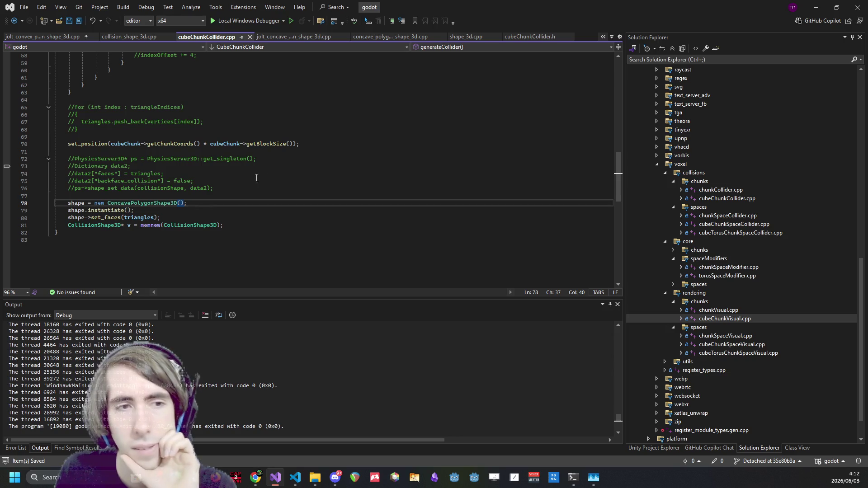
Replace new with memnew(ConcavePolygonShape3D()), matching line 81, and save.
click(161, 223)
double_click(99, 203)
key(BackSpace)
text(memnew()
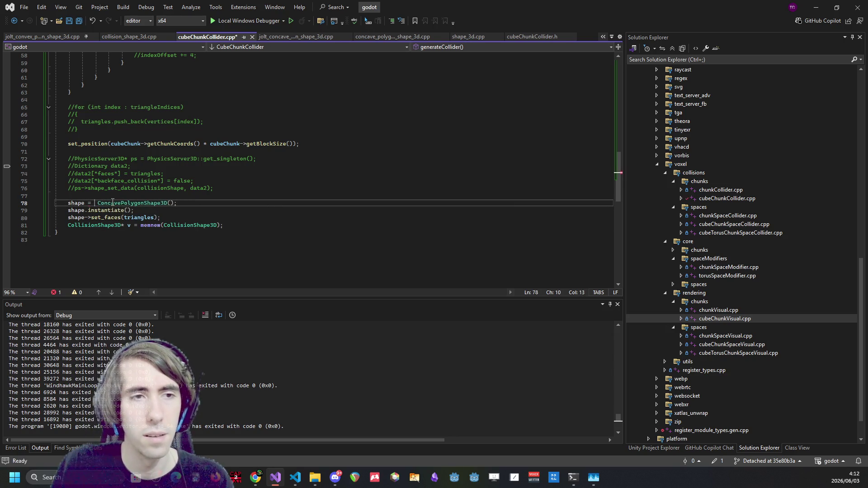
key(End)
key(Left)
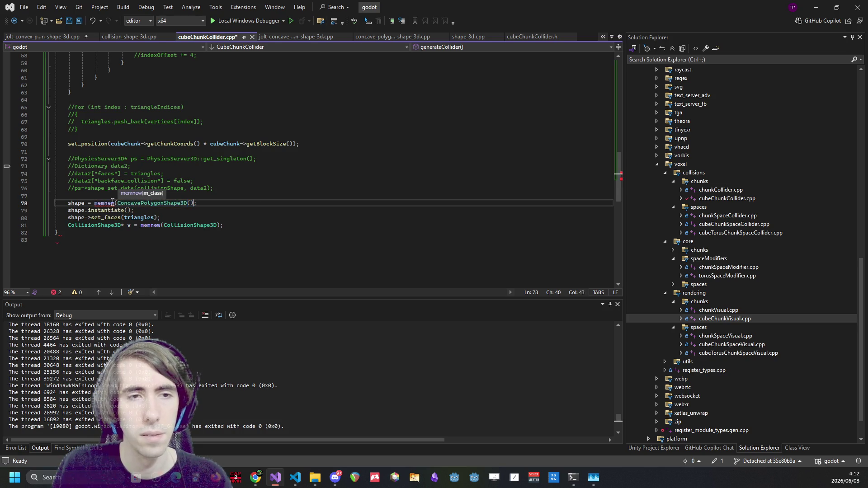
text())
key(ctrl+s)
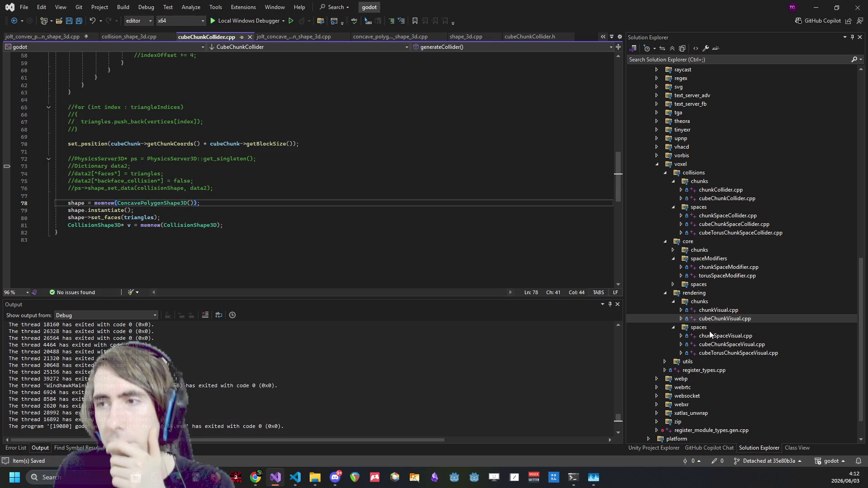
key(alt+Tab)
Reread ChatGPT's face-filling and CollisionShape3D set_shape/add_child sections, then return to cubeChunkCollider.cpp.
click(384, 261)
scroll(380, 258, down, 2)
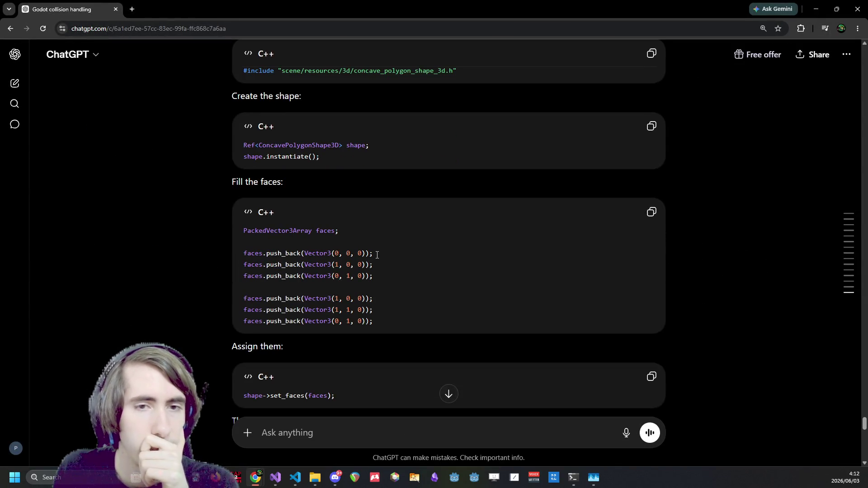
scroll(377, 255, down, 5)
scroll(357, 267, up, 1)
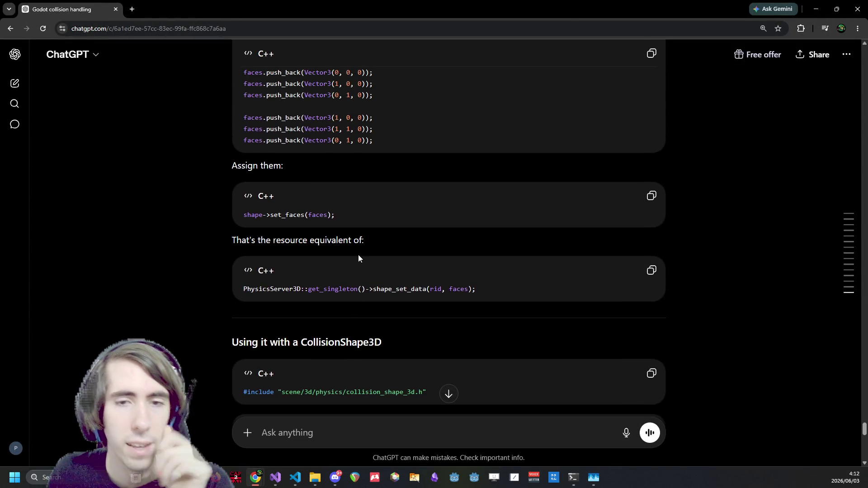
scroll(403, 176, down, 4)
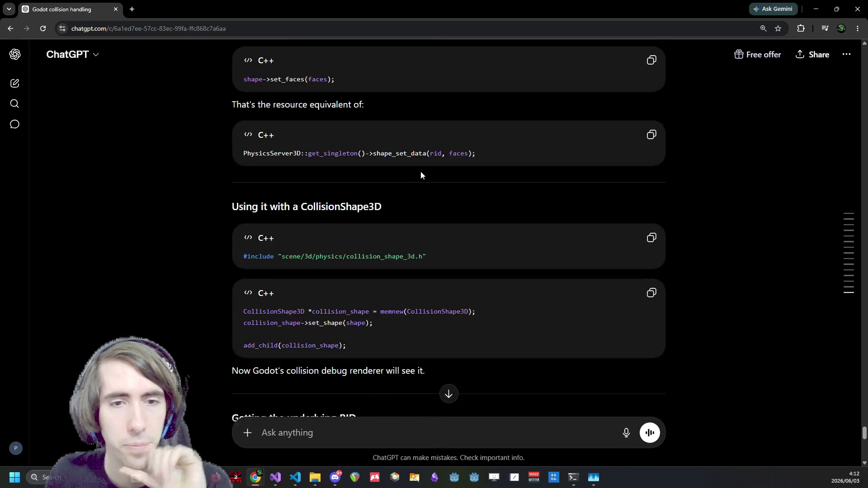
scroll(404, 177, down, 2)
key(alt+Tab)
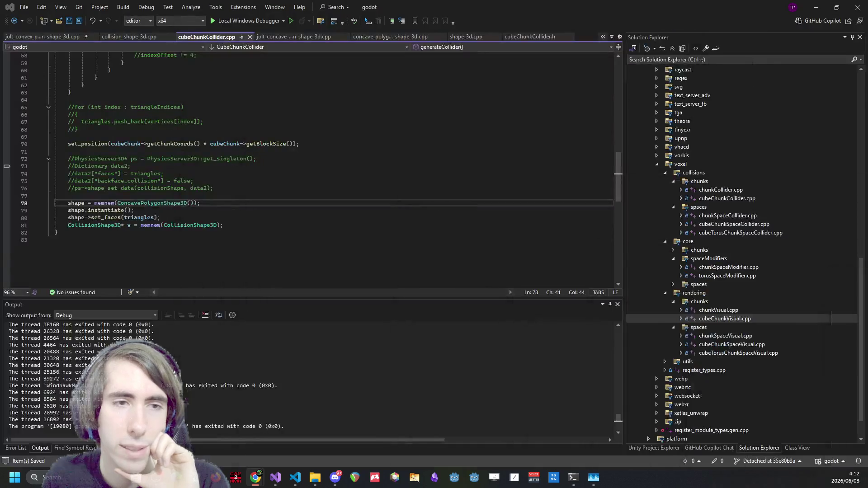
Rename the CollisionShape3D variable v on line 81 to collisionShape.
click(280, 225)
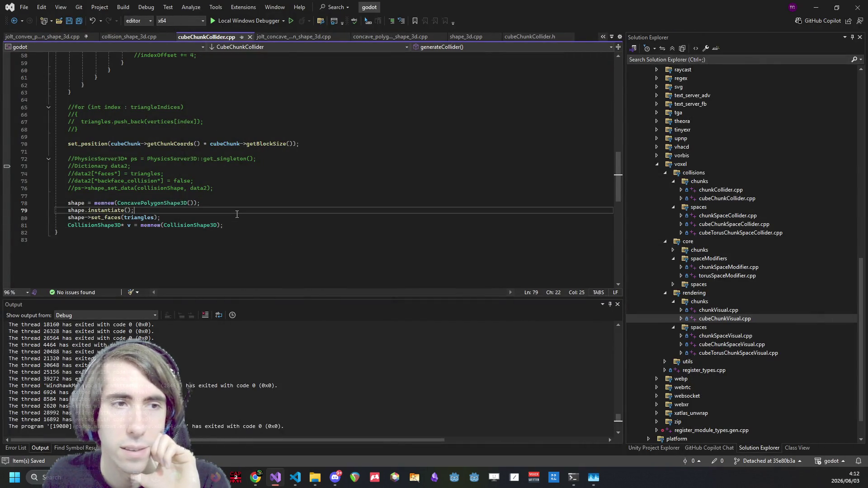
click(247, 211)
click(267, 221)
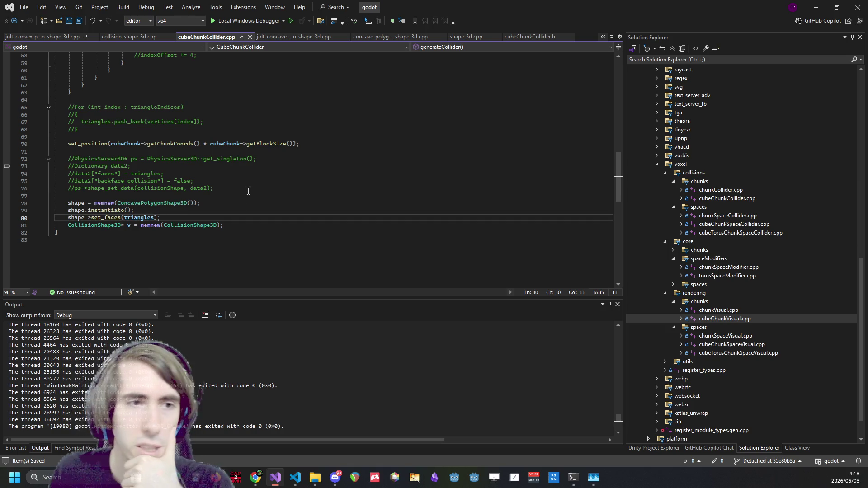
click(229, 225)
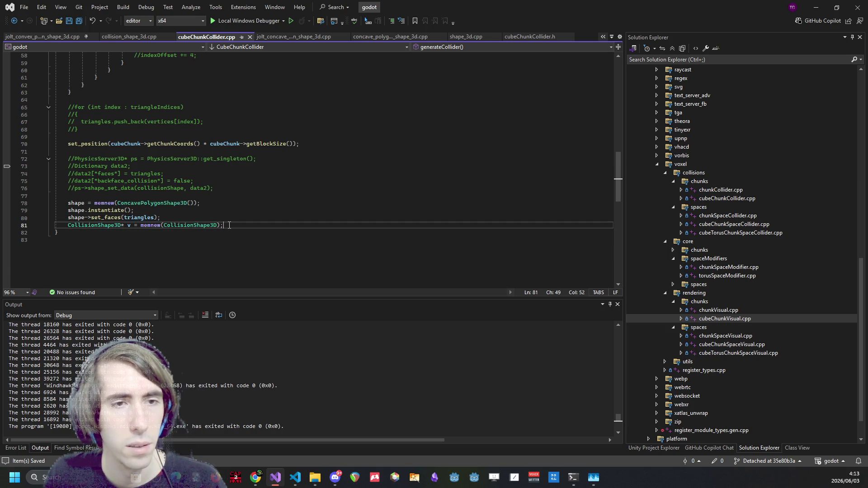
key(ctrl+Left)
key(ctrl+Left)
key(ctrl+Left)
key(Delete)
text(collisionShape)
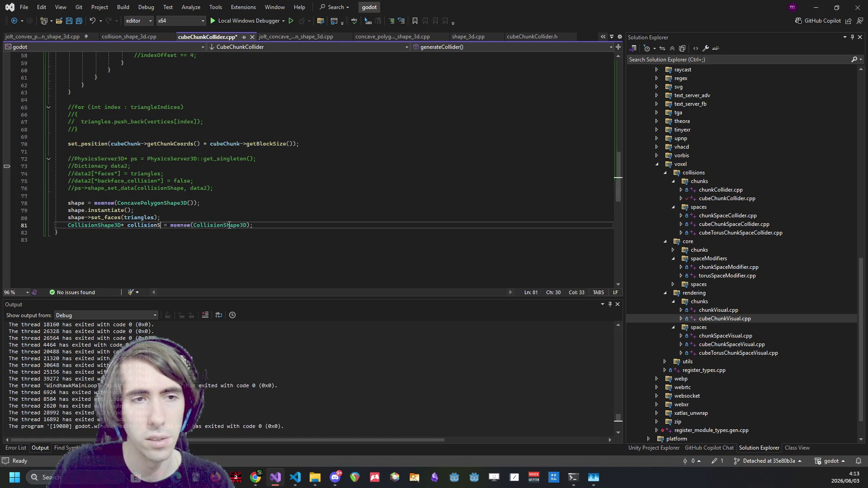
Rename shape to polygon on lines 78–80 and collisionShape to shape, then save.
double_click(76, 202)
key(shift+alt+period)
key(shift+alt+period)
text(polygon)
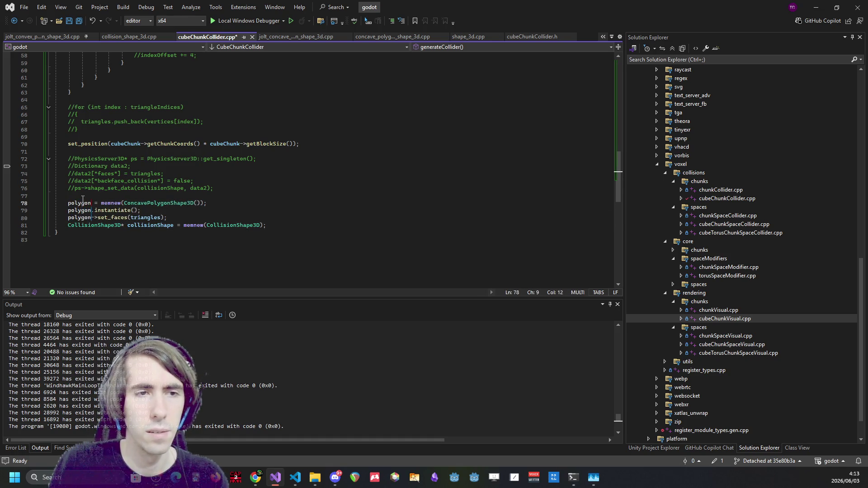
double_click(150, 225)
text(shape)
key(ctrl+s)
Rename the shape member to polygon in cubeChunkCollider.h and save.
key(ctrl+k)
key(ctrl+o)
double_click(167, 136)
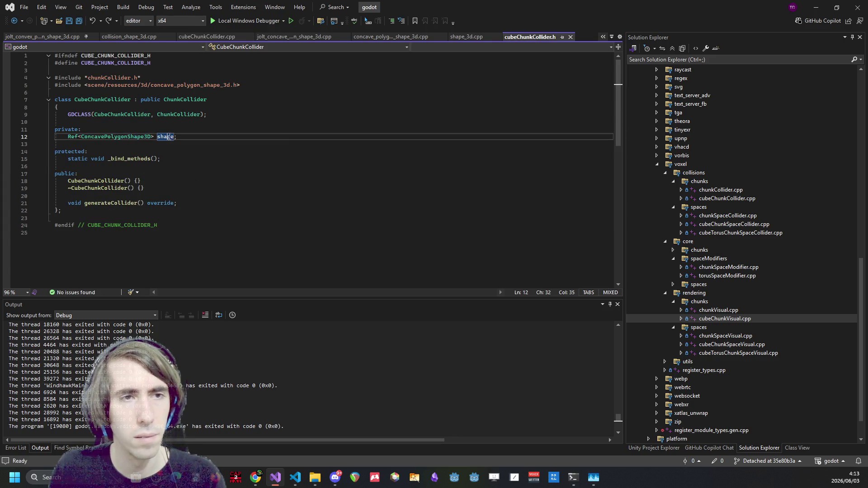
text(polygon)
key(ctrl+s)
key(ctrl+k)
key(ctrl+o)
Start a new line 82 with 'shape->set_shape('.
click(250, 224)
key(Return)
text(shape->set_shape)
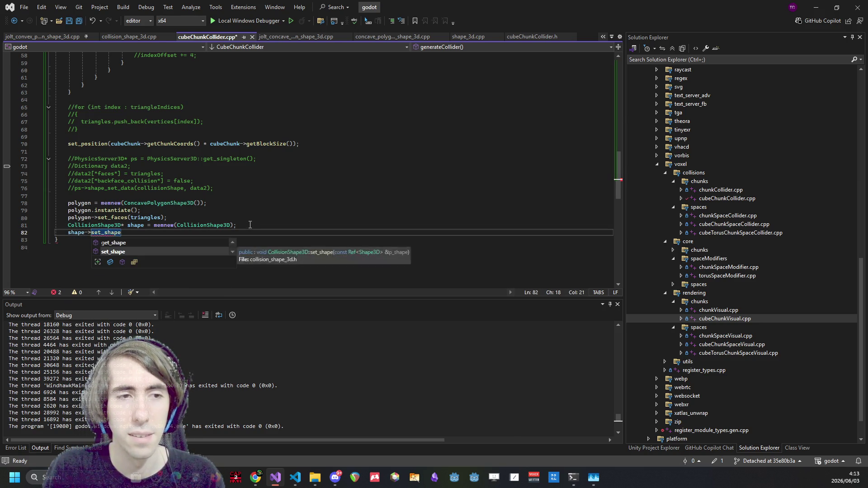
text(()
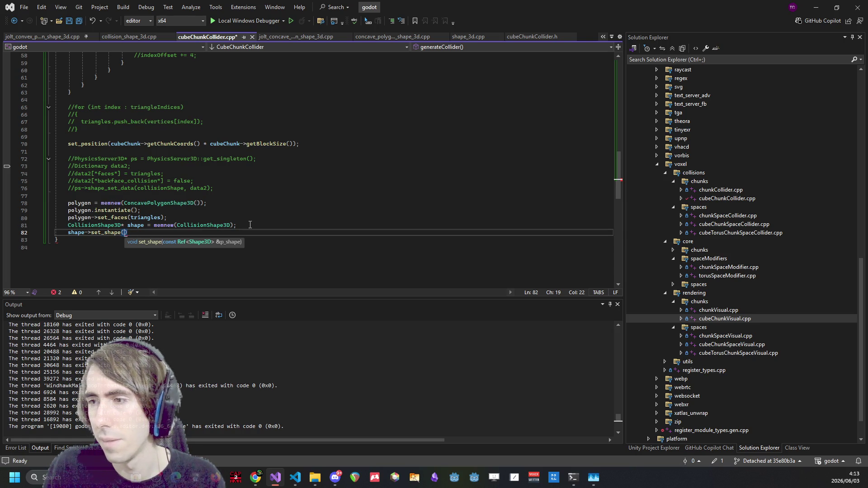
Finish shape->set_shape(polygon); add add_child(shape);, save, and start a build.
text(polygon)
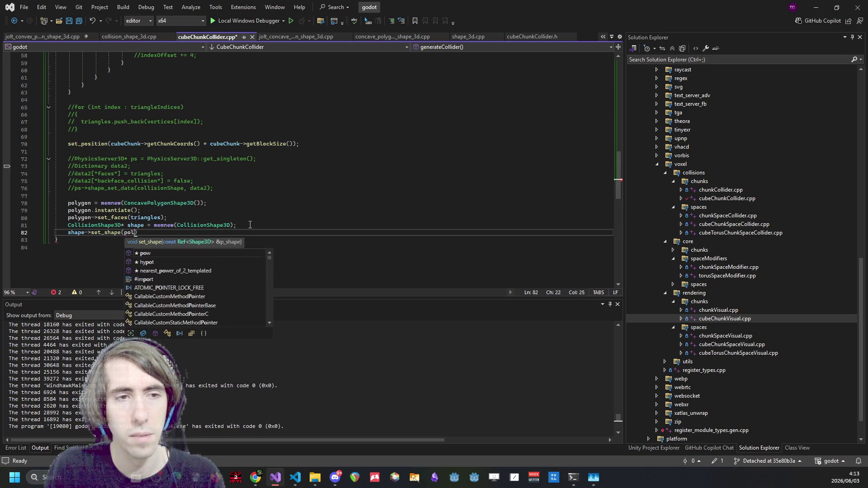
text();)
key(ctrl+s)
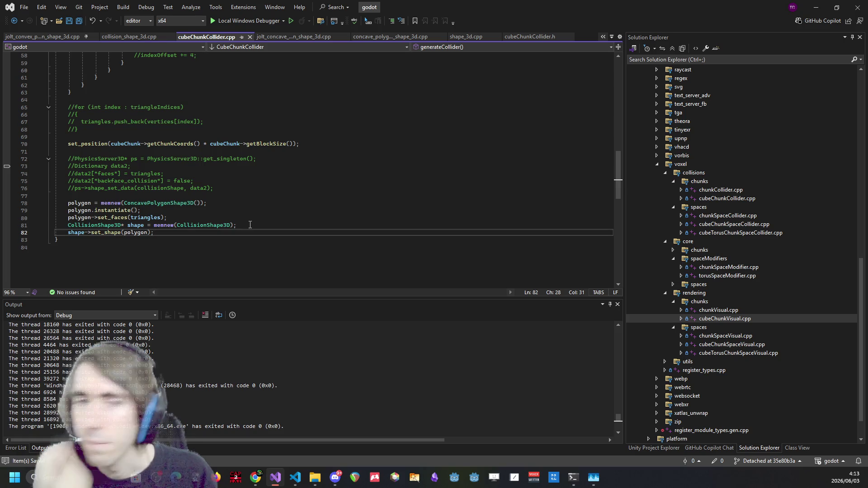
key(Return)
text(add_child)
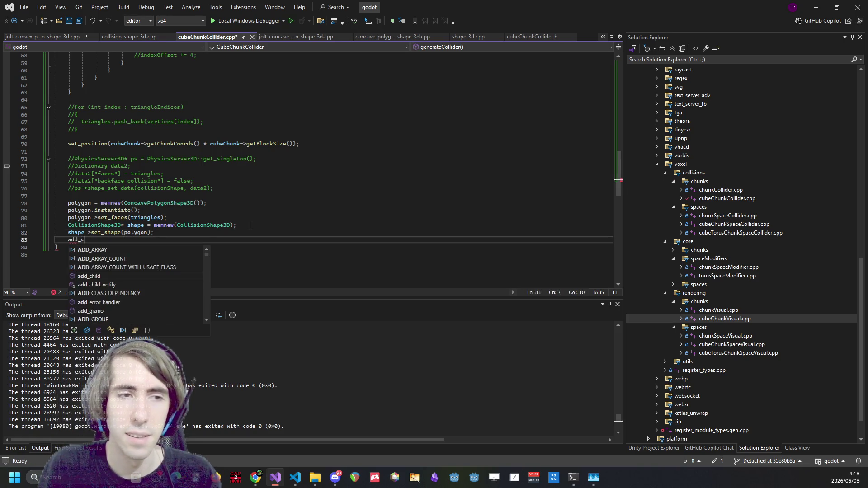
text(();)
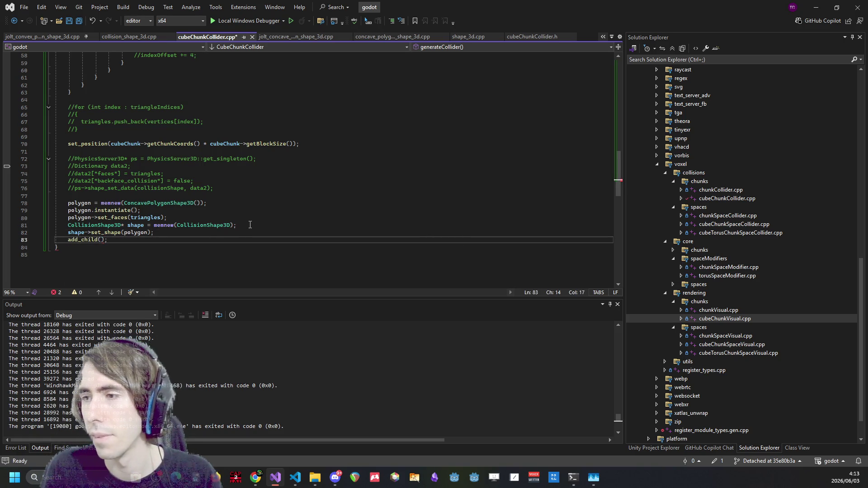
key(Left)
key(Left)
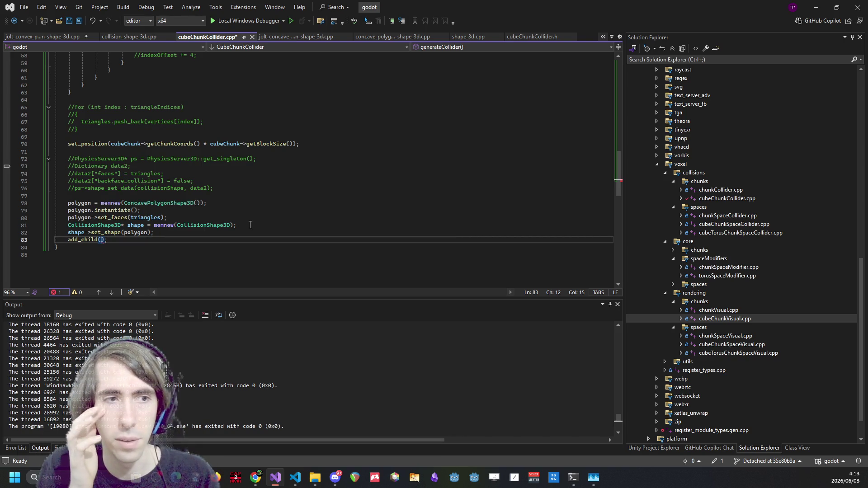
text(shape)
key(ctrl+s)
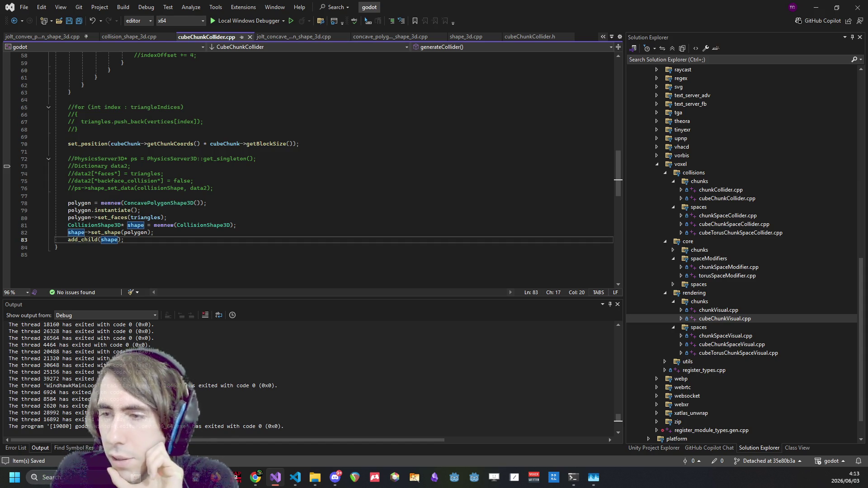
click(266, 20)
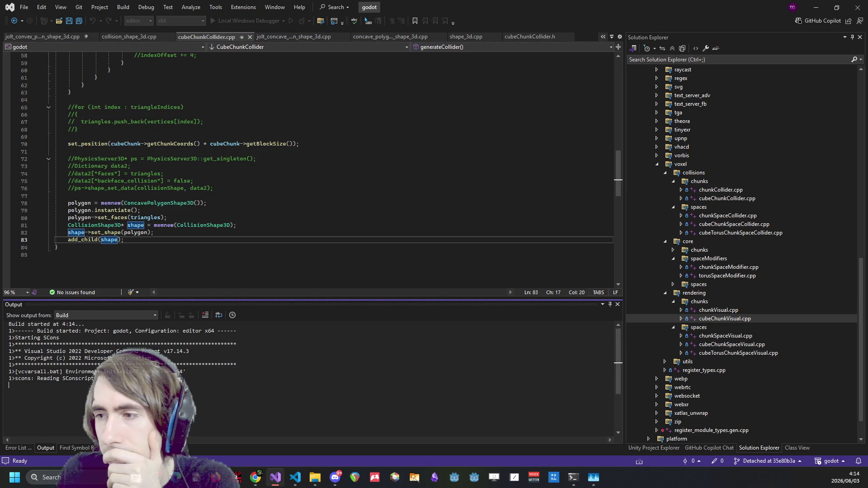
key(alt+Tab)
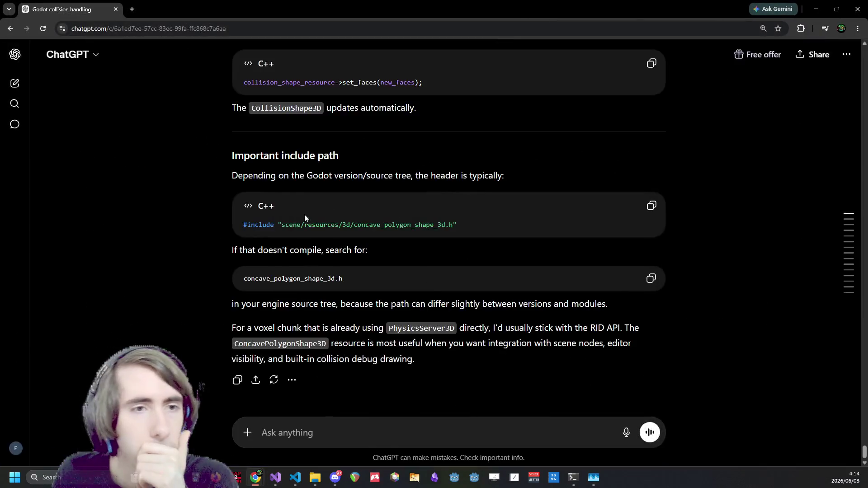
Reread ChatGPT's advice on PhysicsServer3D and collision debug drawing, then return to Visual Studio.
scroll(307, 208, up, 4)
scroll(312, 200, up, 5)
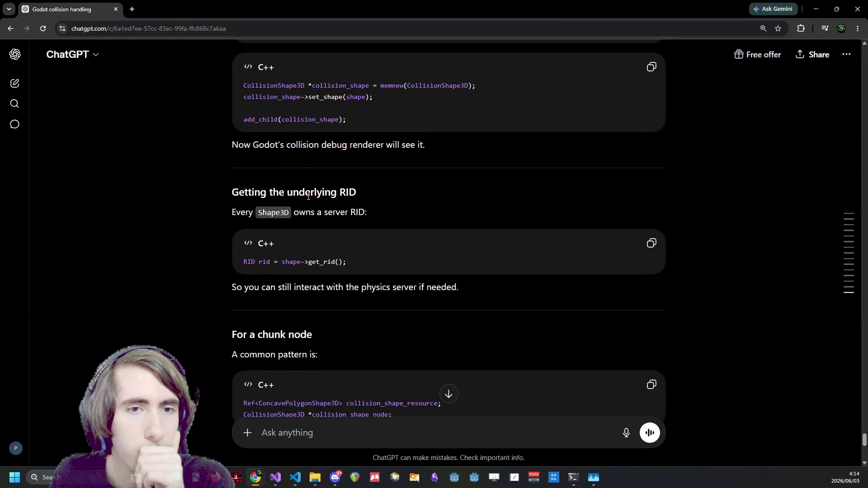
scroll(308, 196, down, 4)
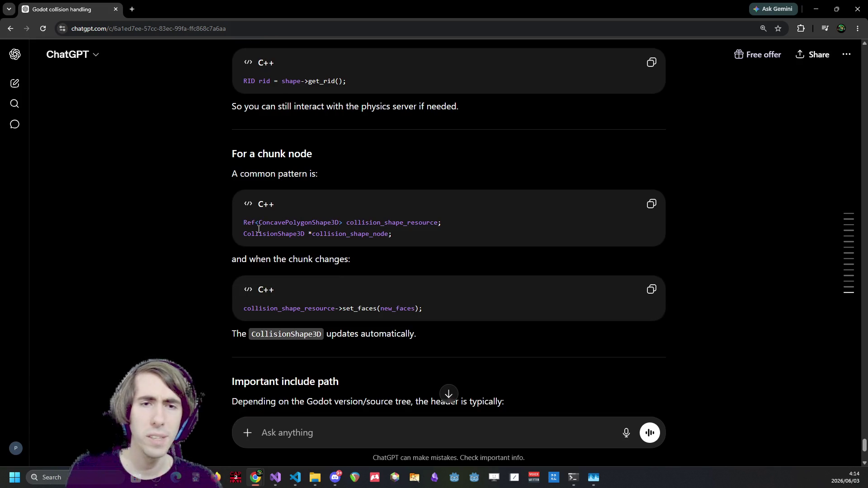
scroll(258, 227, up, 6)
scroll(255, 229, down, 3)
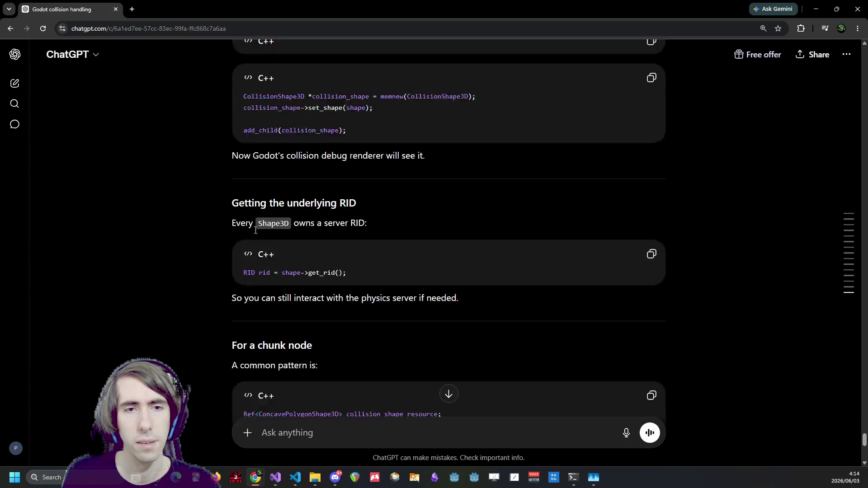
scroll(271, 217, down, 2)
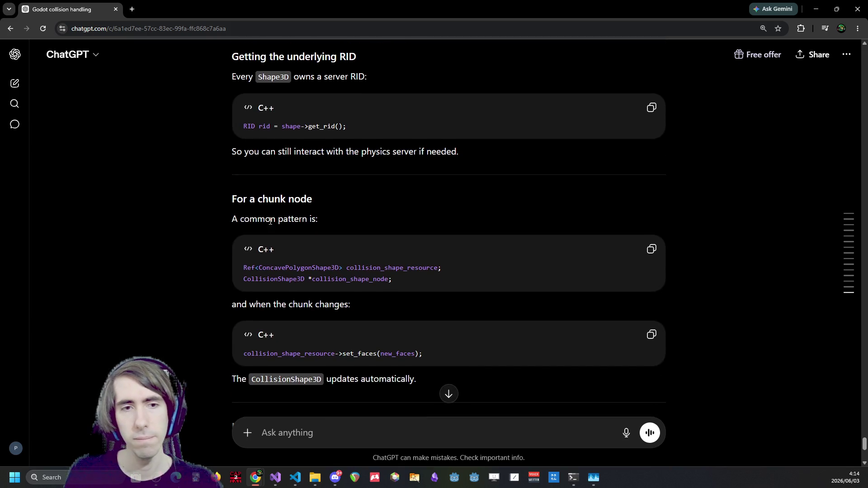
scroll(266, 226, down, 3)
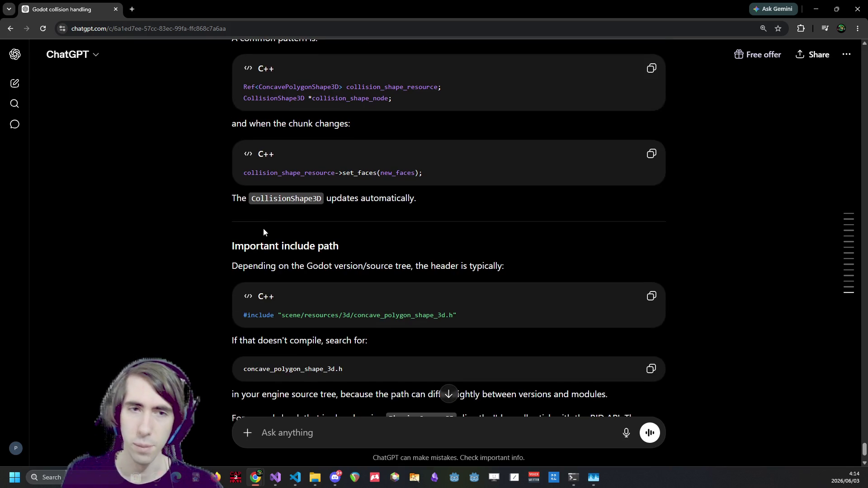
drag(329, 266, 424, 266)
click(425, 265)
scroll(424, 260, down, 2)
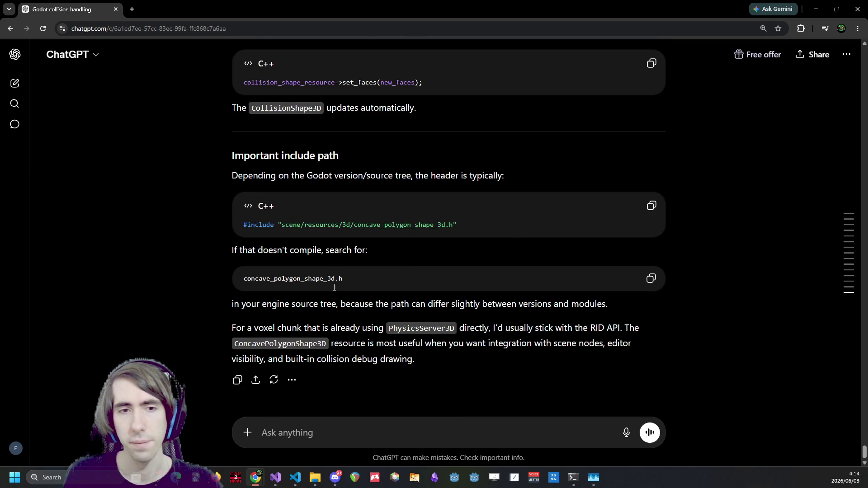
drag(330, 329, 384, 333)
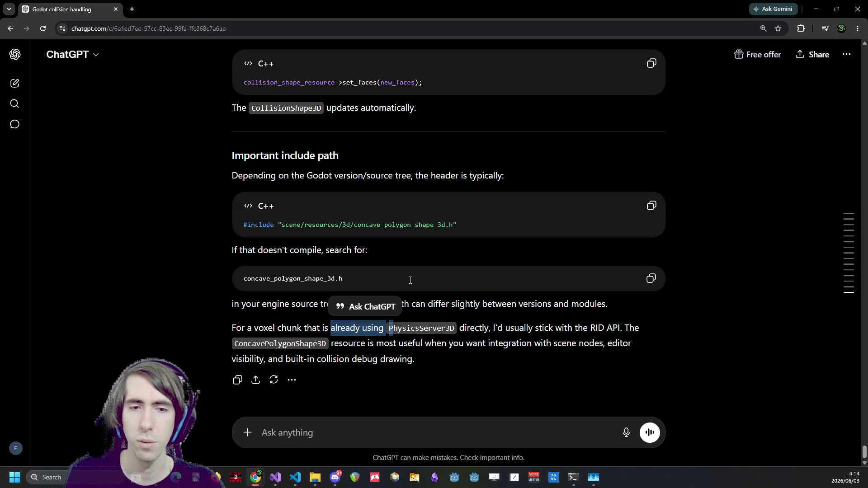
drag(308, 359, 402, 359)
key(alt+Tab)
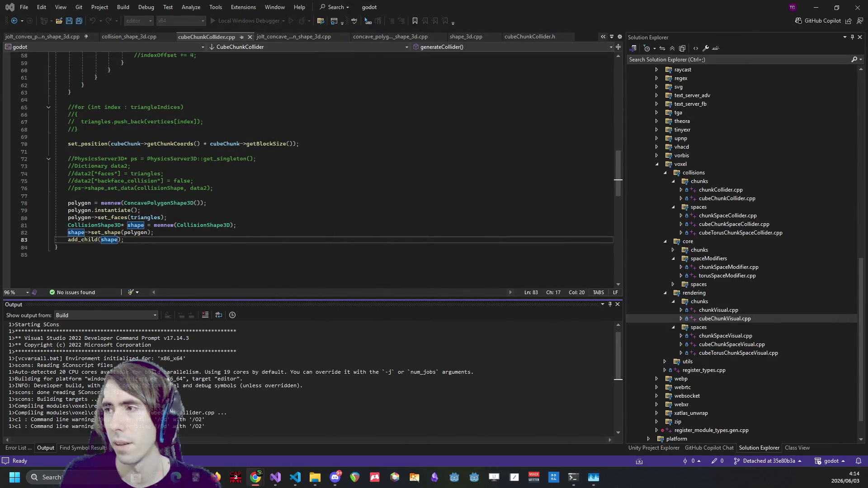
Place the cursor on the polygon creation line while the build finishes and Godot launches.
click(511, 204)
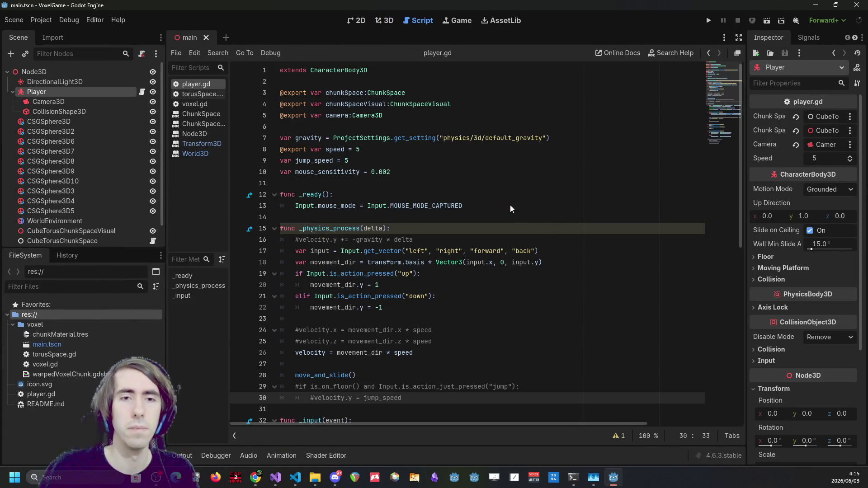
Run VoxelGame and inspect the first CubeChunkCollider in the Remote scene tree.
click(709, 20)
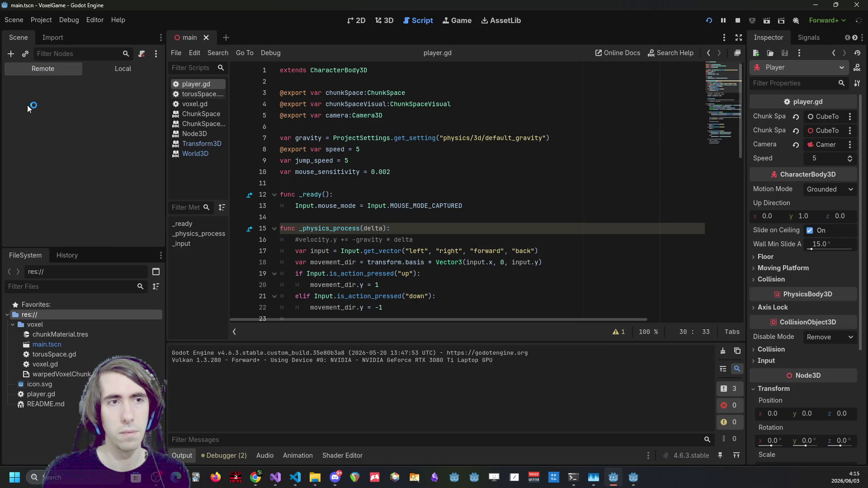
click(13, 97)
scroll(47, 171, down, 5)
click(18, 227)
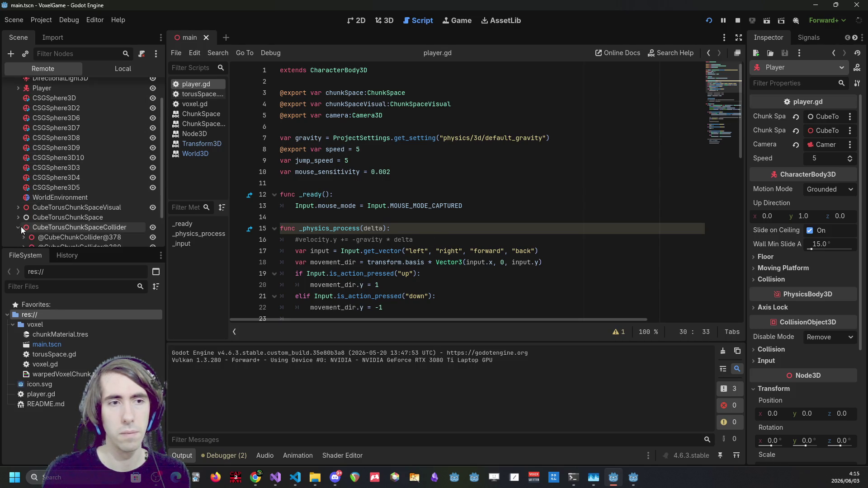
scroll(19, 226, down, 2)
click(82, 200)
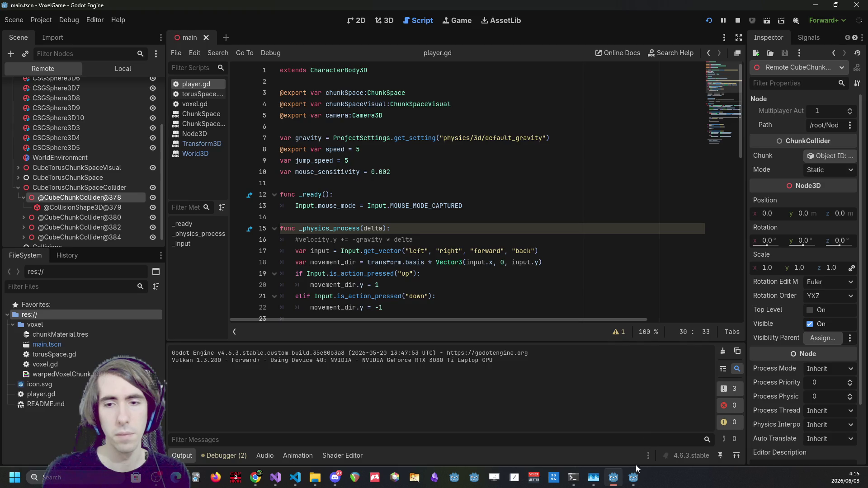
click(633, 477)
key(s)
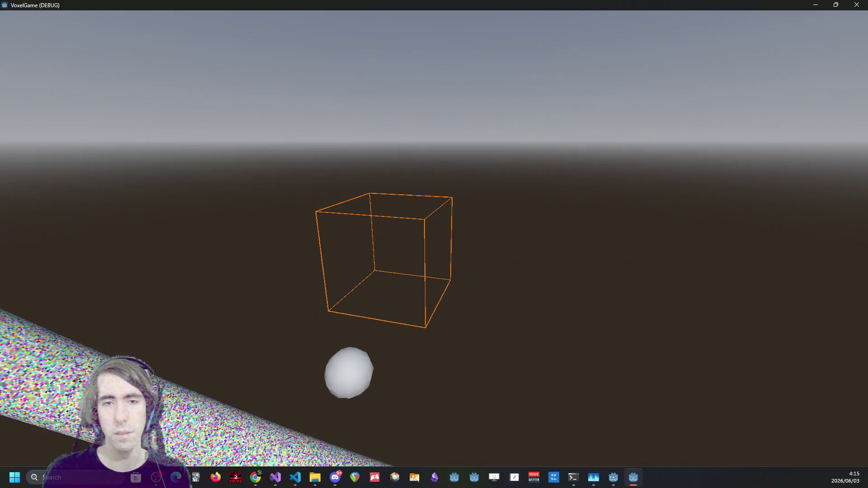
key(alt+Tab)
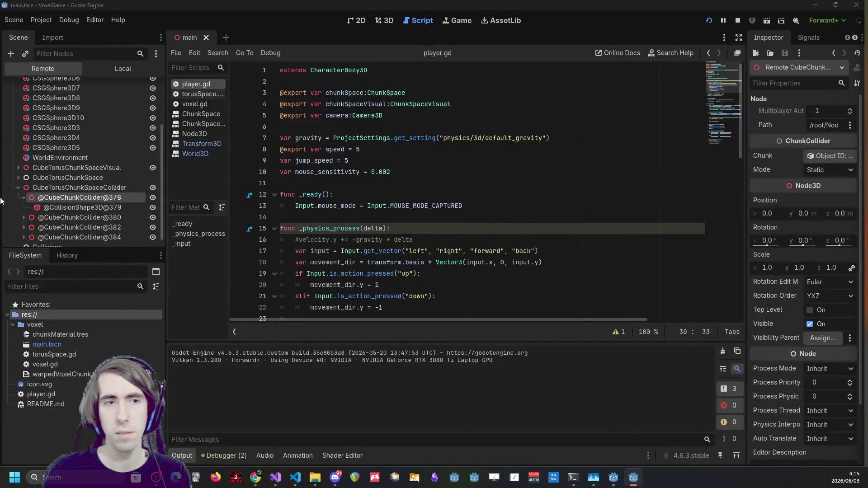
Select the chunk's CollisionShape3D and tile the editor and game windows side by side.
click(77, 211)
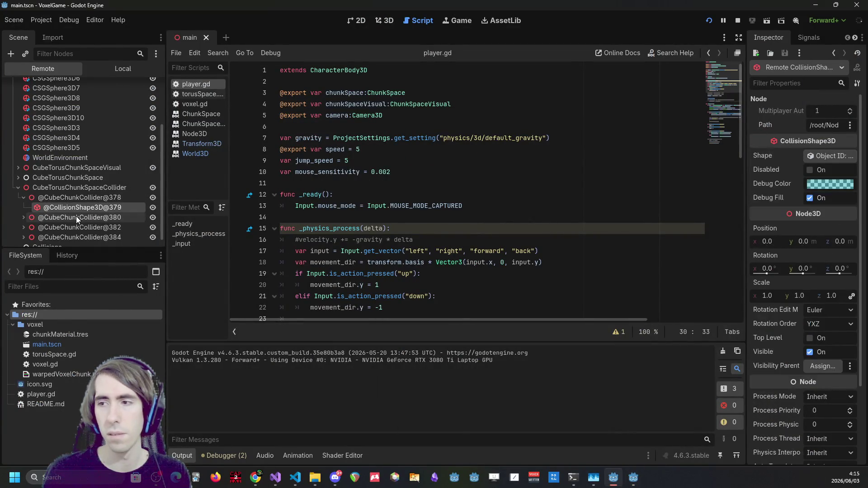
key(alt+Tab)
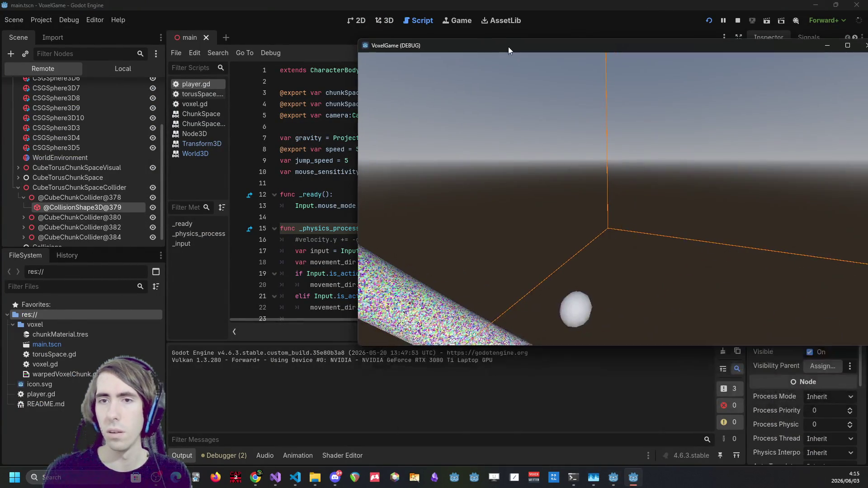
mouse_move(507, 50)
mouse_down()
mouse_move(475, 78)
mouse_move(867, 253)
mouse_up()
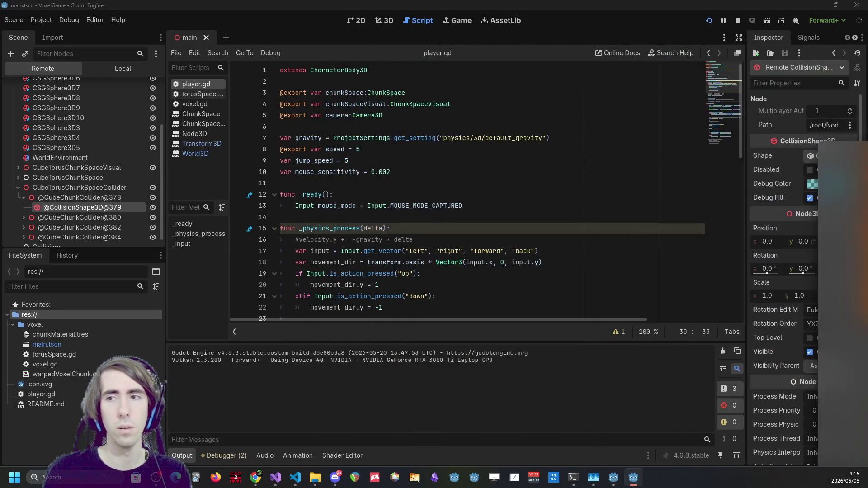
drag(640, 9, 0, 45)
click(522, 80)
click(729, 229)
key(s)
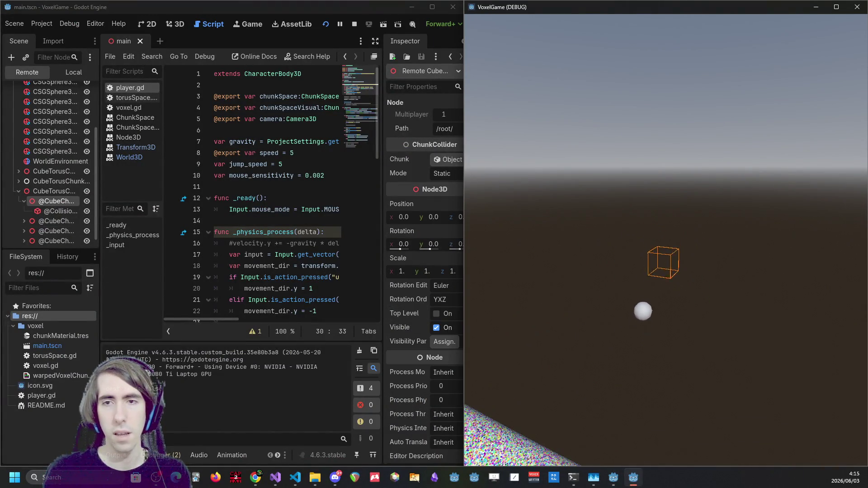
Check the second chunk's collision shape in game, then stop the run and maximize the editor.
mouse_move(62, 202)
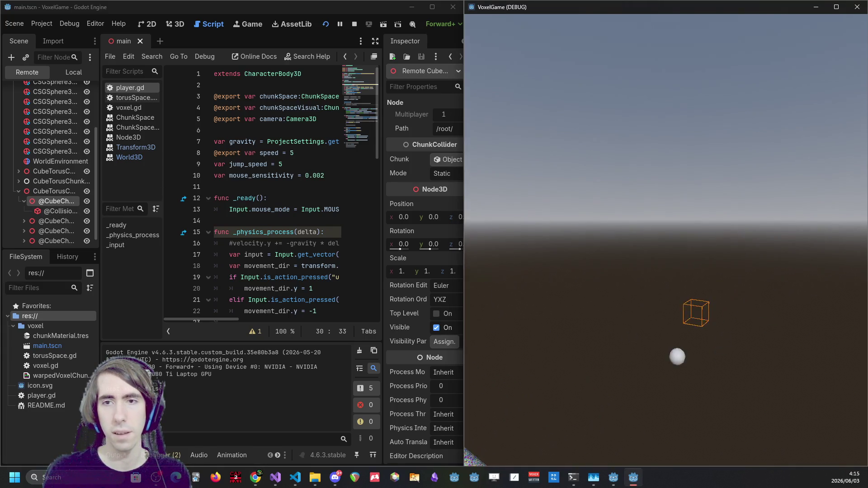
click(53, 211)
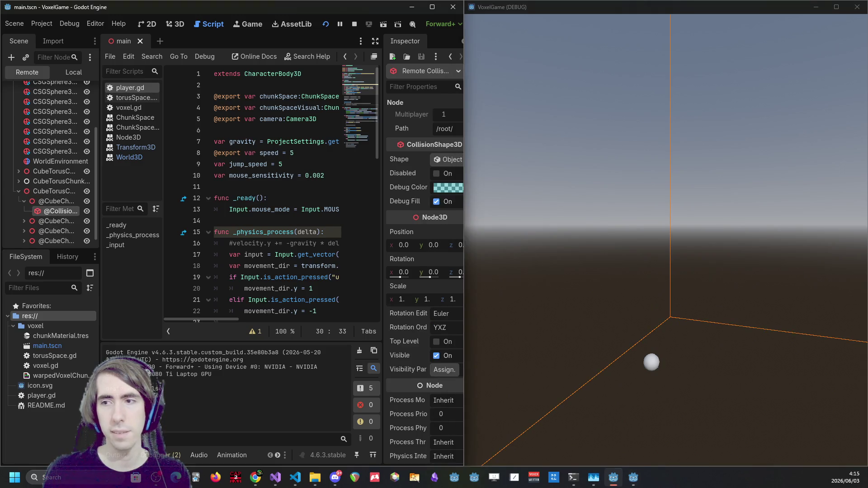
click(24, 221)
click(43, 229)
click(549, 228)
key(s)
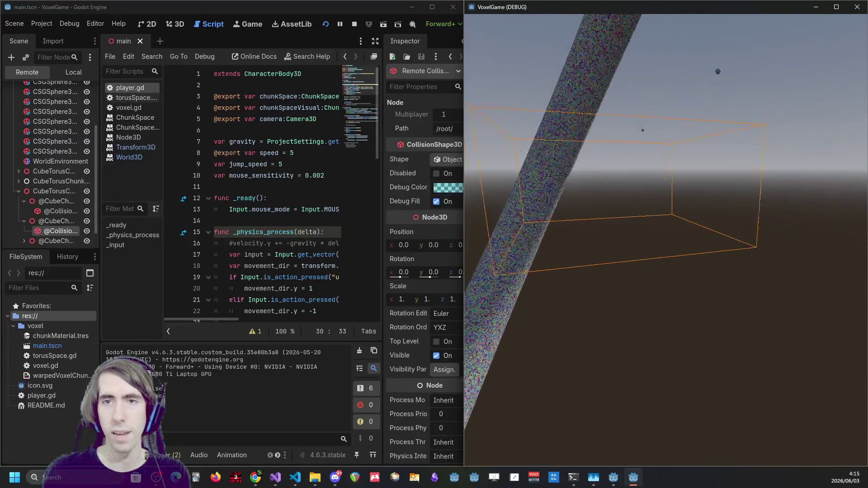
key(Escape)
click(61, 215)
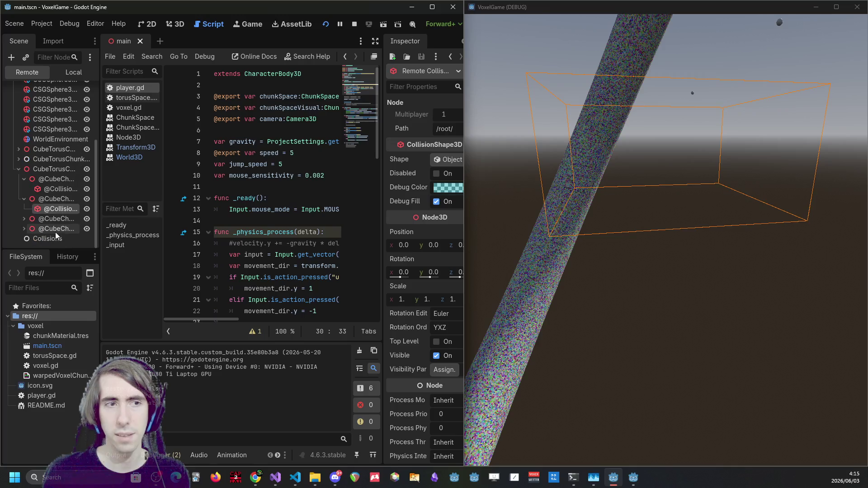
click(354, 24)
click(432, 7)
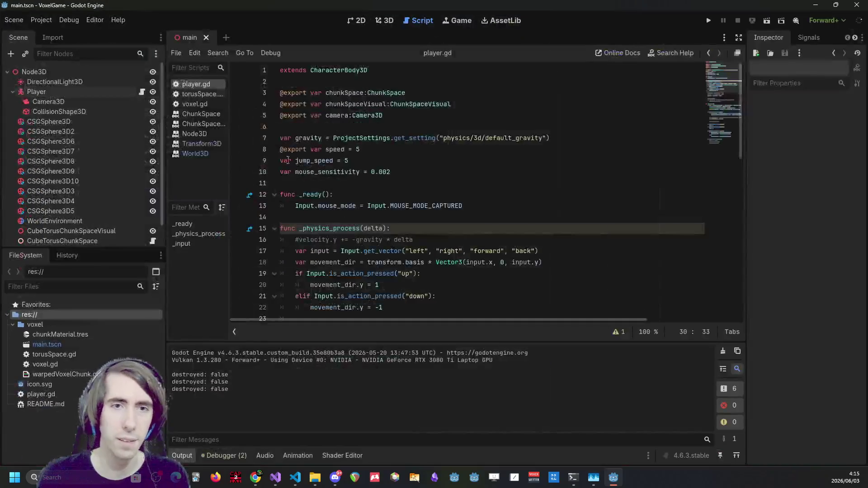
Open torusSpace.gd and delete the counter increment and early return on lines 22–25.
scroll(333, 182, down, 3)
scroll(333, 182, up, 2)
scroll(333, 182, down, 3)
scroll(76, 150, down, 2)
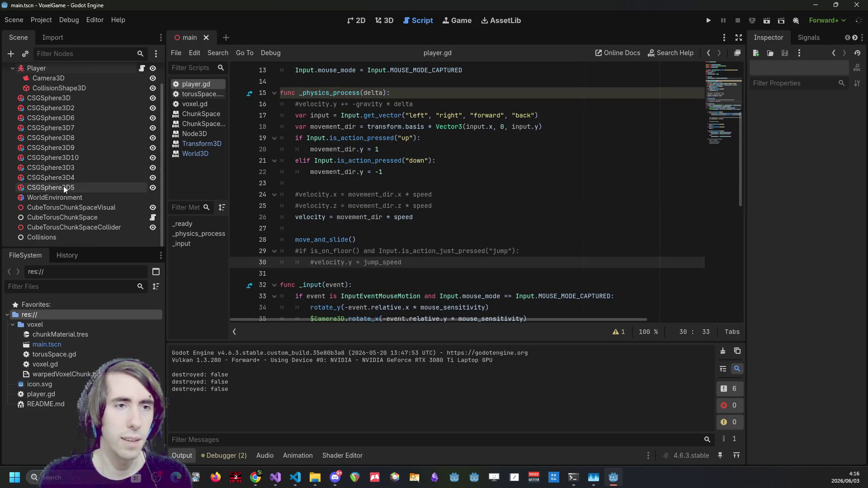
click(153, 217)
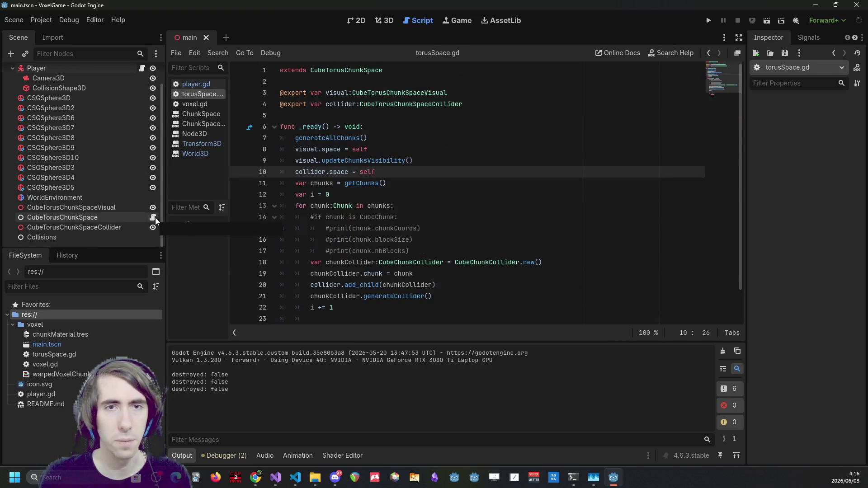
scroll(346, 241, down, 1)
drag(373, 310, 245, 272)
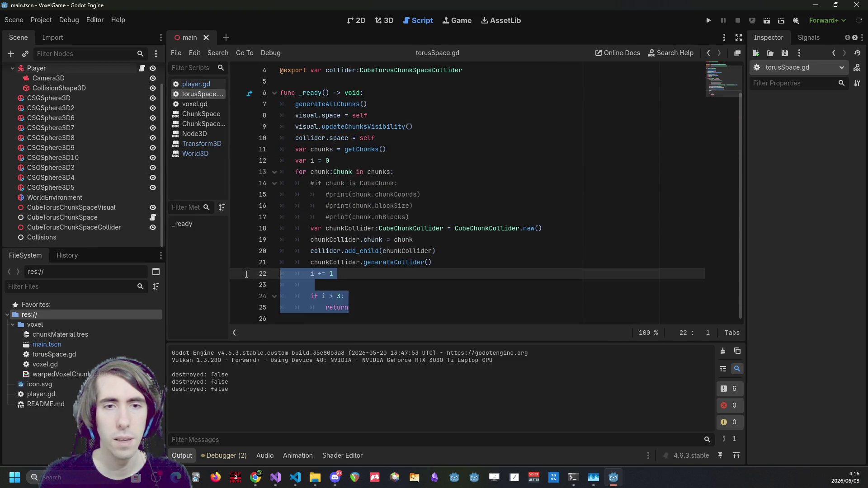
key(BackSpace)
Delete the unused 'var i = 0' line and save the script.
click(266, 156)
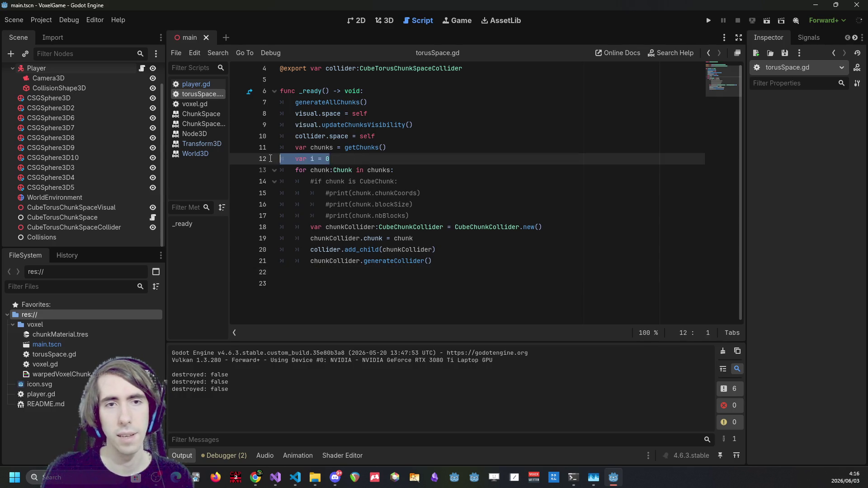
scroll(266, 157, up, 1)
key(shift+Home)
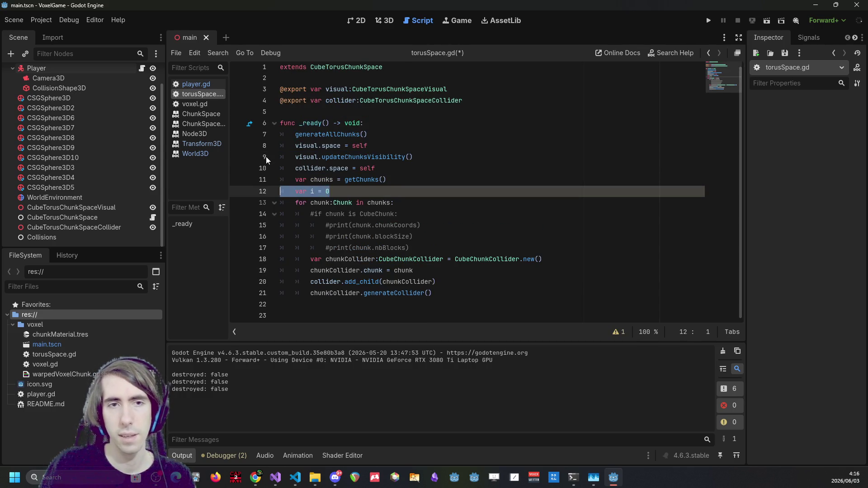
key(BackSpace)
key(BackSpace)
key(ctrl+s)
click(43, 227)
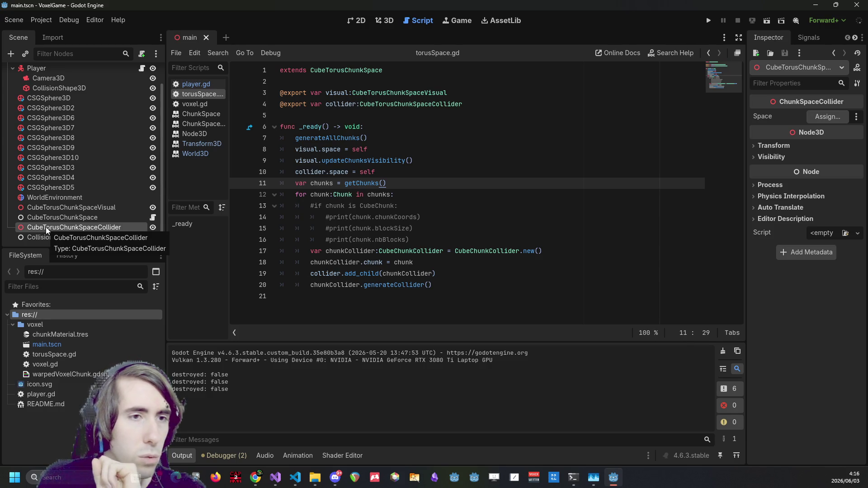
Move CubeTorusChunkSpaceCollider under the Collisions node and save main.tscn.
click(41, 238)
drag(52, 228, 53, 237)
key(ctrl+s)
Inspect the Camera3D and Player nodes and open the Player's script player.gd.
scroll(71, 94, up, 2)
click(64, 104)
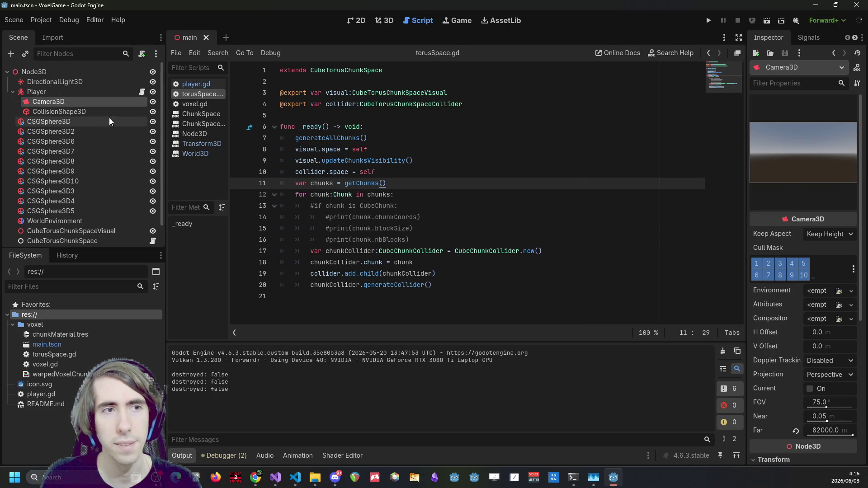
click(85, 91)
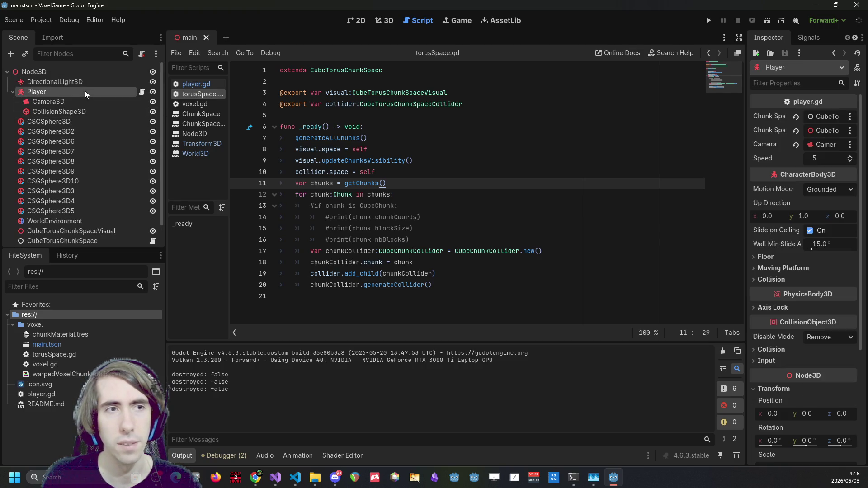
click(141, 92)
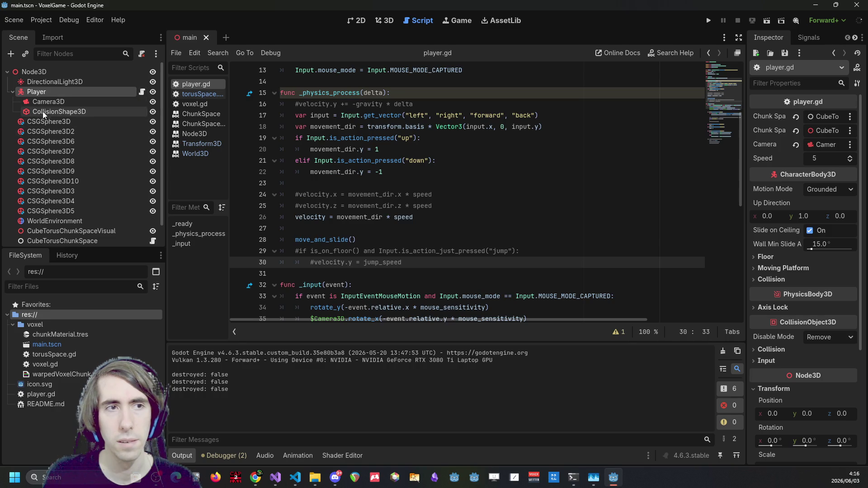
scroll(54, 159, down, 1)
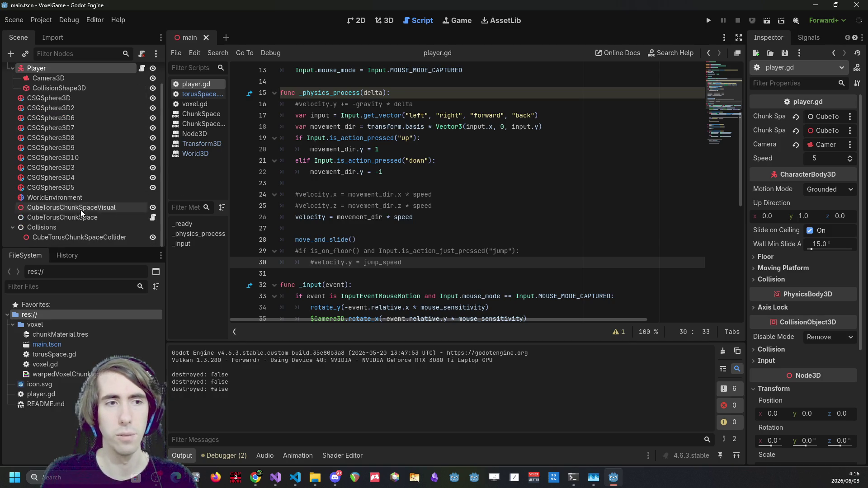
Begin adding a 'charac' child node to Collisions, then cancel it.
right_click(65, 230)
click(88, 236)
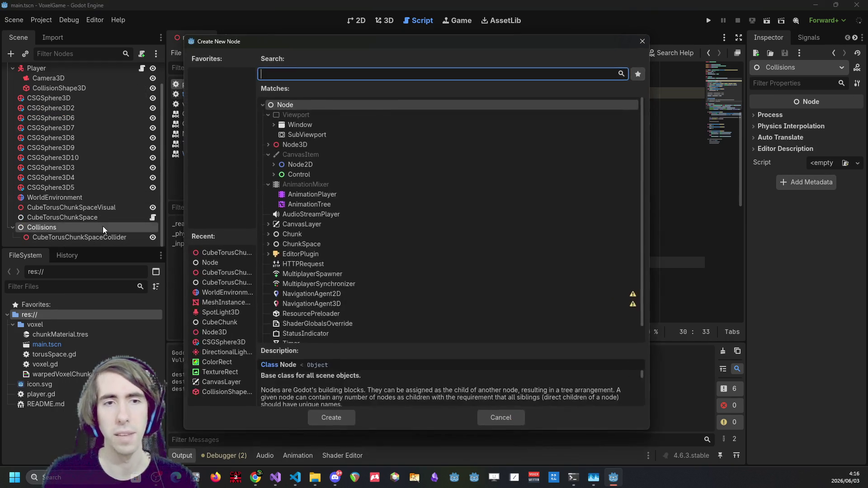
text(charac)
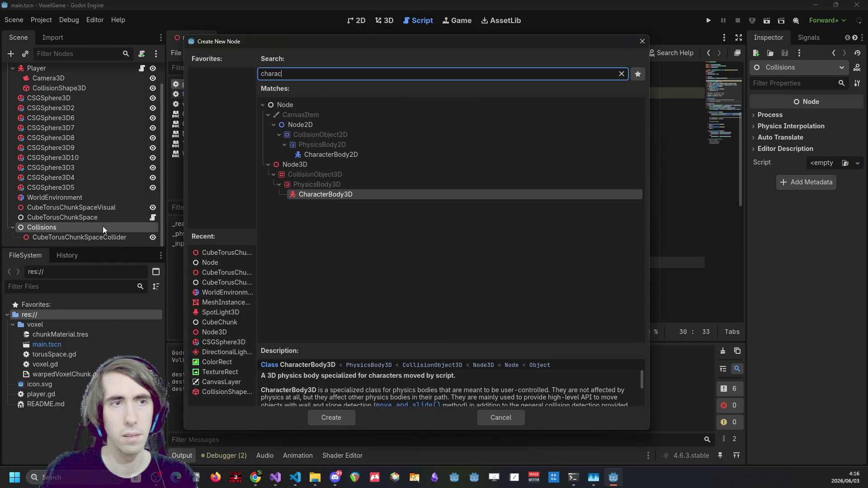
key(Escape)
Move Player under Collisions, lift Camera3D out to the scene root, and save main.tscn.
scroll(64, 132, up, 2)
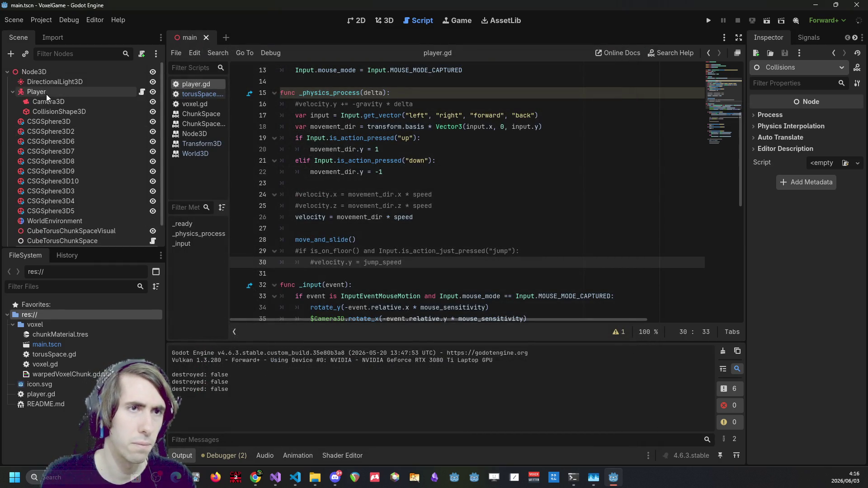
mouse_move(46, 93)
mouse_down()
mouse_move(70, 183)
mouse_move(53, 219)
mouse_move(59, 227)
mouse_up()
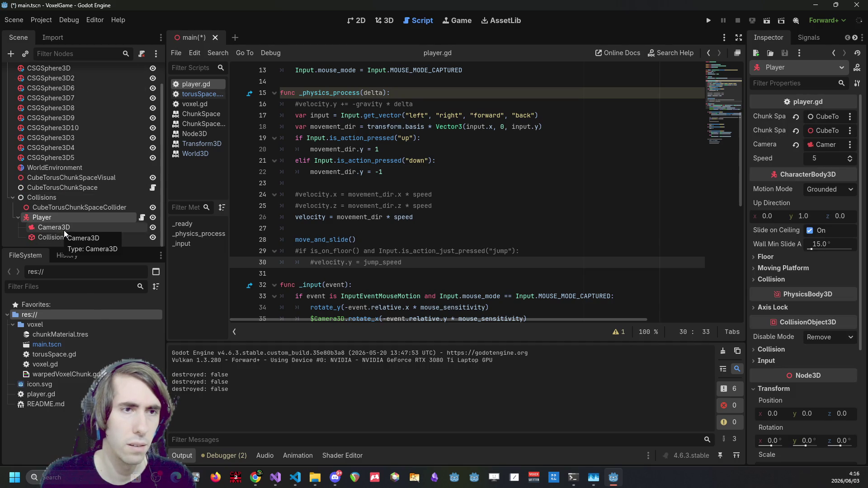
click(60, 225)
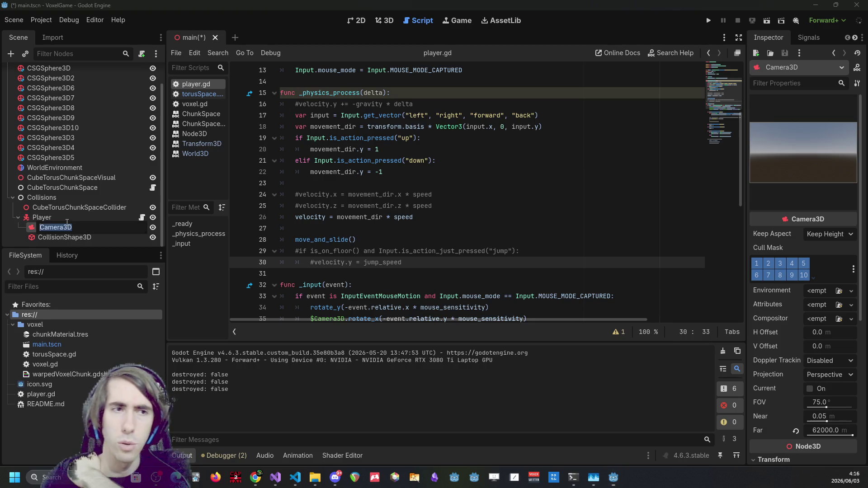
drag(66, 227, 50, 85)
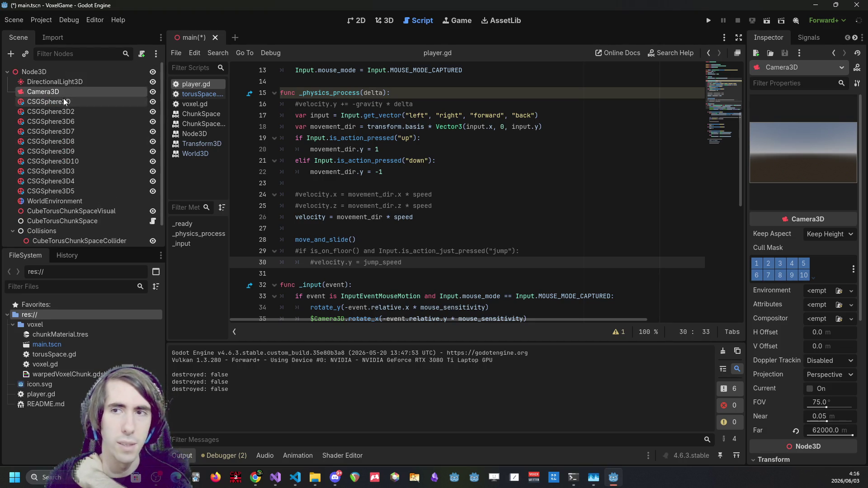
scroll(65, 118, down, 1)
click(89, 228)
key(ctrl+s)
click(413, 206)
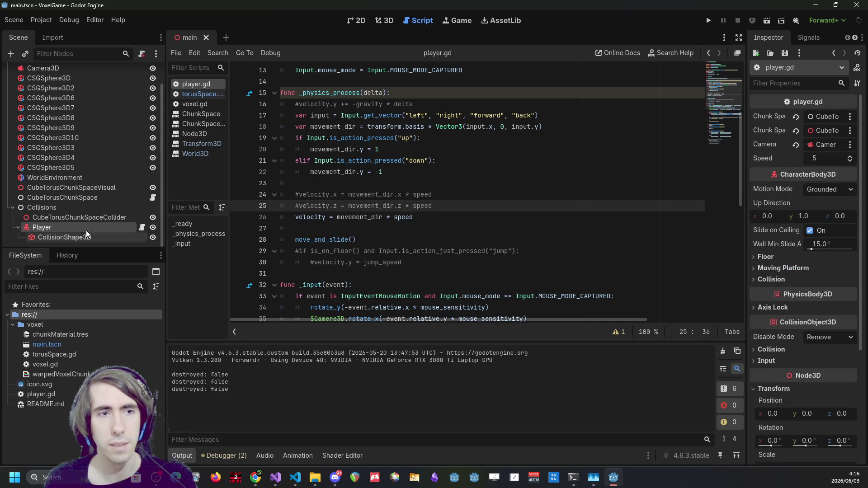
Insert a new indented empty line 31 after the jump code in _physics_process.
scroll(403, 161, up, 3)
scroll(403, 161, down, 5)
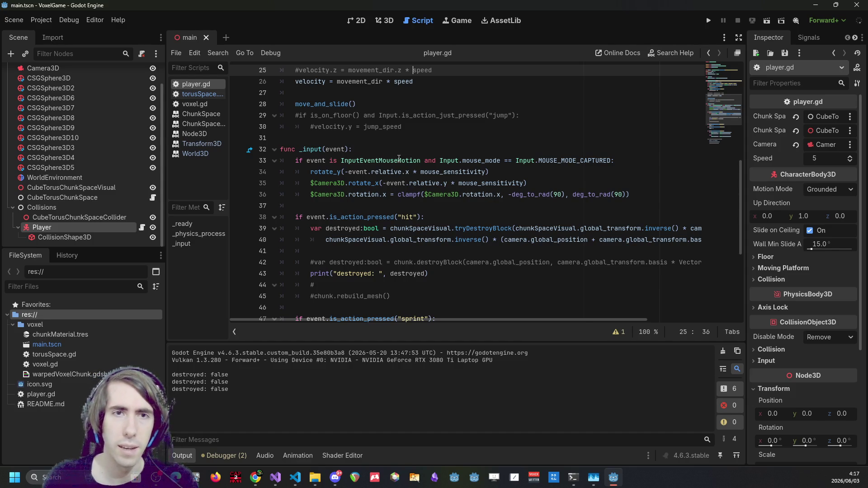
scroll(405, 185, down, 4)
scroll(400, 194, up, 3)
scroll(399, 195, down, 2)
scroll(399, 195, down, 2)
click(323, 173)
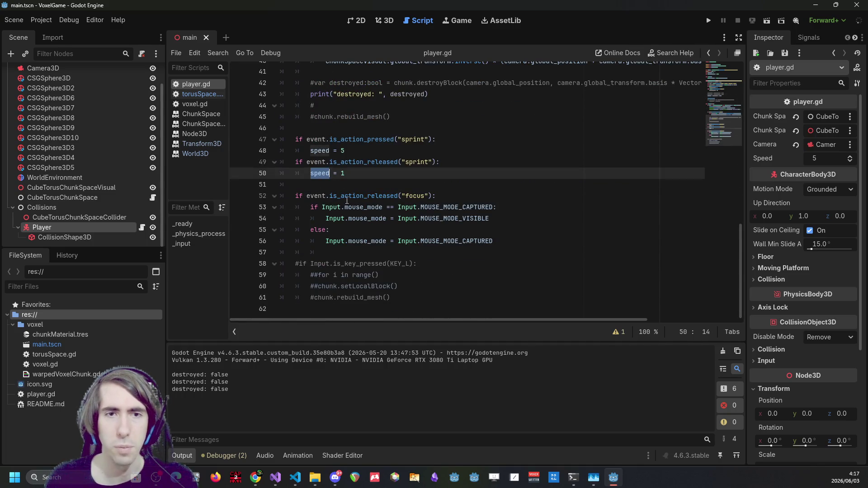
scroll(349, 208, up, 10)
scroll(350, 208, down, 2)
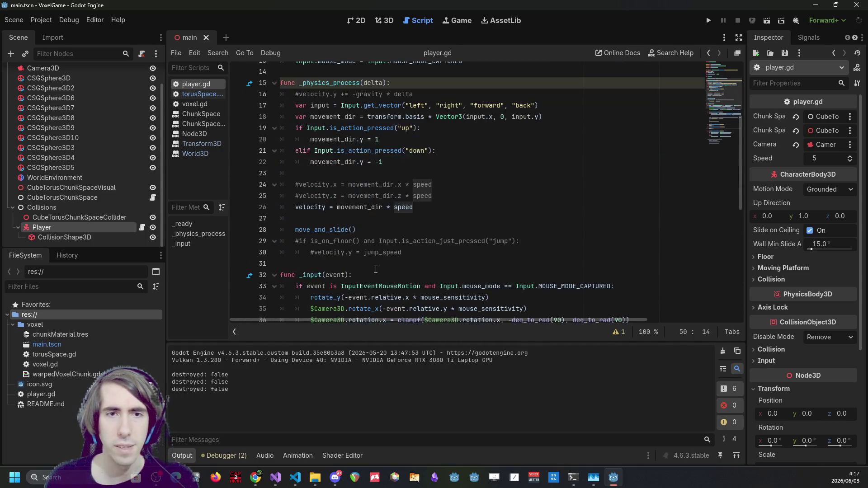
click(381, 235)
click(417, 253)
key(Return)
key(Return)
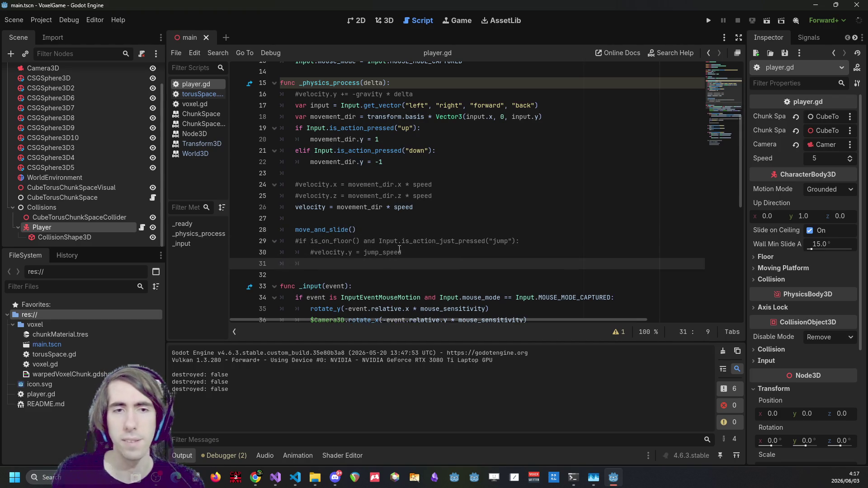
Copy the camera variable name from line 5 and paste it onto line 32.
scroll(389, 199, up, 4)
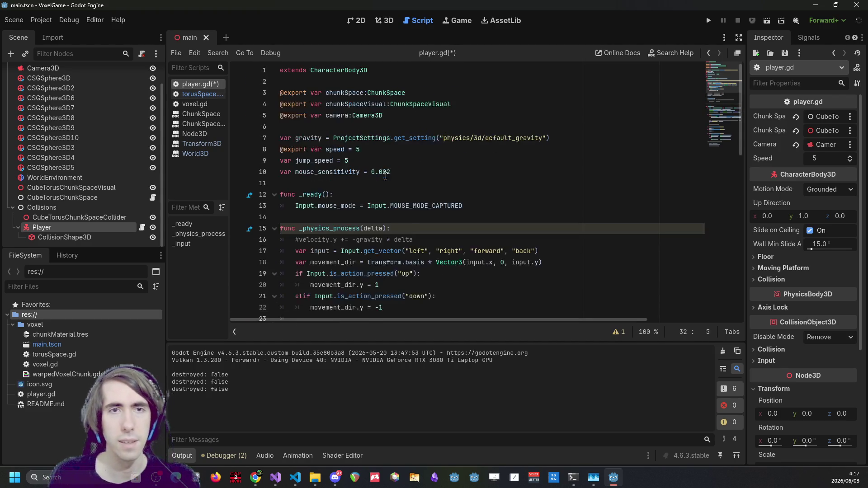
double_click(339, 116)
key(ctrl+c)
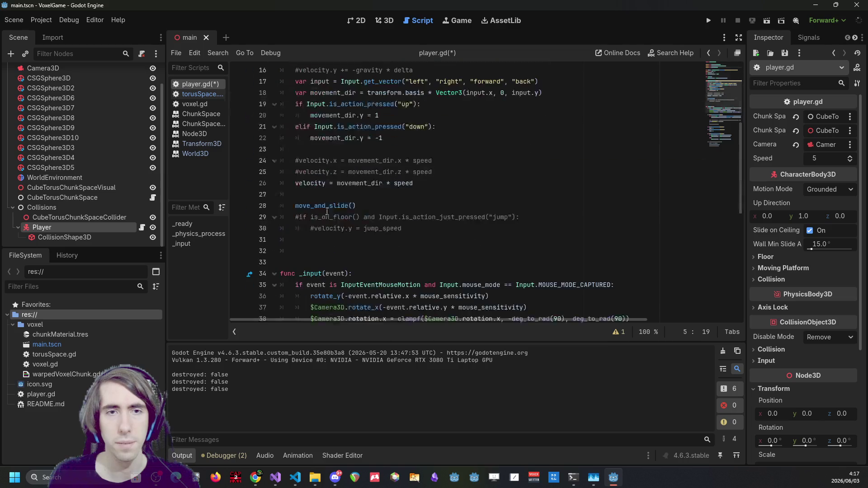
scroll(357, 181, down, 5)
click(362, 251)
key(ctrl+v)
Try camera members like position, world and global_position, then trim back to 'camera.'.
text(.)
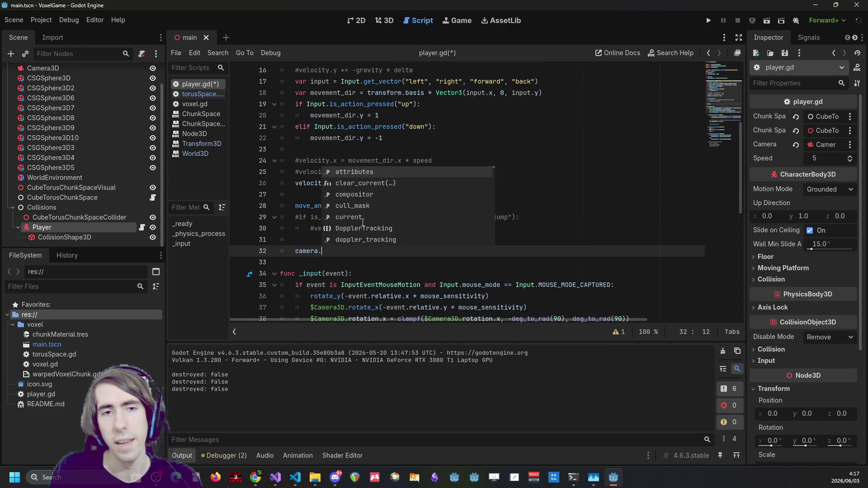
text(position)
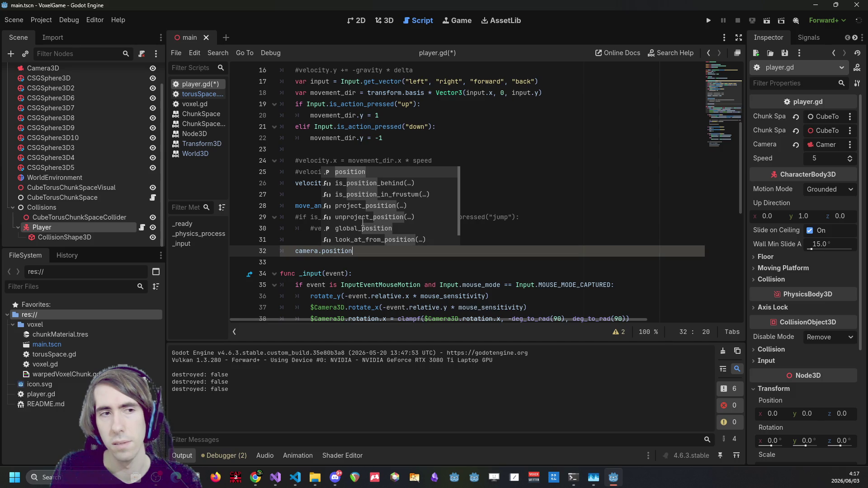
key(BackSpace)
key(BackSpace)
key(BackSpace)
text(world)
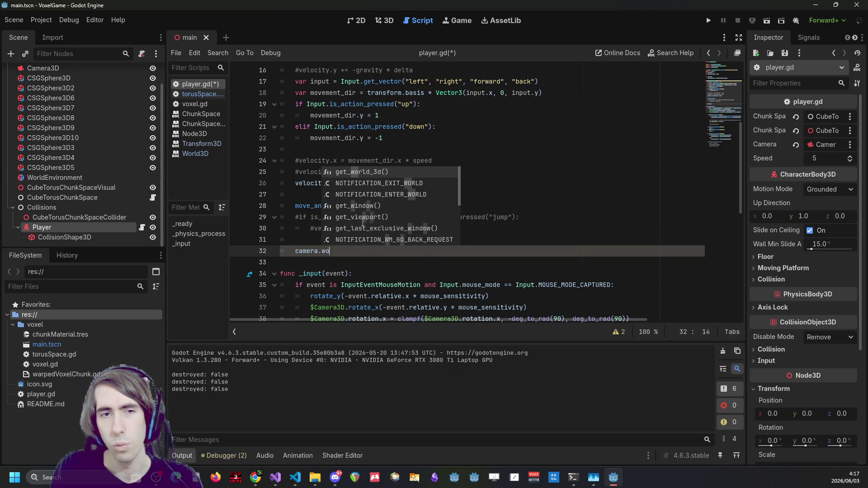
key(BackSpace)
key(BackSpace)
key(BackSpace)
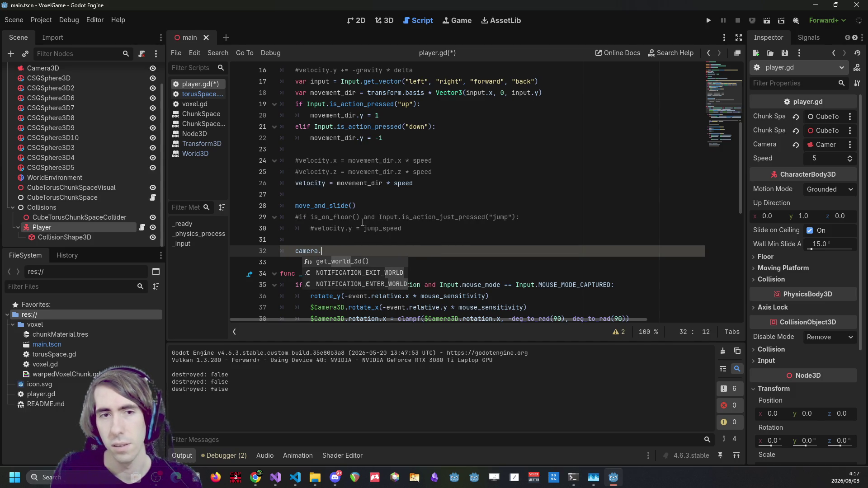
text(global_p)
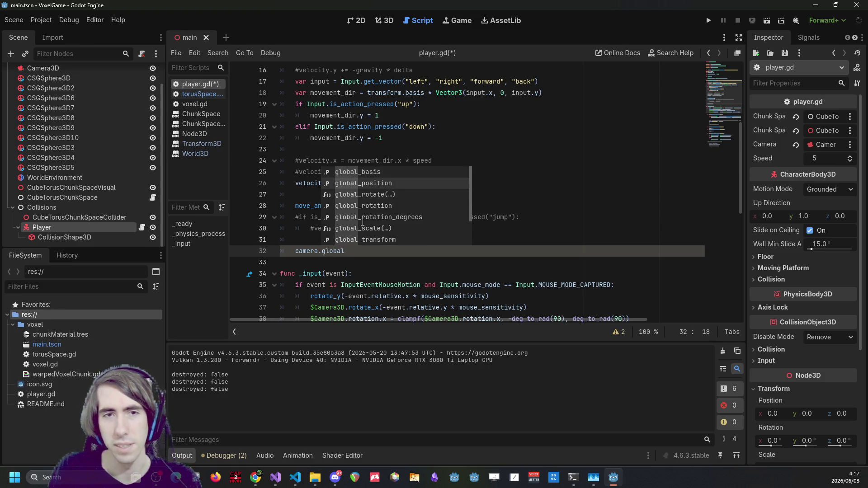
key(Return)
text(=)
key(ctrl+BackSpace)
key(ctrl+BackSpace)
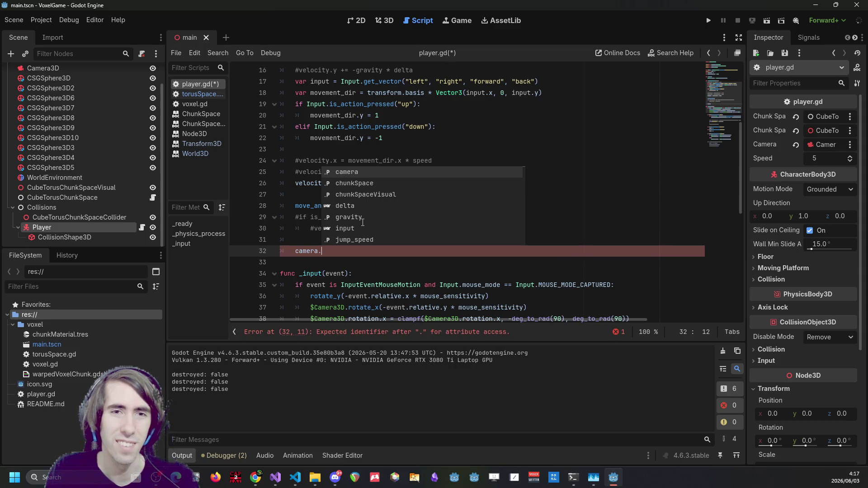
key(Escape)
key(ctrl+f)
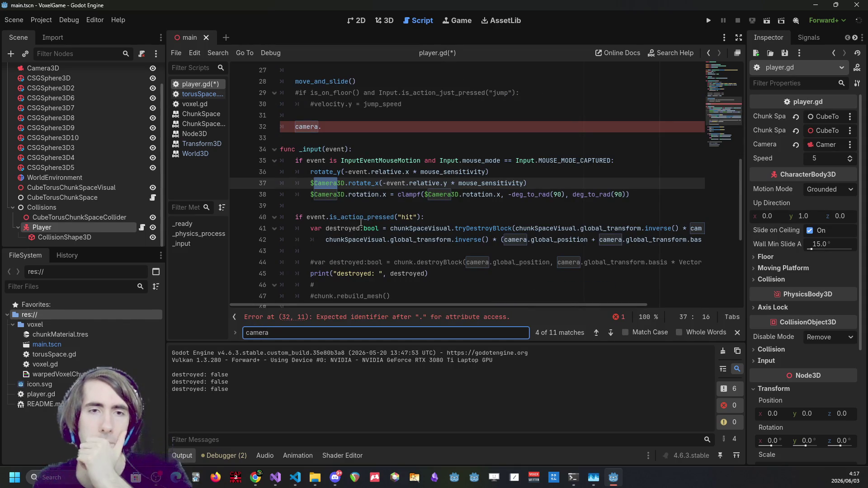
scroll(392, 232, down, 3)
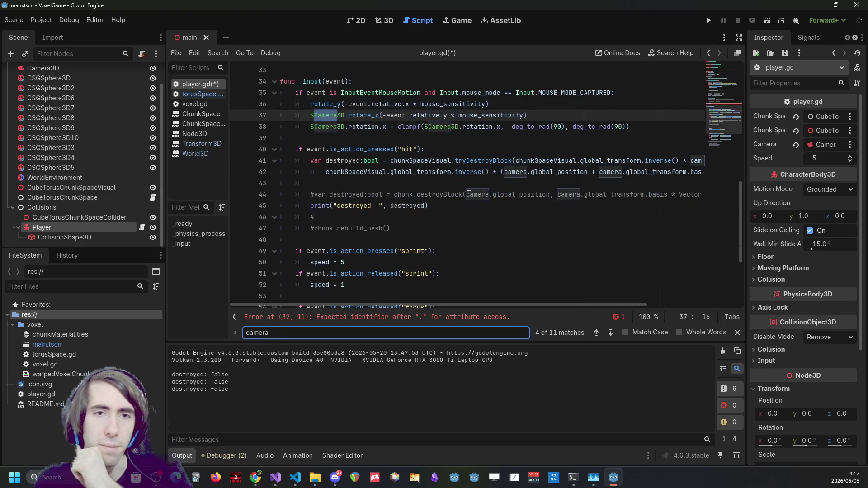
scroll(469, 193, down, 4)
scroll(466, 198, up, 5)
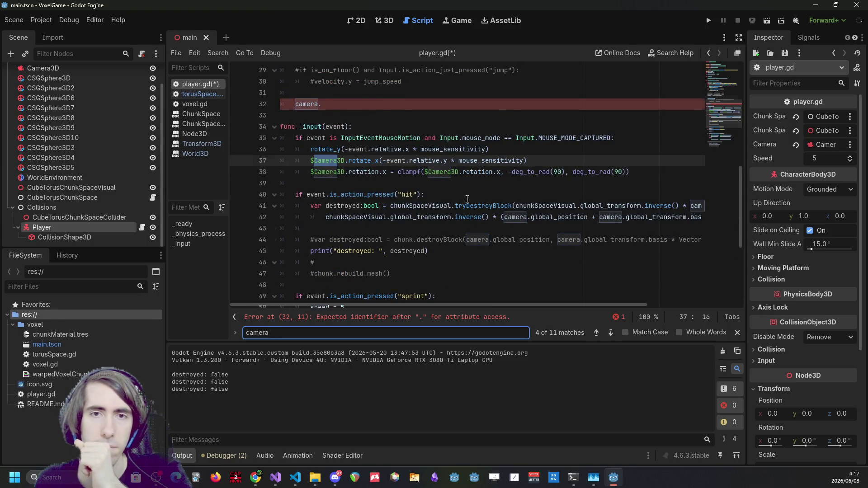
scroll(467, 199, up, 1)
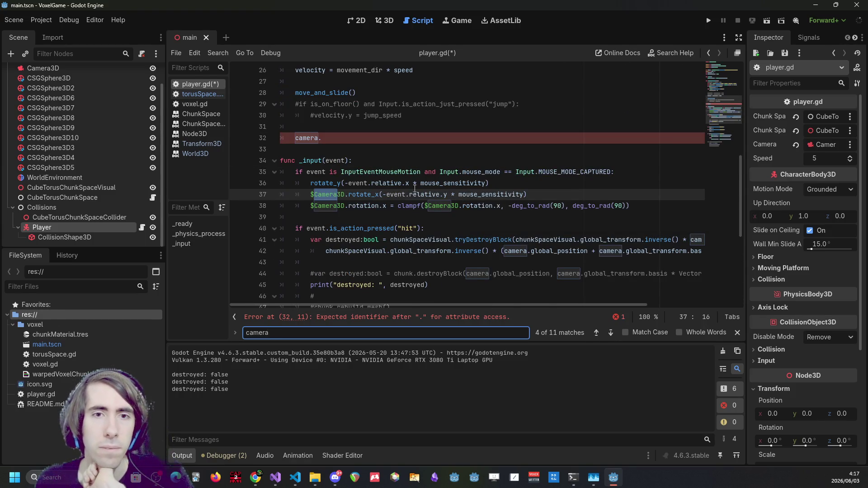
scroll(415, 189, up, 1)
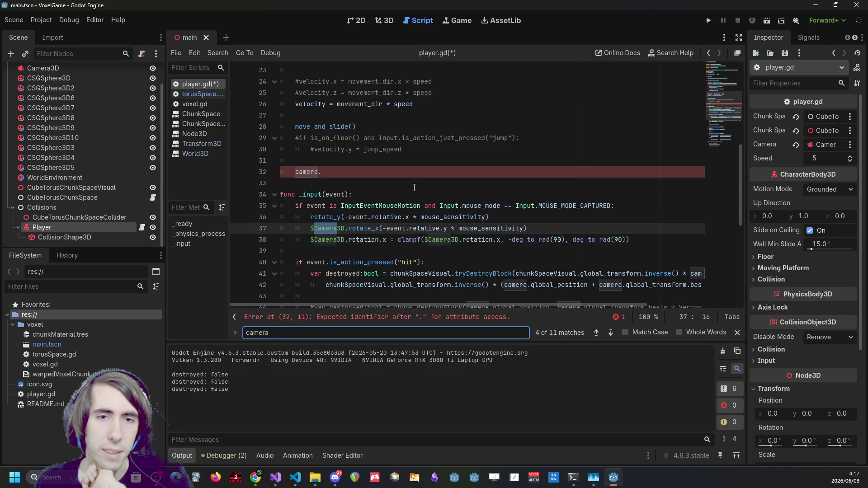
scroll(414, 187, down, 1)
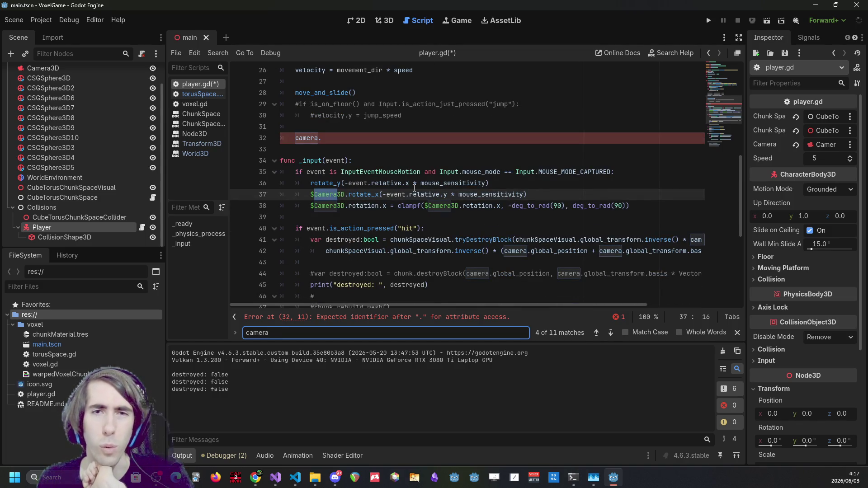
scroll(406, 195, up, 8)
scroll(405, 199, down, 5)
click(356, 246)
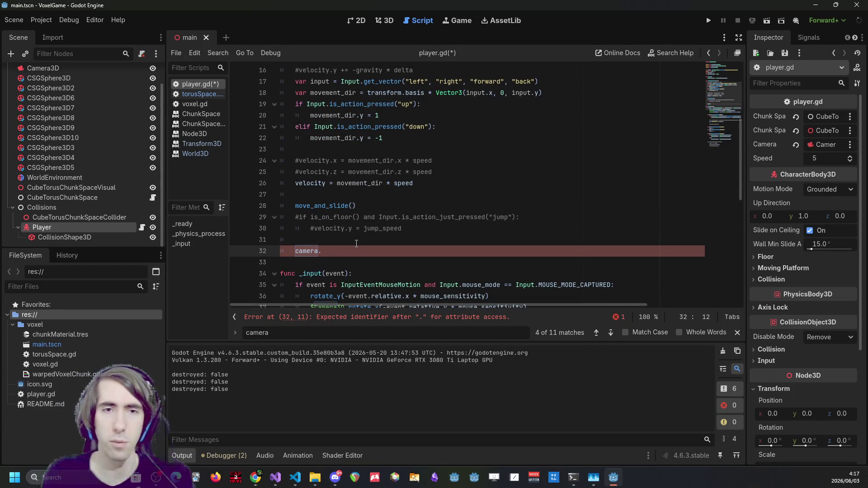
Complete line 32 as 'camera.position = position', dropping the global_position and get_global attempts.
key(ctrl+space)
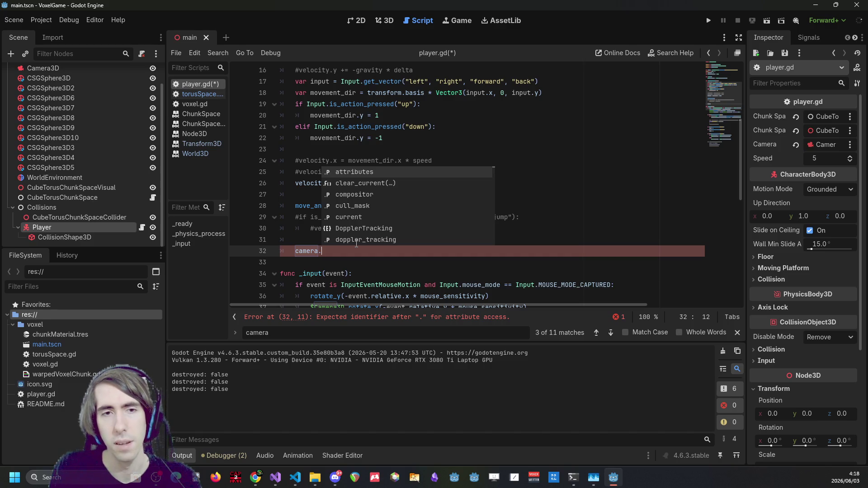
text(global_pos)
key(Return)
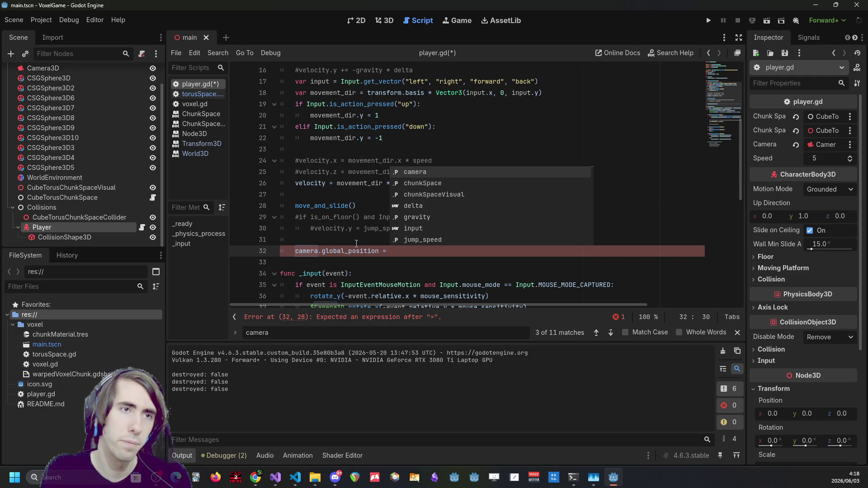
key(ctrl+BackSpace)
key(ctrl+BackSpace)
text(position =)
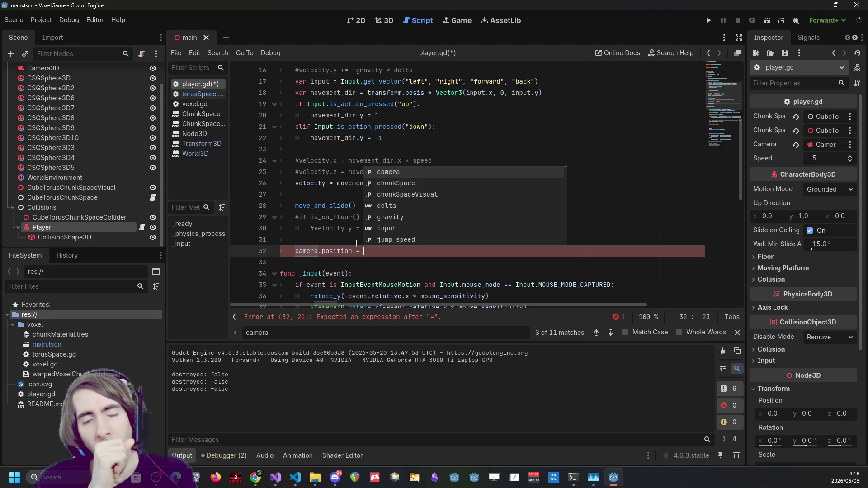
text(get)
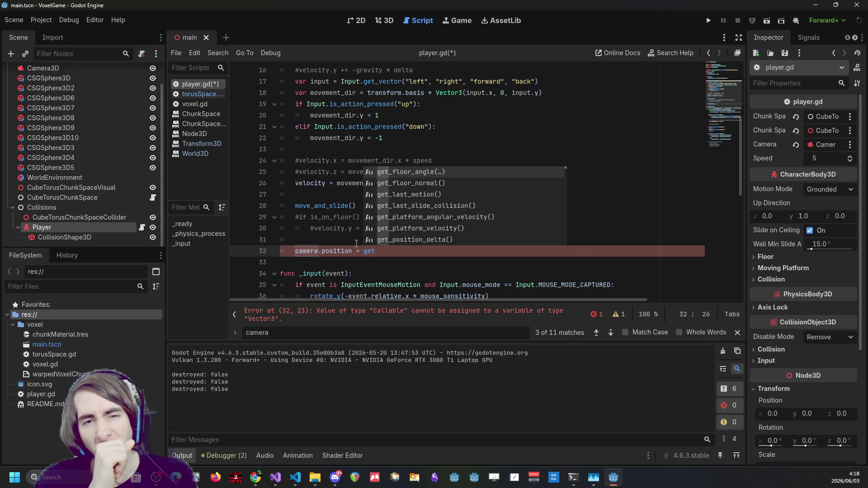
text(_global)
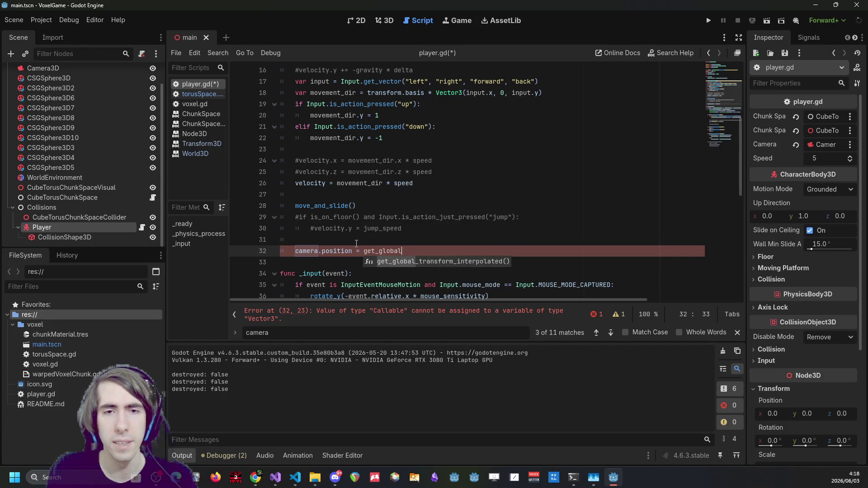
key(BackSpace)
key(BackSpace)
key(BackSpace)
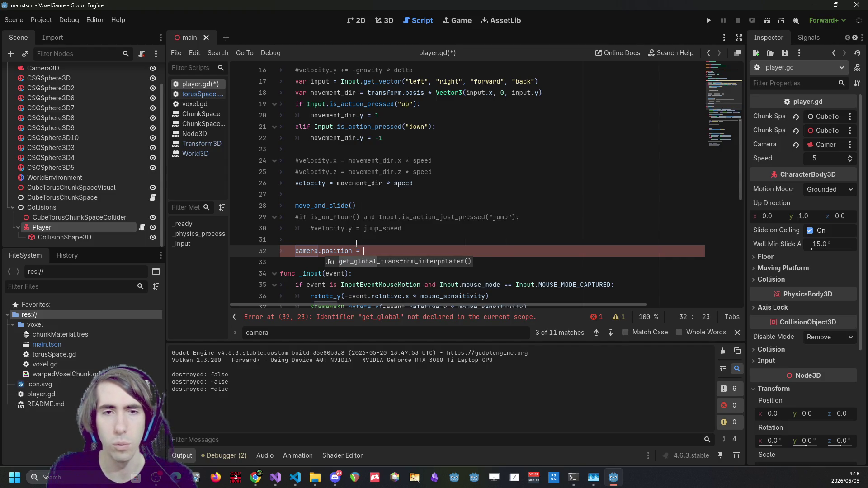
text(position)
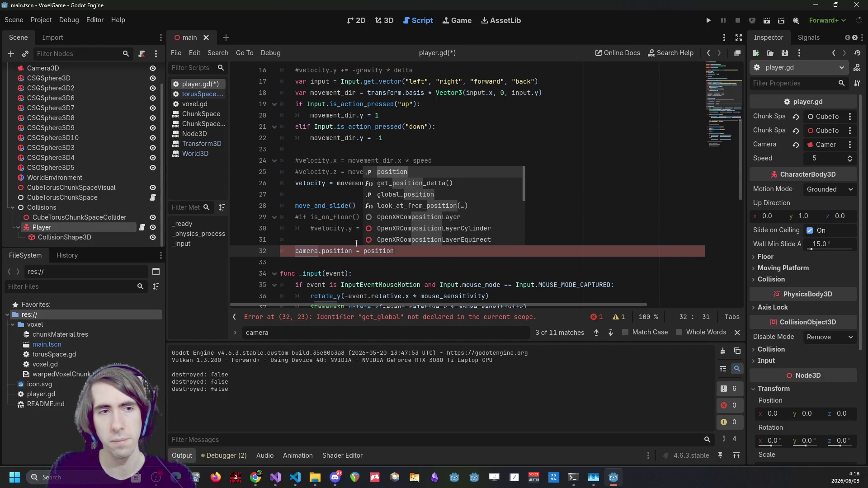
key(Escape)
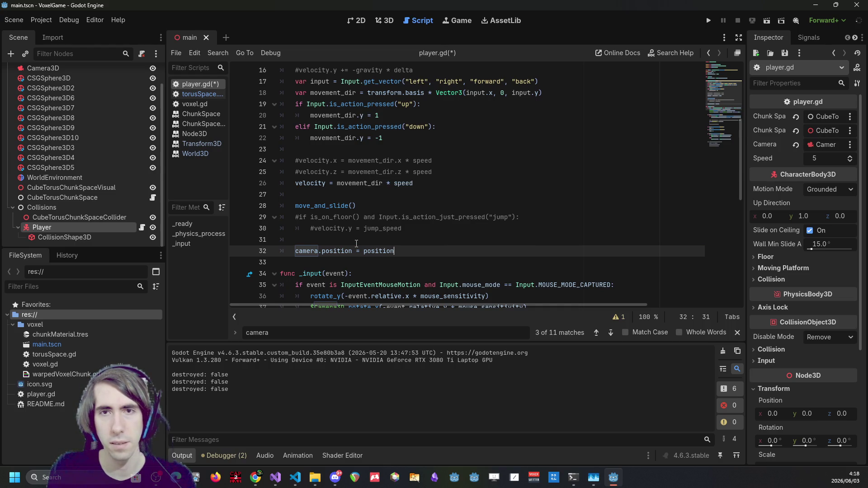
Look up the chunkSpace variable declarations, then return to the end of the camera line.
scroll(358, 243, up, 5)
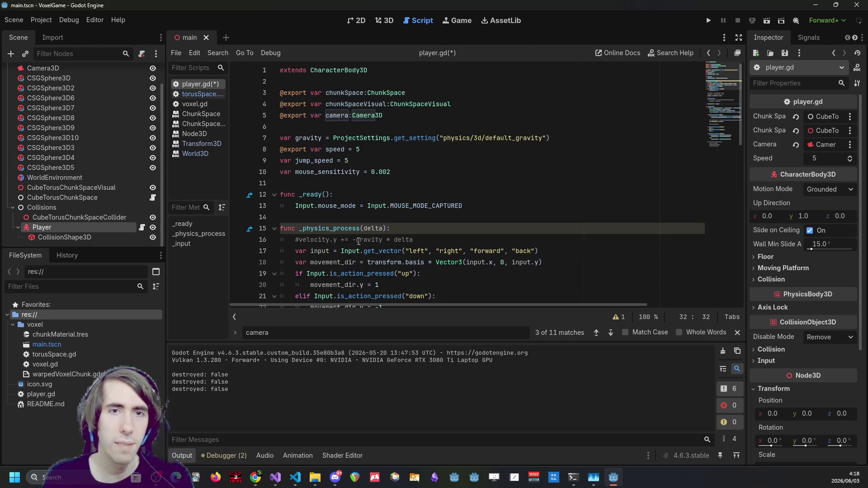
double_click(355, 105)
double_click(355, 93)
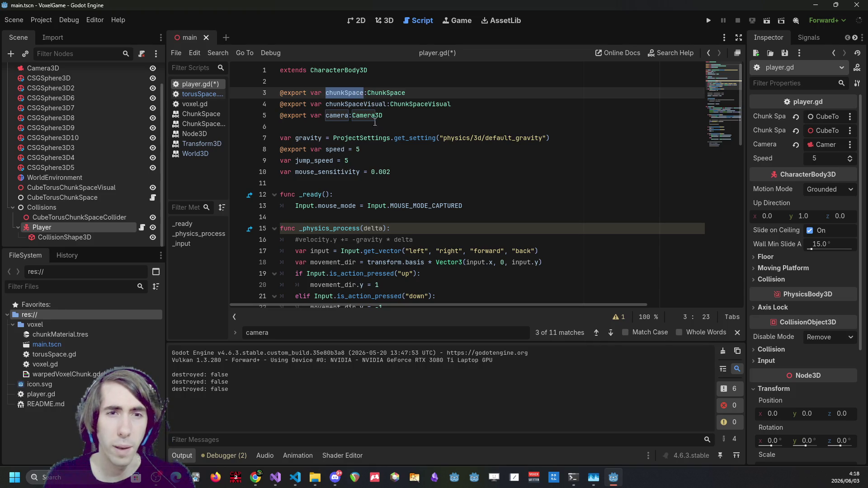
scroll(403, 165, down, 13)
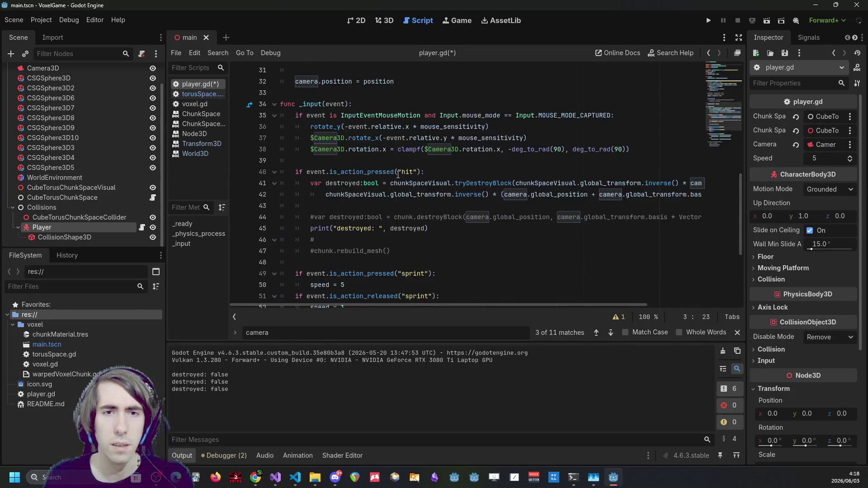
scroll(398, 173, up, 6)
click(400, 171)
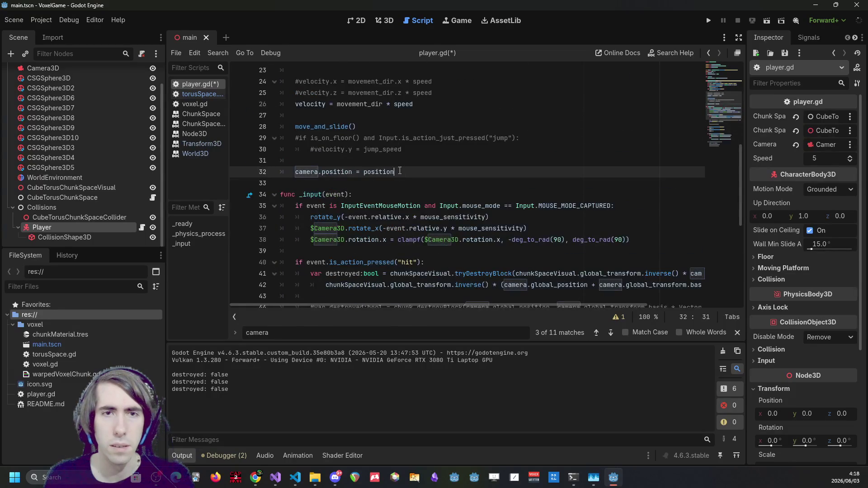
Change the camera line to chunkSpace.applyBatchSpaceTransform([position]) and start a PackedVector3Array line above.
scroll(429, 162, up, 1)
text(chunkSpace.)
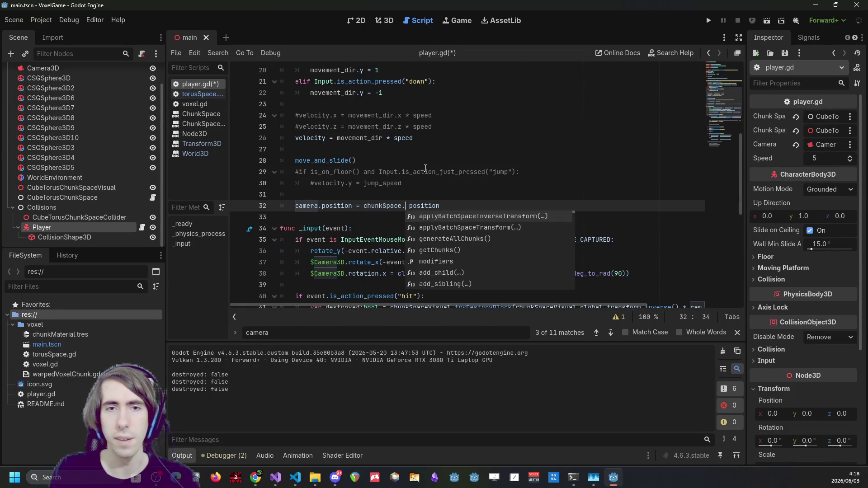
key(Down)
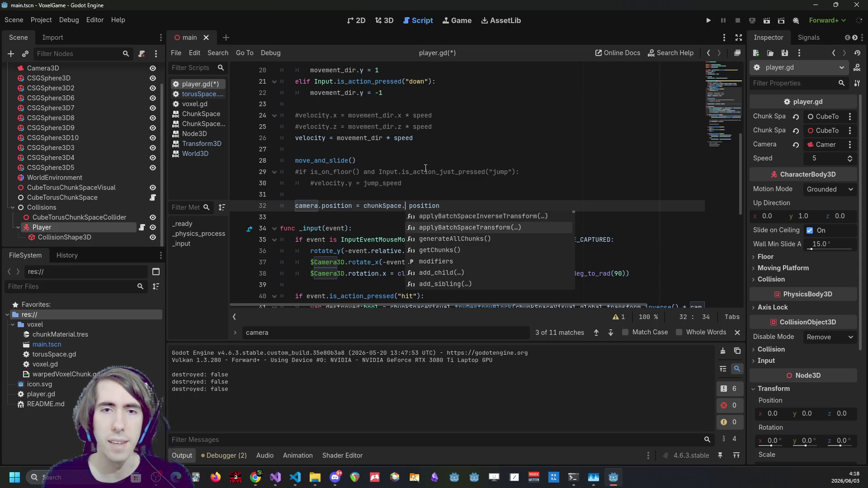
key(Return)
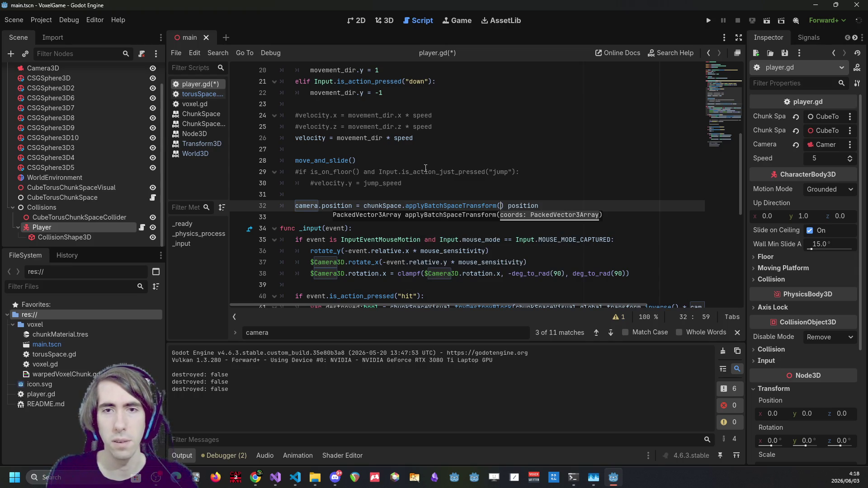
text([)
key(Delete)
key(Delete)
key(Delete)
key(End)
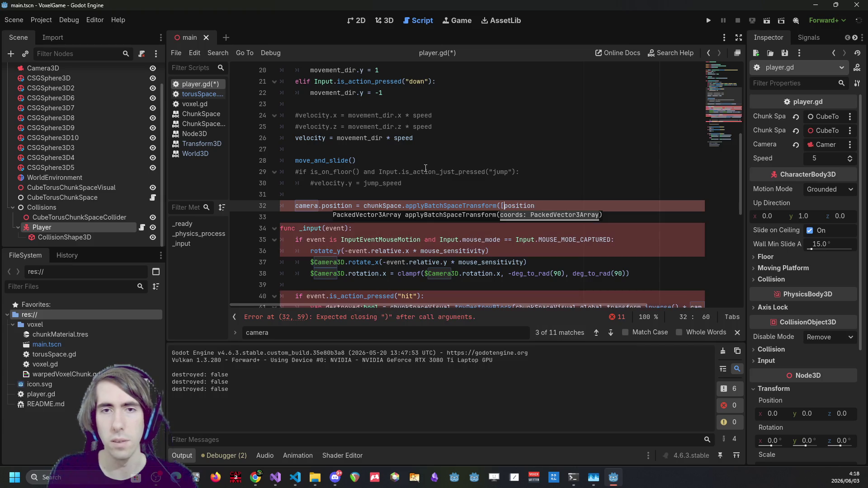
text(]))
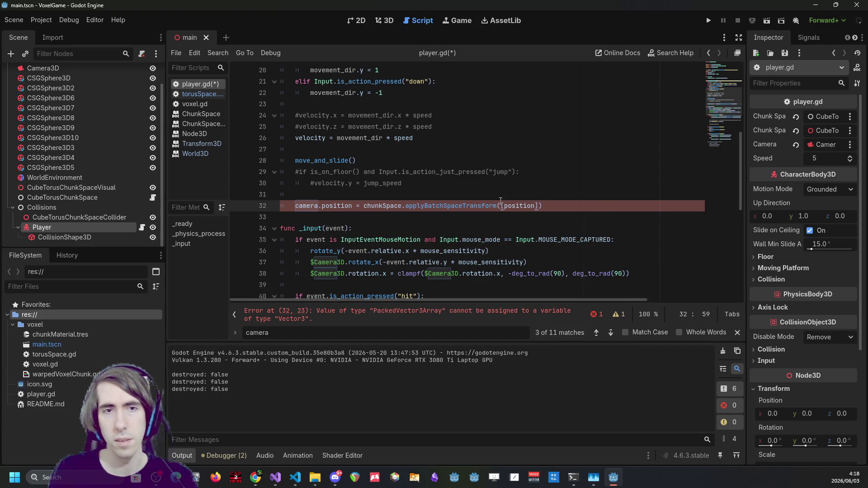
key(ctrl+shift+Return)
text(PackedV)
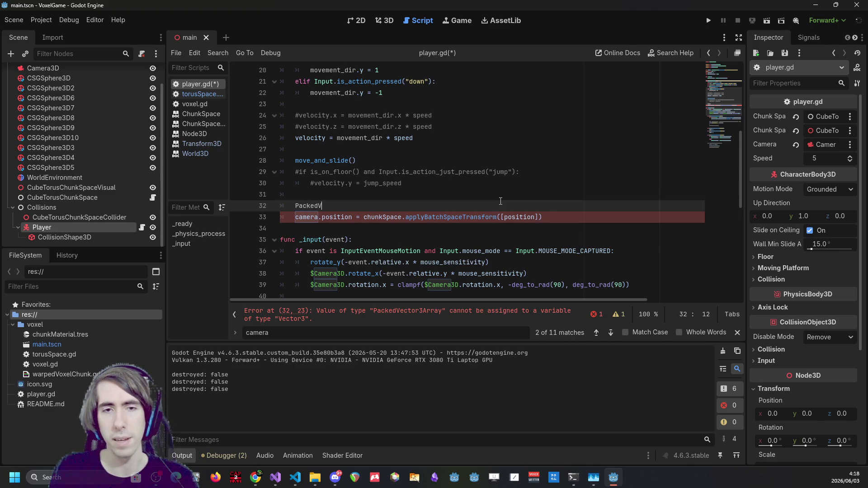
text(3)
Declare a pos variable initialised with PackedVector3Array.new() above the camera line.
key(Return)
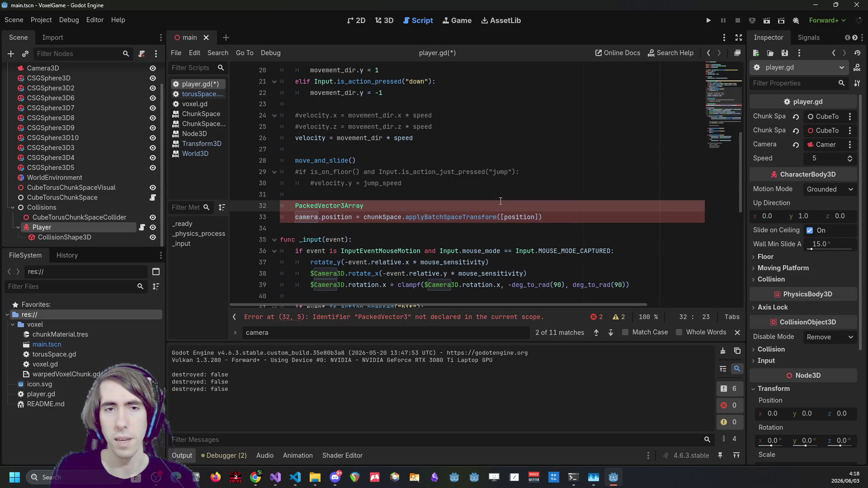
key(Escape)
text(;)
key(Return)
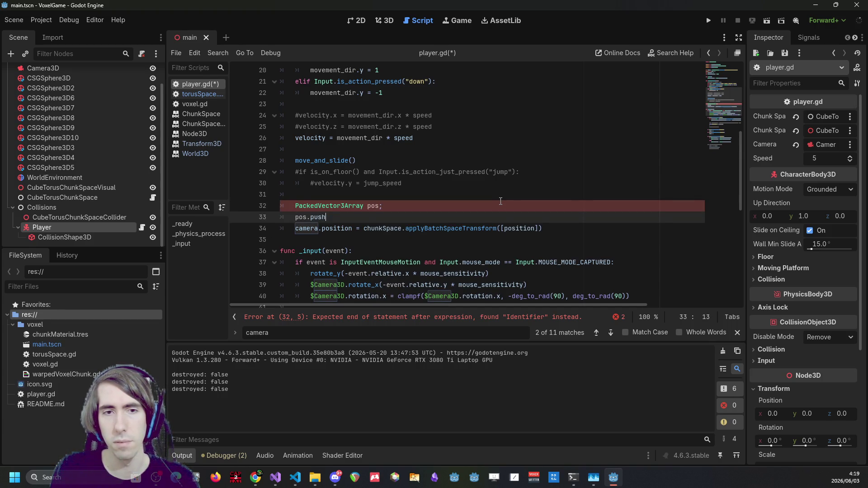
key(Up)
key(ctrl+Right)
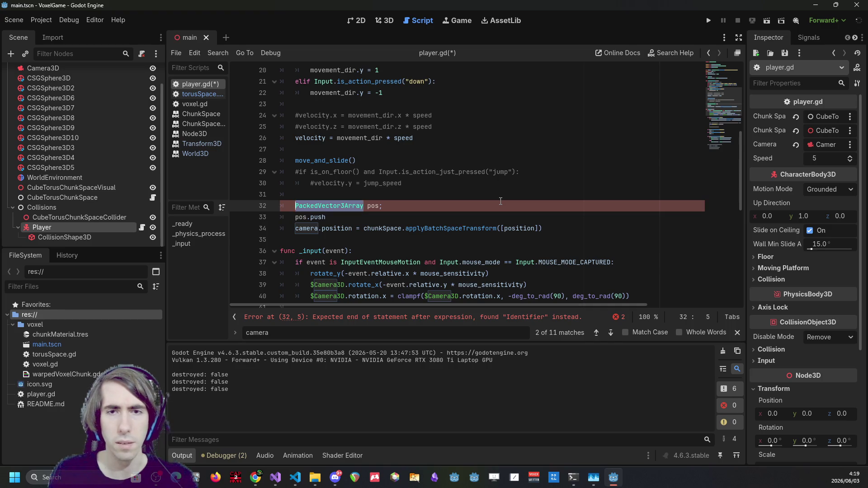
key(BackSpace)
text(PackedVector3Array.new()
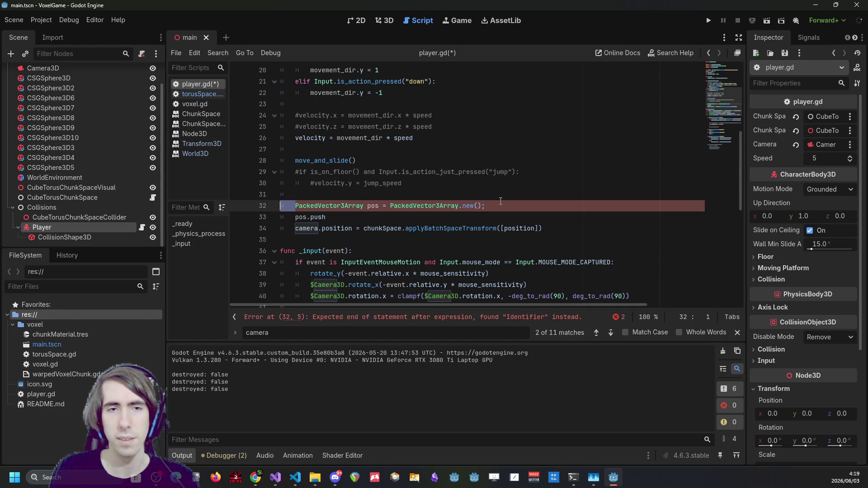
key(ctrl+shift+Right)
text(var)
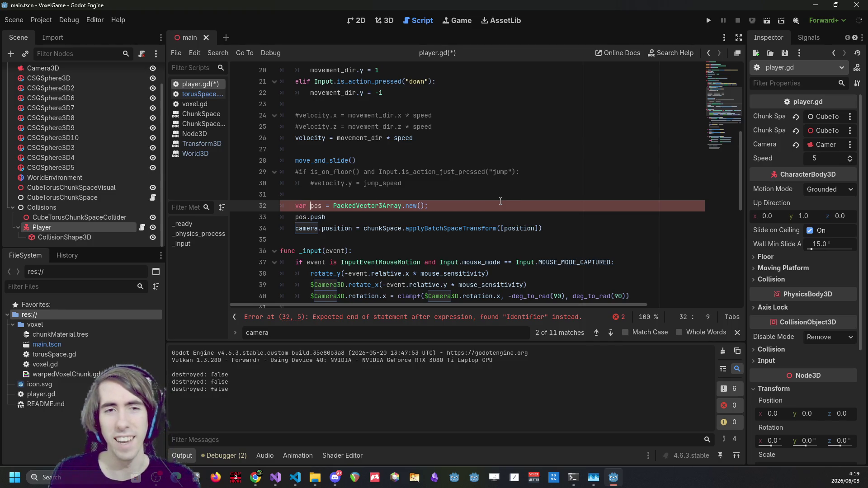
key(Down)
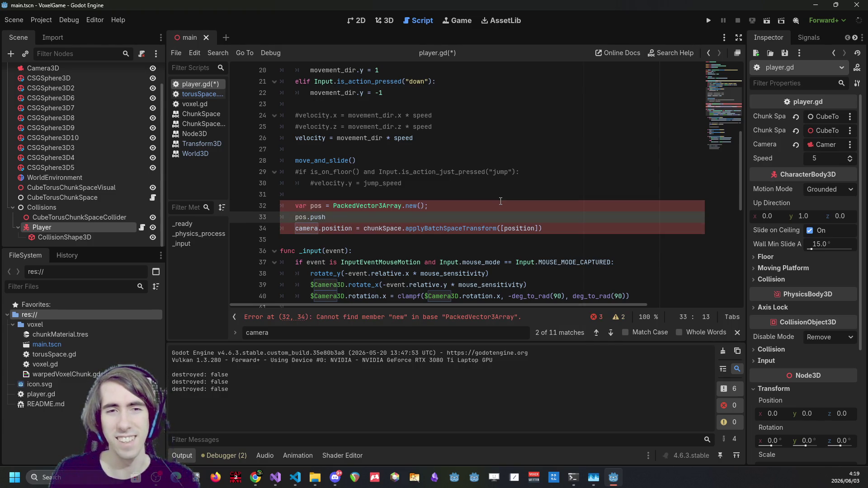
Add a pos.push_back(position) line and remove the inline position list from the transform call.
key(ctrl+BackSpace)
key(Up)
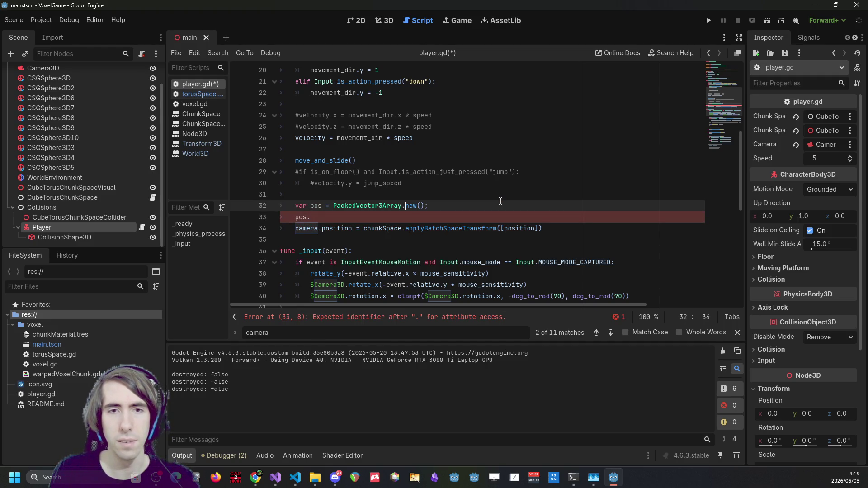
key(Down)
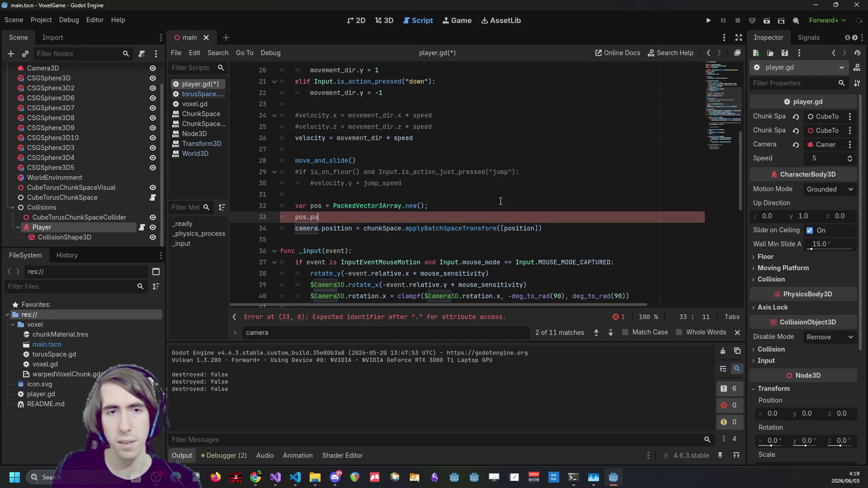
text((positon)
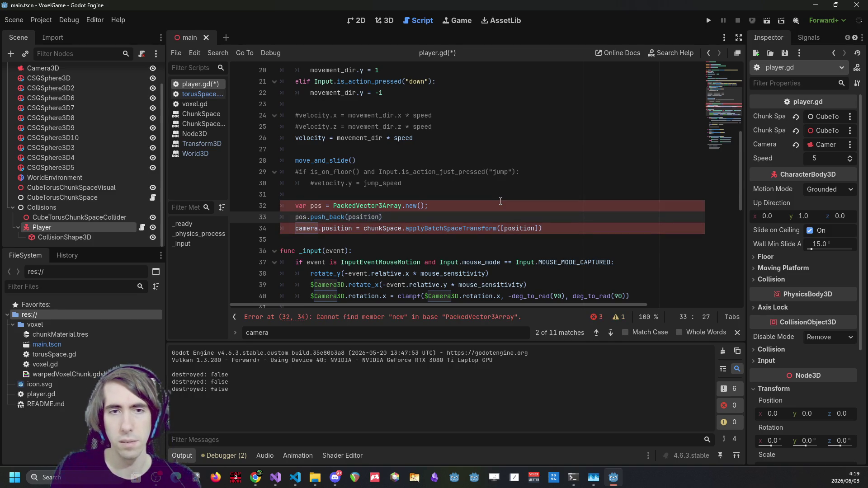
key(Down)
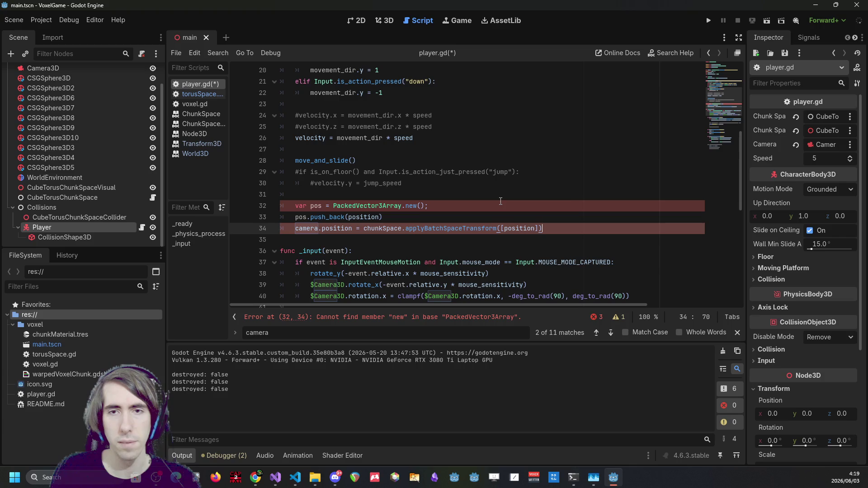
key(BackSpace)
key(BackSpace)
key(BackSpace)
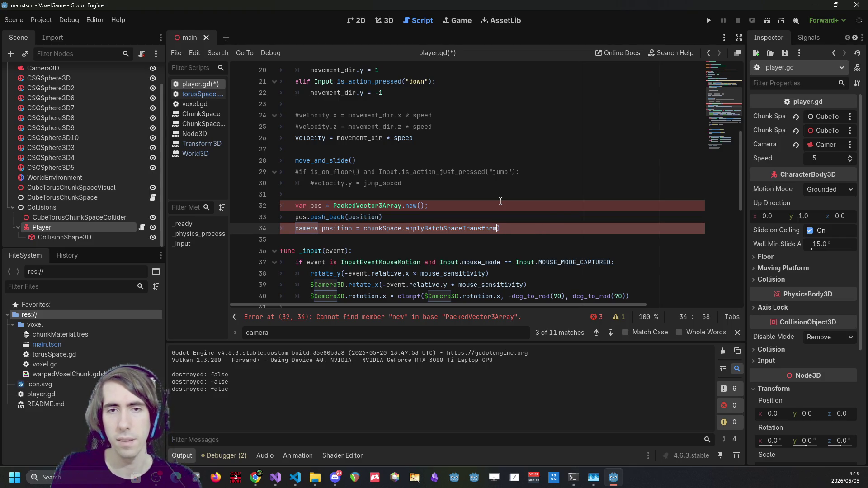
Rework the declaration into 'var pos: PackedVector3Array', saving repeatedly to clear errors.
key(ctrl+s)
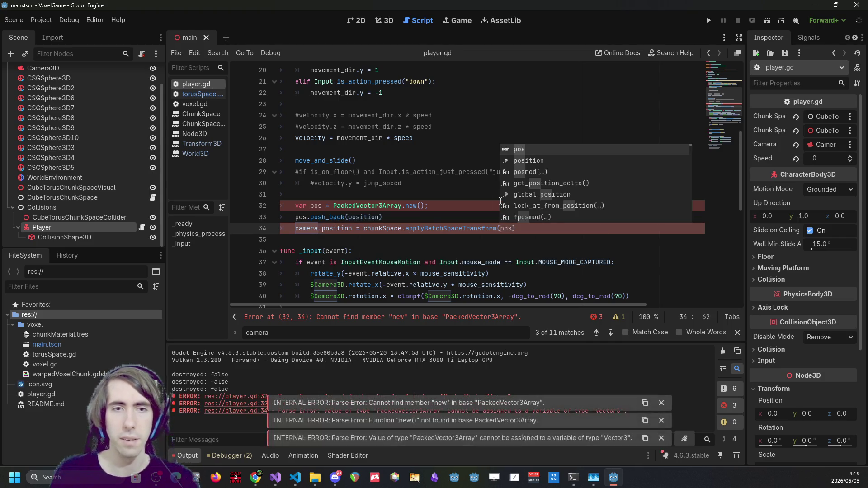
click(415, 195)
click(425, 206)
key(BackSpace)
key(BackSpace)
key(BackSpace)
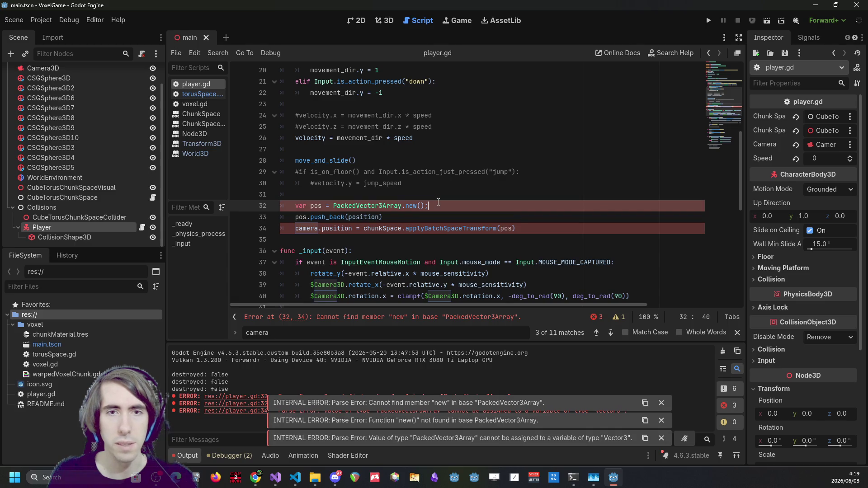
key(ctrl+Left)
key(BackSpace)
key(BackSpace)
key(BackSpace)
text(:)
key(ctrl+s)
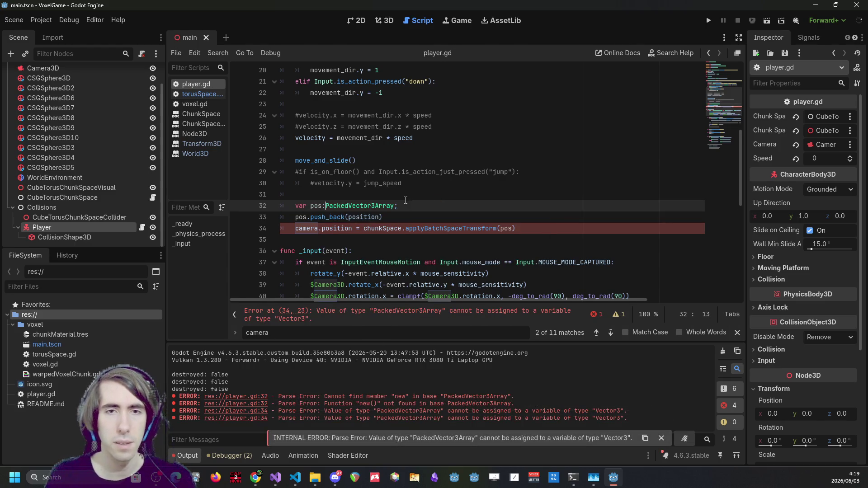
key(BackSpace)
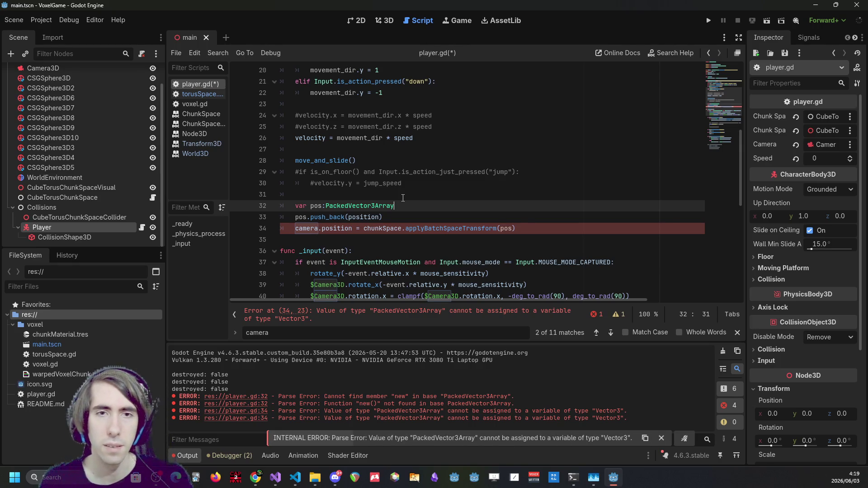
text(= new())
key(BackSpace)
key(BackSpace)
key(BackSpace)
key(ctrl+s)
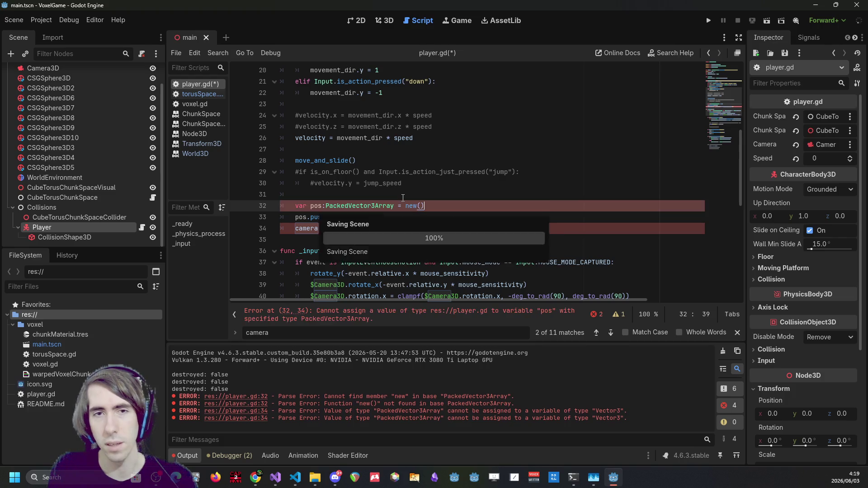
key(BackSpace)
key(BackSpace)
key(ctrl+s)
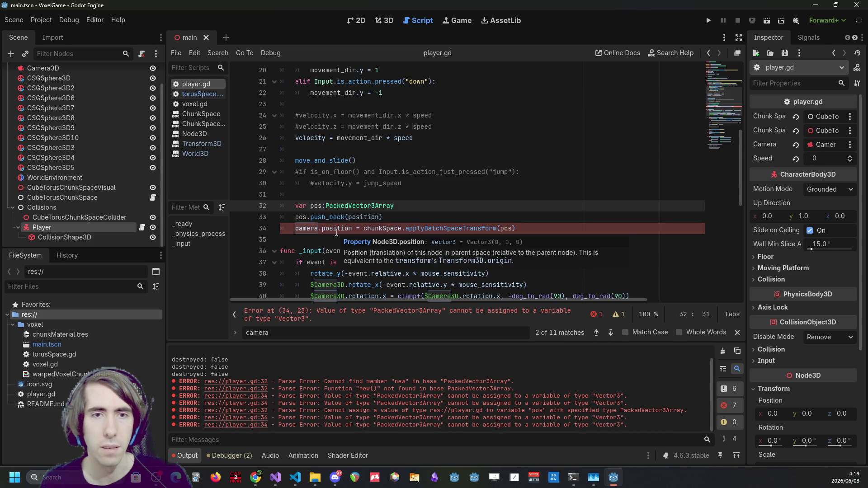
Set pos = chunkSpace.applyBatchSpaceTransform(pos), add camera.position = pos[0], save and run the game.
click(388, 218)
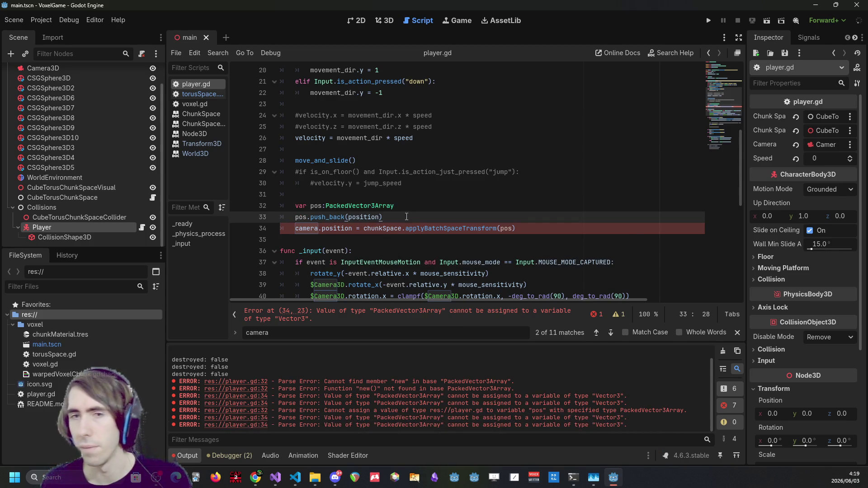
drag(352, 230, 296, 228)
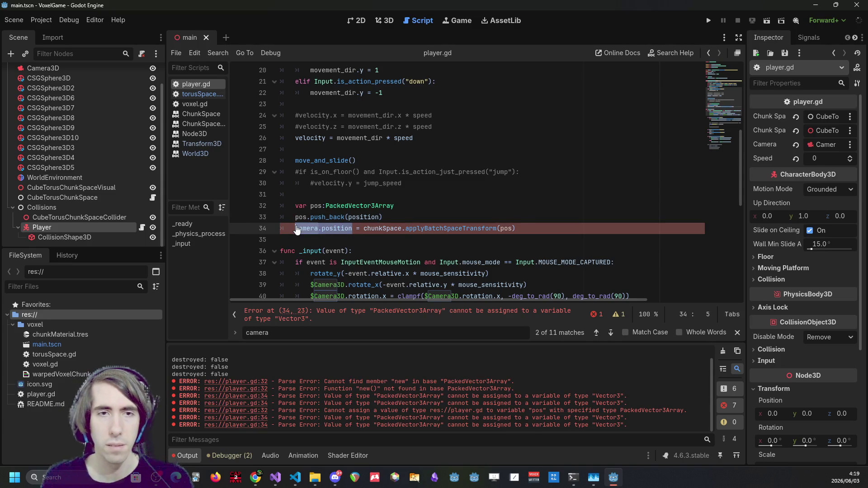
text(pos)
click(501, 233)
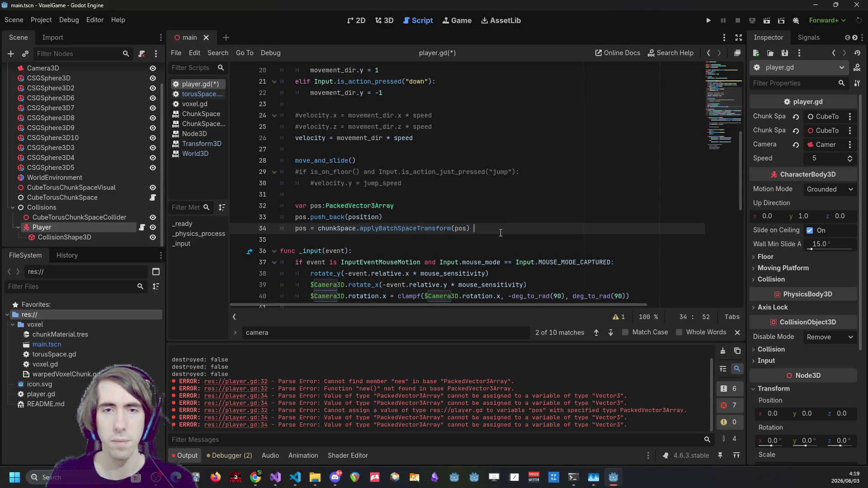
key(Return)
text(camera.position)
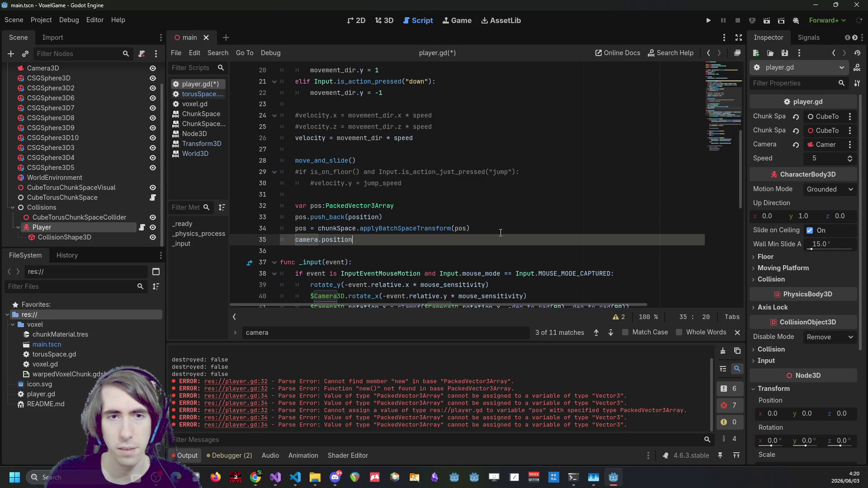
key(ctrl+space)
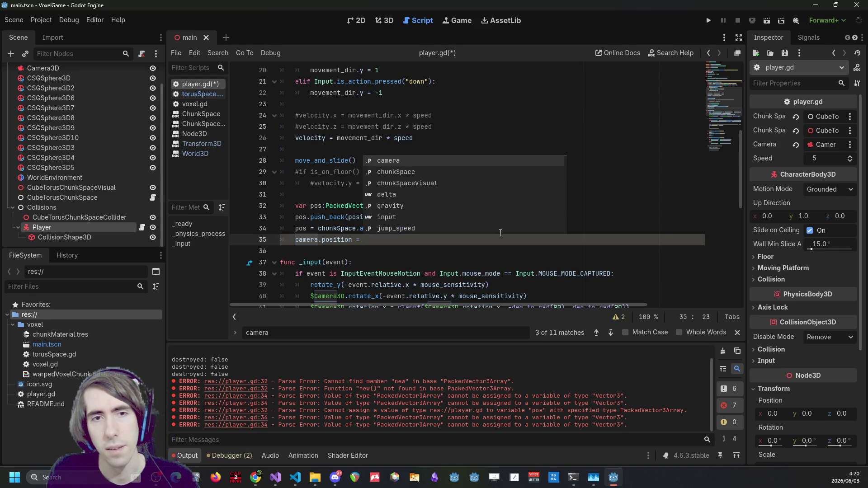
key(Escape)
key(Escape)
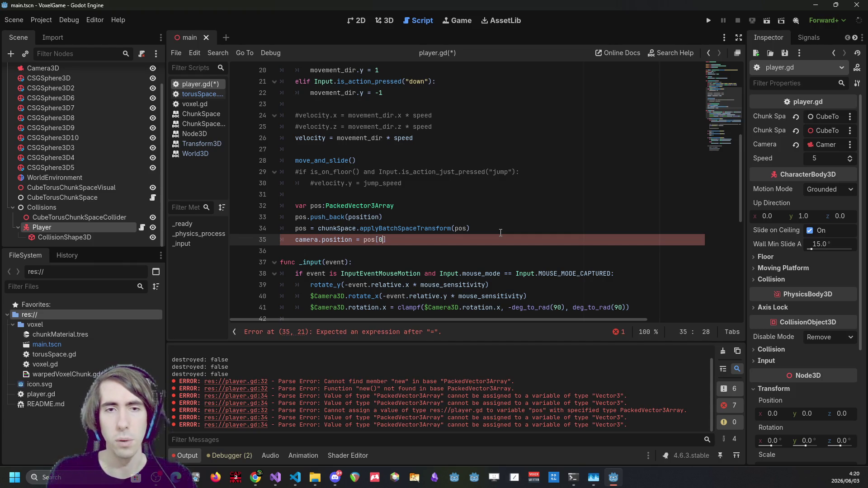
text(])
key(ctrl+s)
click(709, 20)
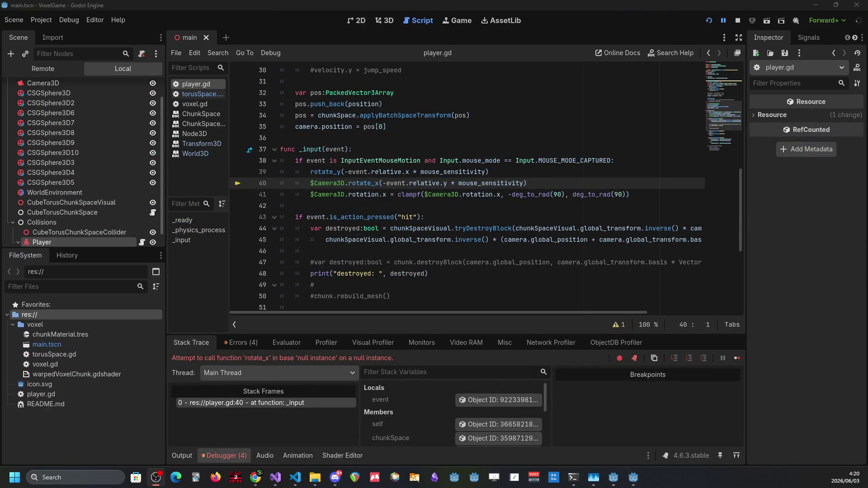
Replace $Camera3D with camera in the mouse-look rotation on line 40.
click(416, 195)
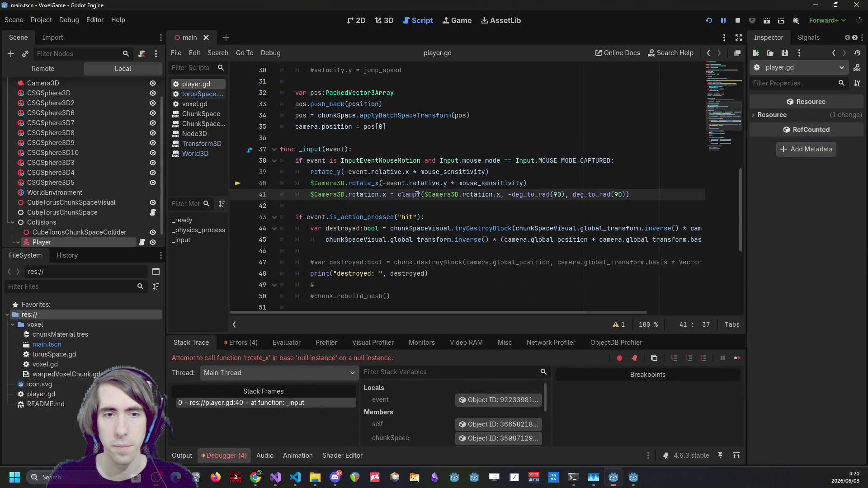
double_click(328, 183)
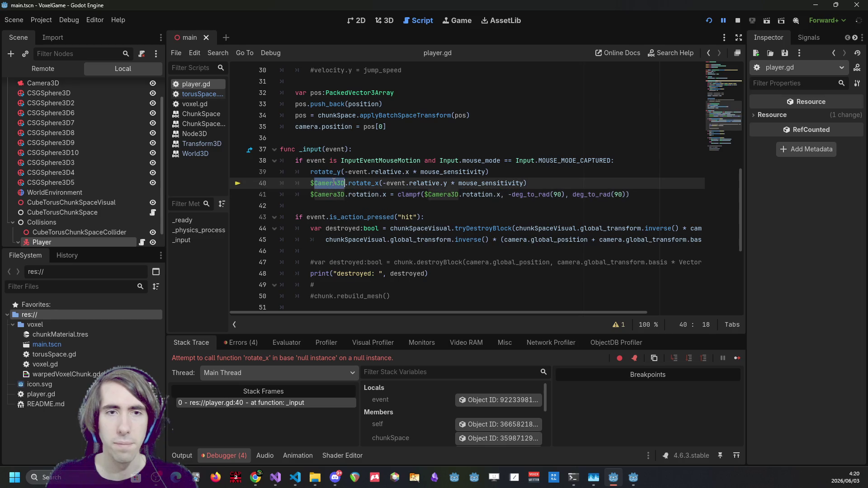
scroll(346, 171, up, 2)
key(BackSpace)
key(BackSpace)
text(camera)
key(Escape)
key(Down)
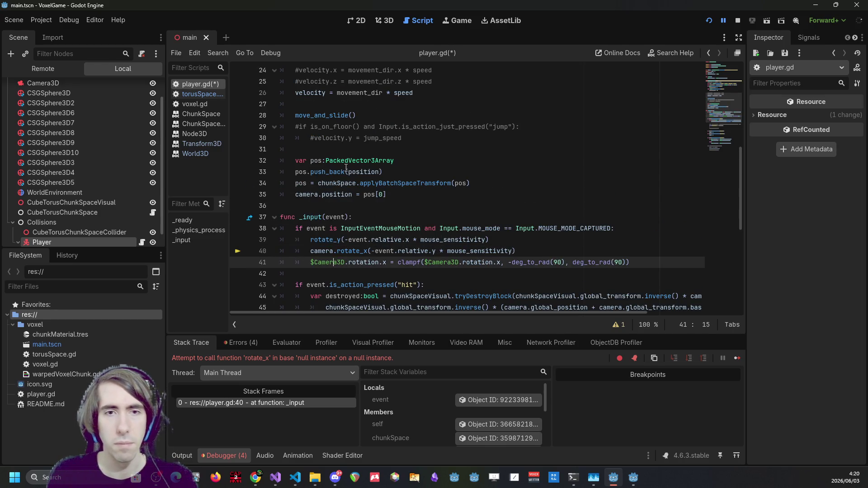
key(ctrl+Right)
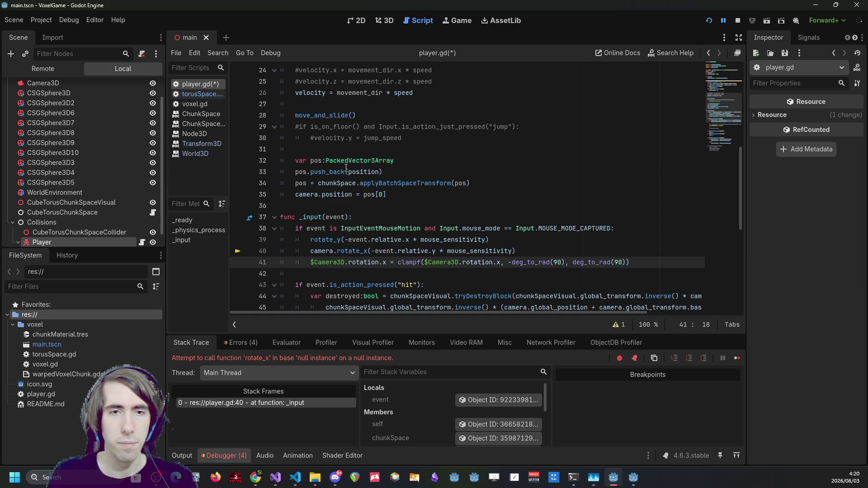
Replace both $Camera3D occurrences on line 41's pitch clamp with camera and rerun the game.
click(345, 171)
scroll(346, 171, down, 2)
double_click(317, 194)
key(ctrl+d)
text(camera)
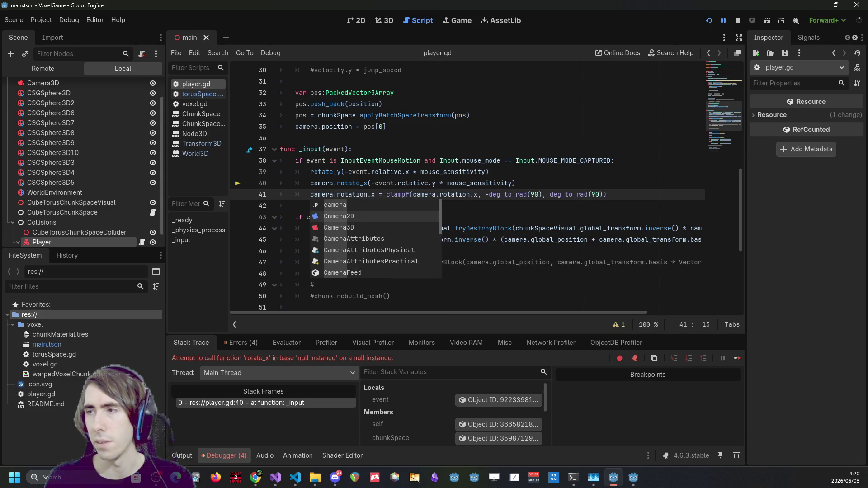
click(444, 172)
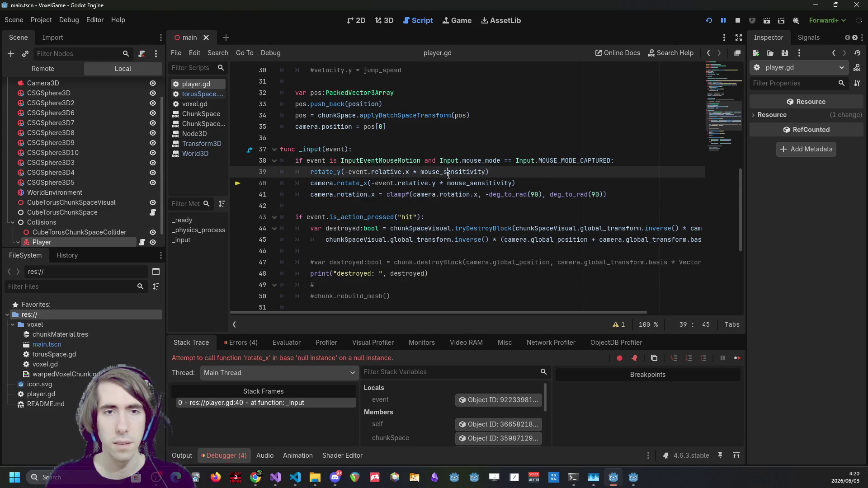
scroll(443, 181, down, 5)
click(710, 20)
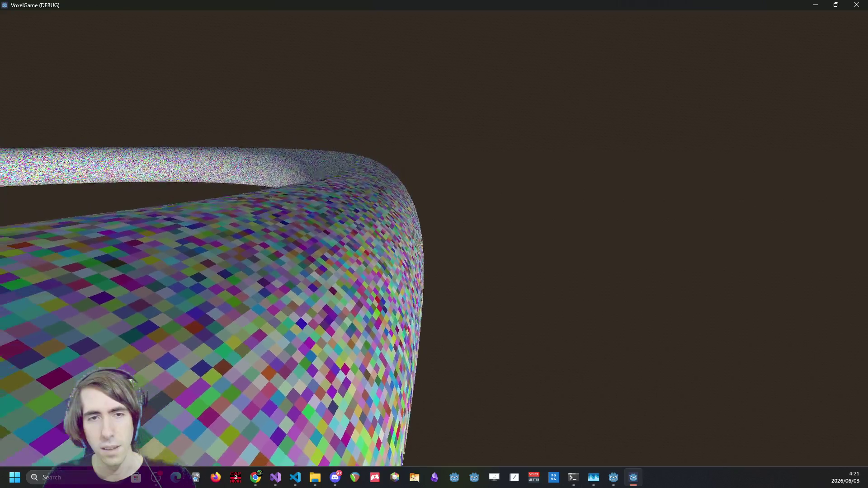
Close the VoxelGame debug window and stop the run.
key(alt+F4)
click(737, 19)
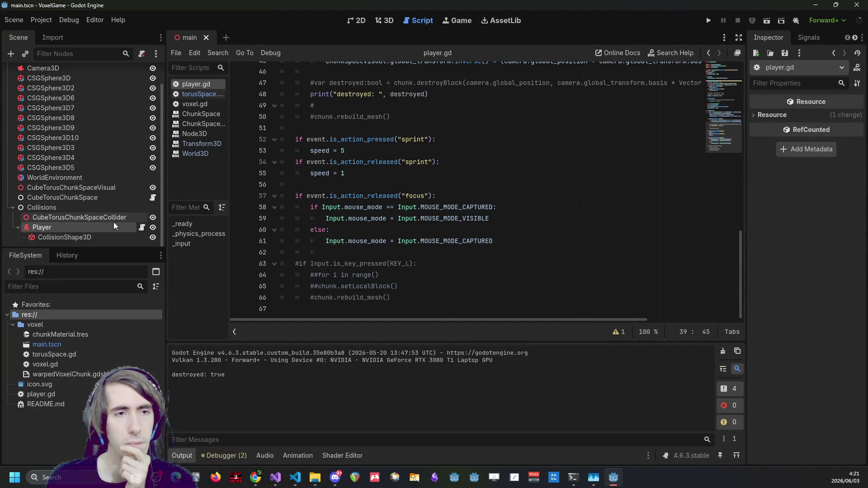
click(86, 209)
click(82, 221)
click(82, 226)
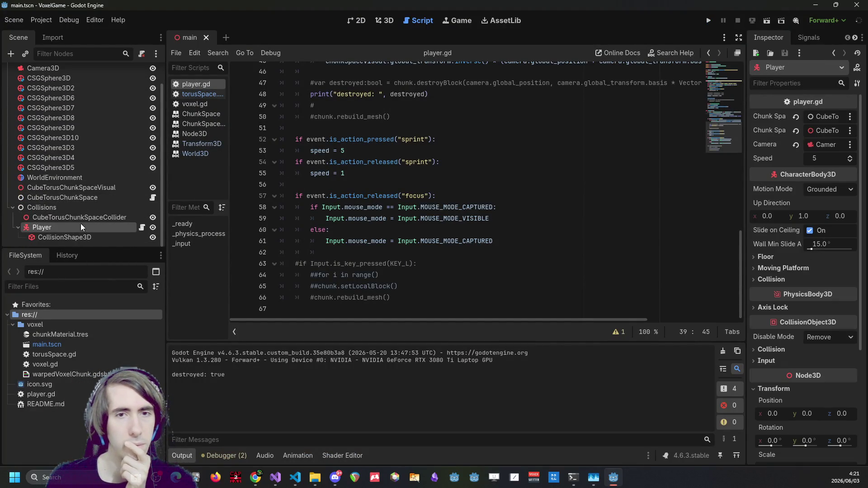
scroll(41, 158, up, 3)
scroll(52, 210, down, 3)
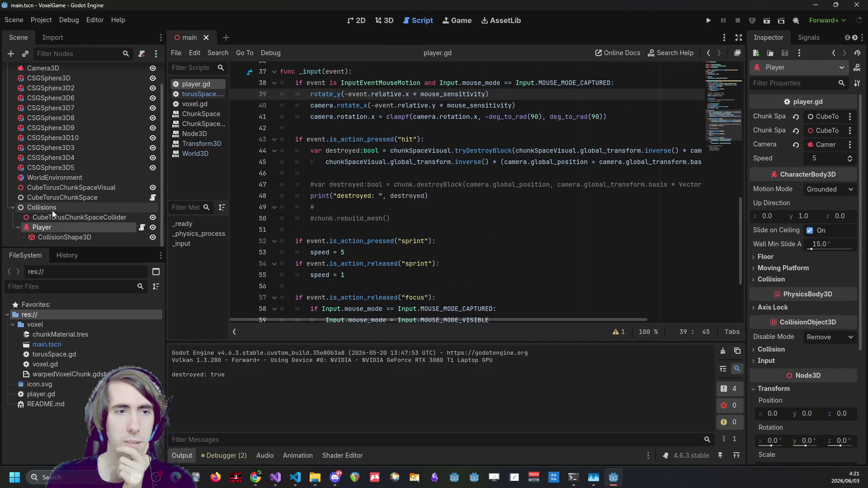
click(141, 227)
scroll(262, 217, down, 1)
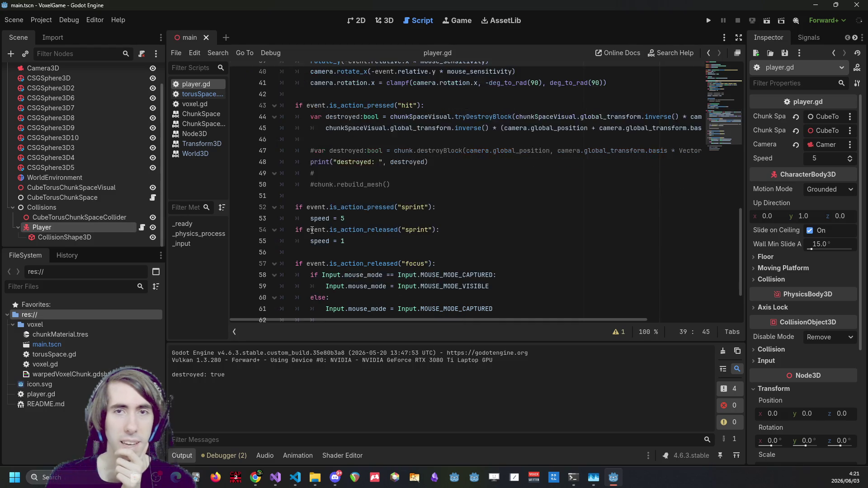
scroll(368, 222, up, 2)
click(361, 138)
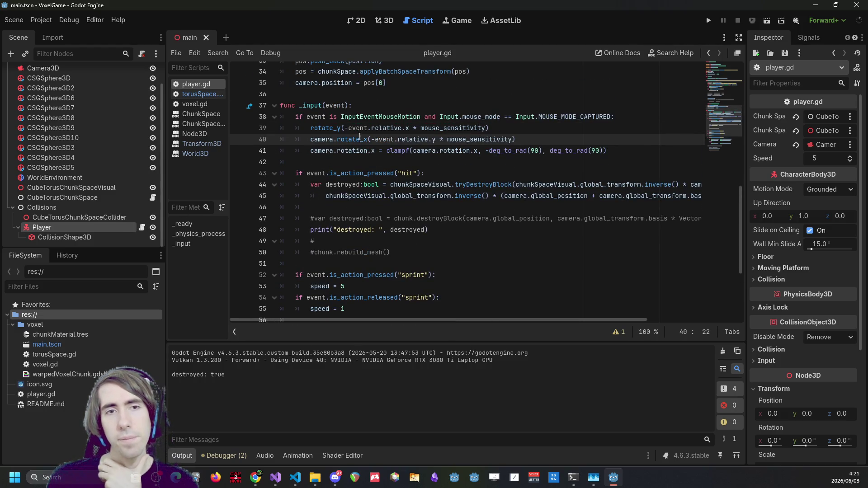
mouse_move(360, 136)
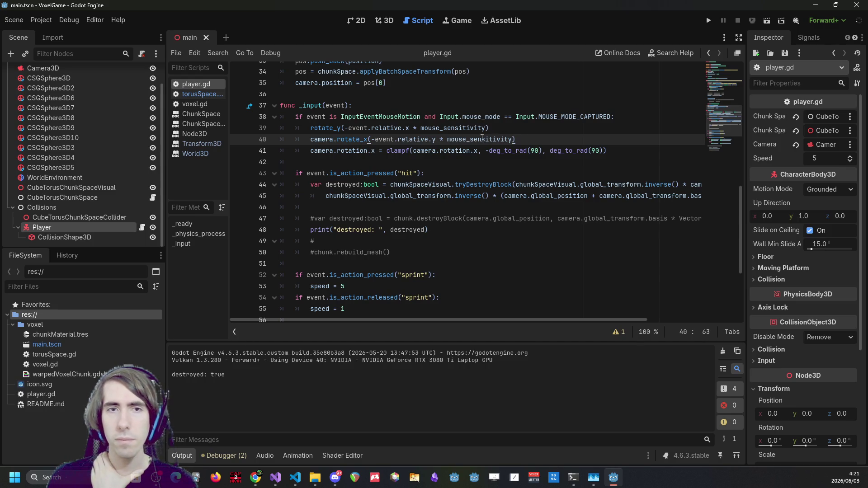
scroll(343, 192, up, 2)
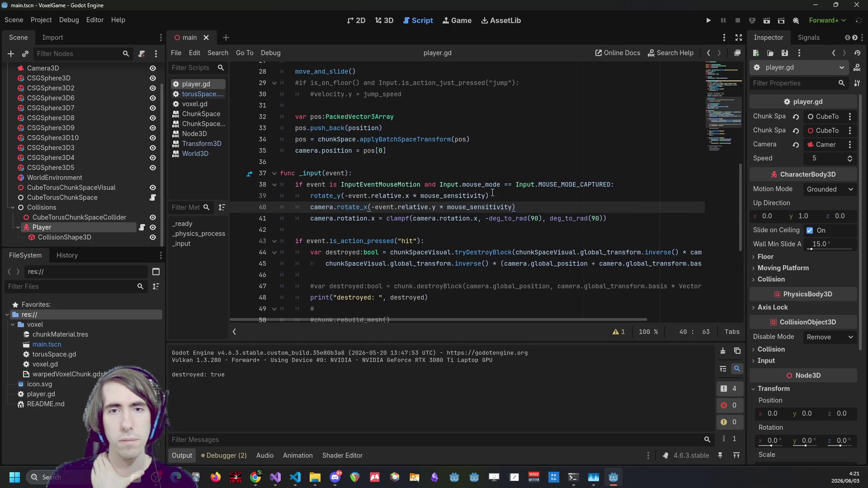
double_click(377, 196)
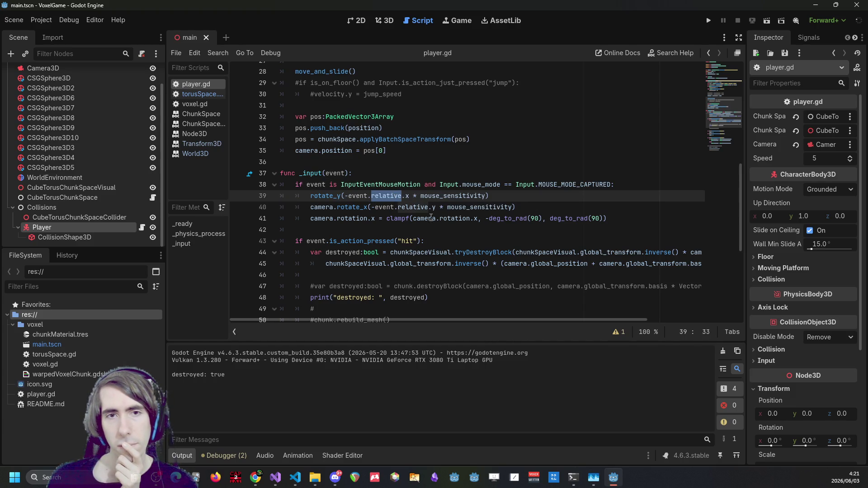
drag(415, 219, 478, 224)
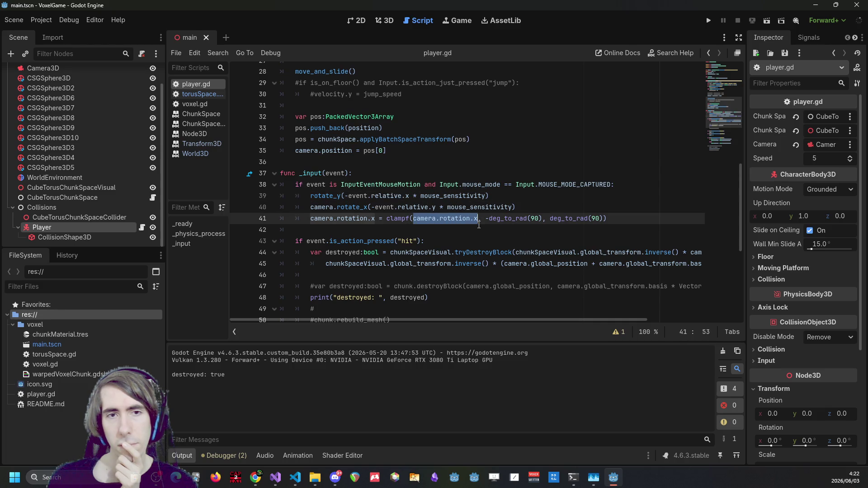
click(620, 219)
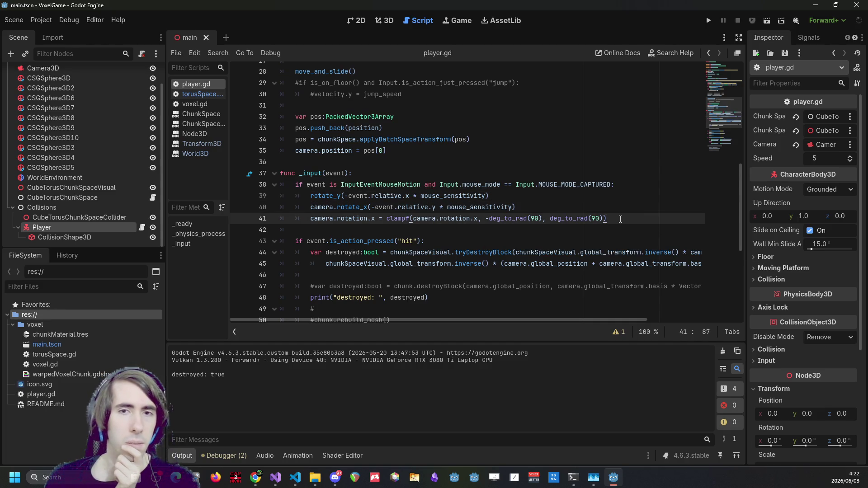
scroll(362, 205, down, 1)
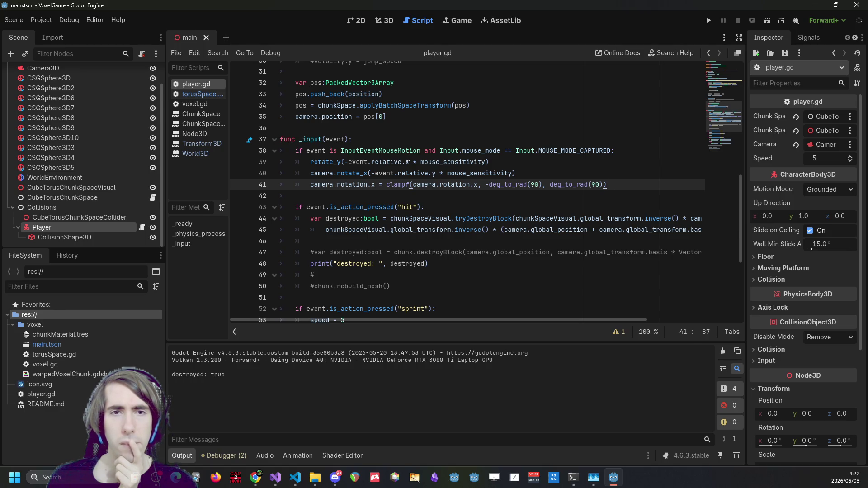
Set the player's Speed property to 500 in the Inspector.
scroll(407, 157, down, 4)
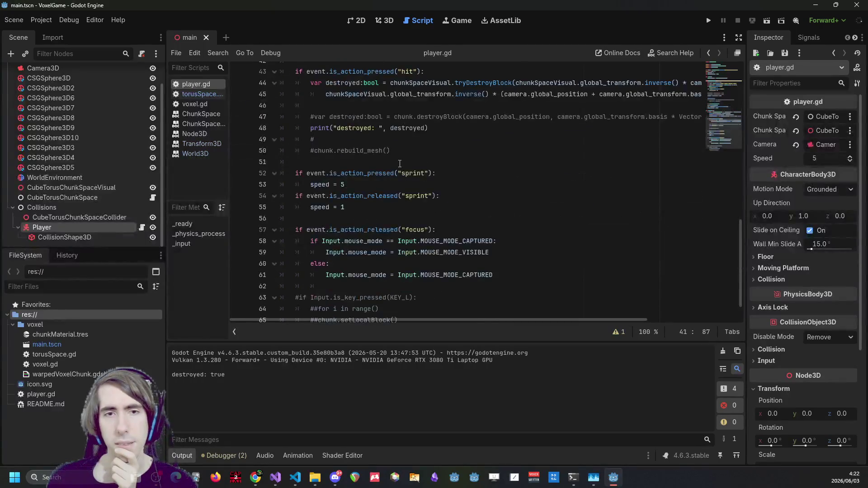
scroll(400, 164, down, 1)
scroll(400, 163, up, 9)
scroll(400, 163, up, 6)
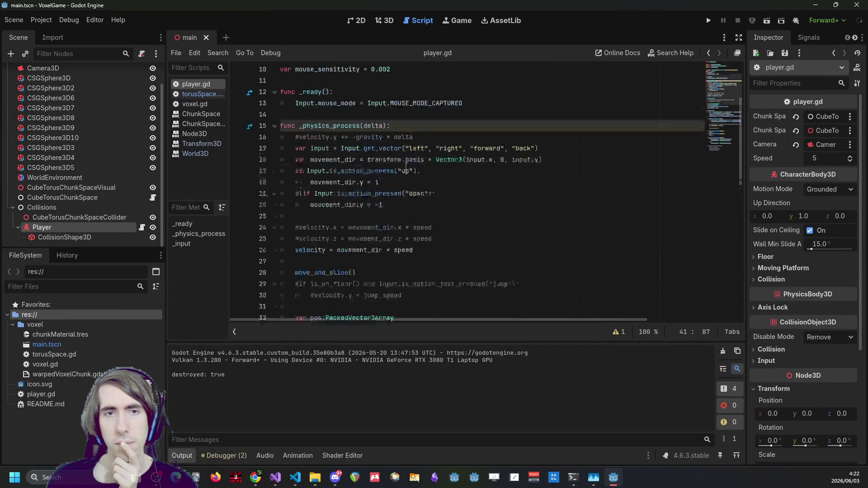
scroll(403, 169, down, 3)
scroll(403, 169, down, 1)
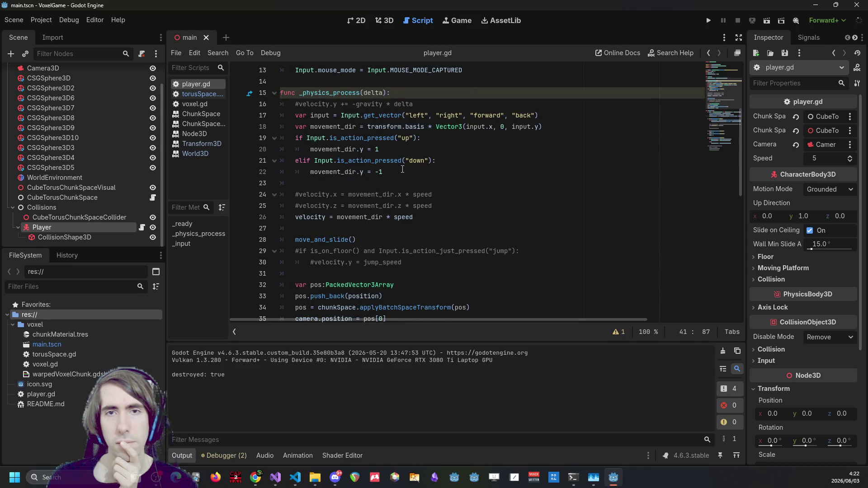
scroll(401, 170, down, 1)
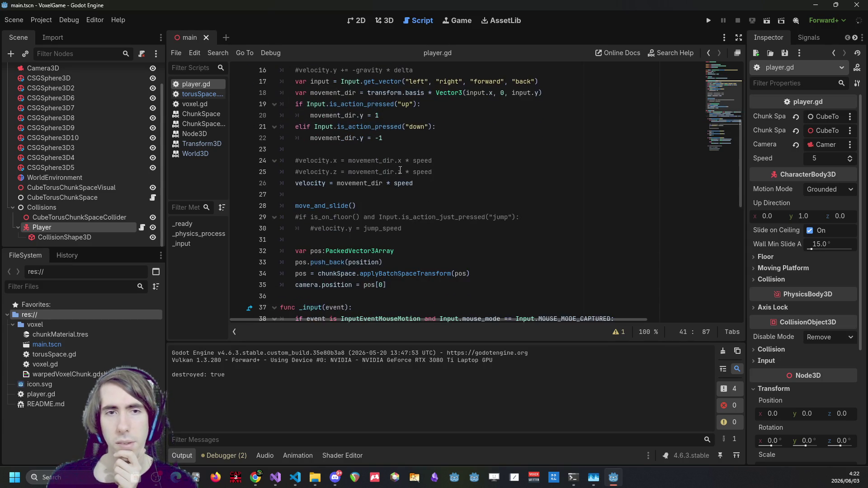
scroll(785, 265, down, 5)
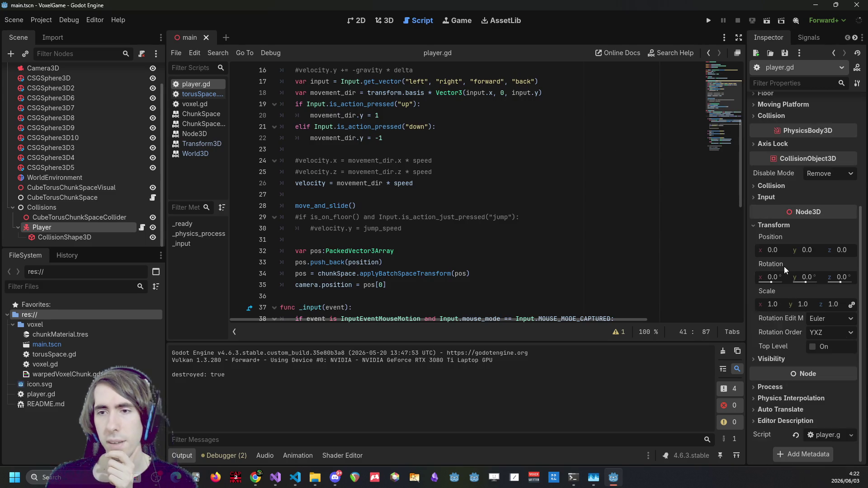
scroll(782, 236, up, 5)
scroll(771, 269, down, 5)
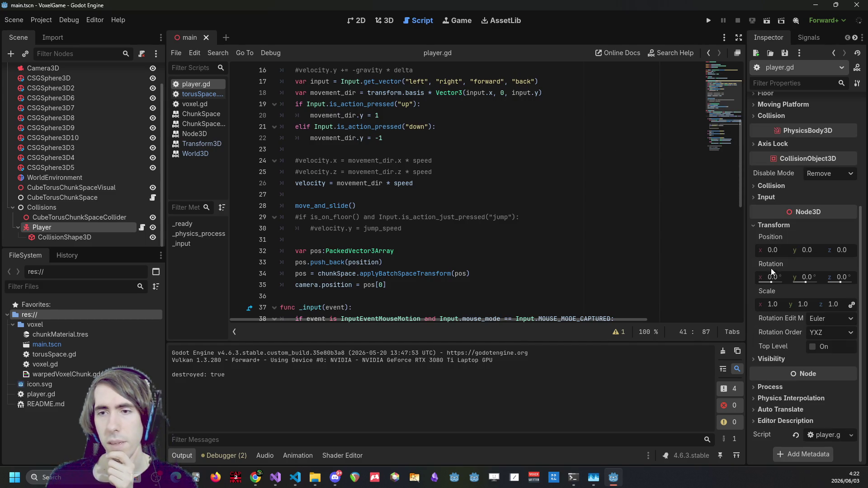
scroll(780, 239, up, 5)
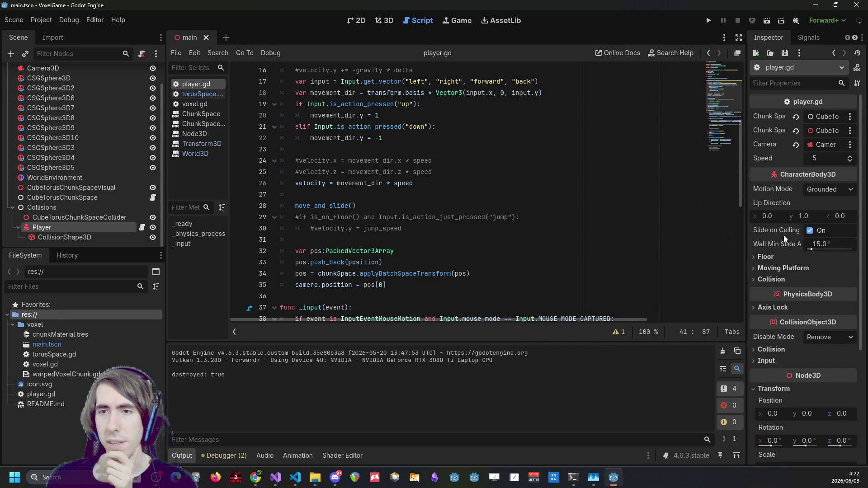
scroll(432, 212, down, 9)
click(817, 156)
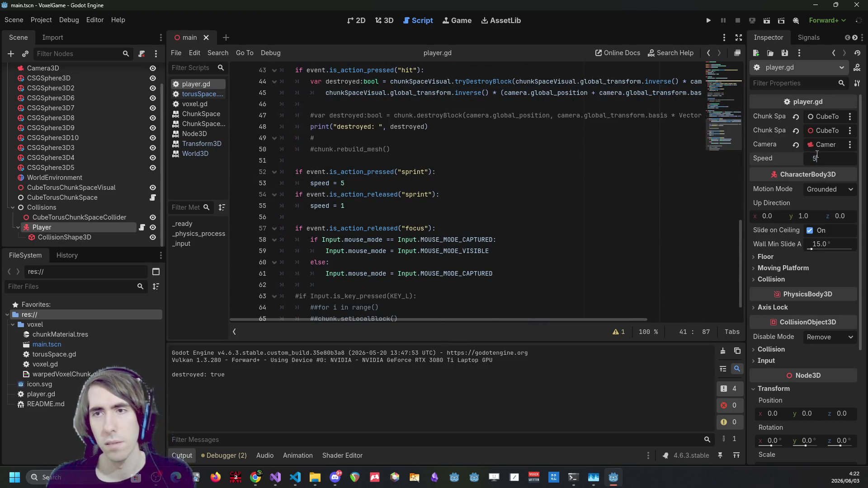
text(00)
key(Return)
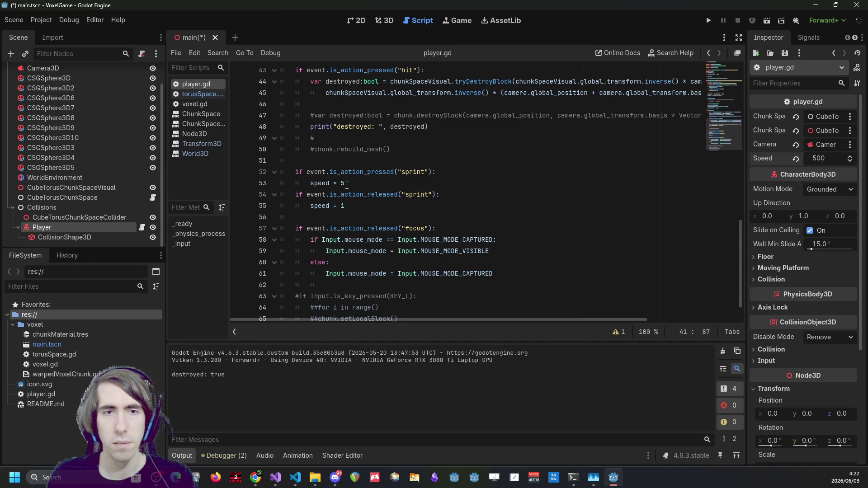
Make the sprint speed on line 53 500 and the normal speed on line 55 100, then save.
click(343, 183)
key(Down)
key(Down)
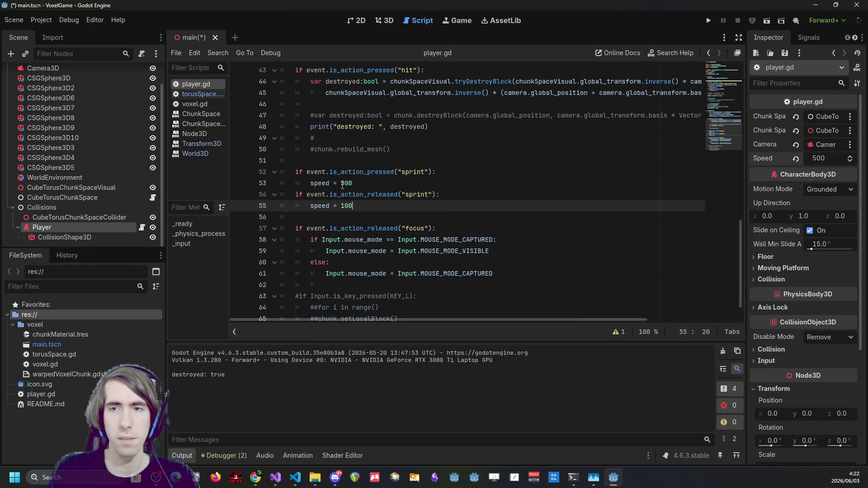
key(ctrl+s)
Lower the player's Speed property to 100 and run the project to test movement.
drag(836, 162, 823, 156)
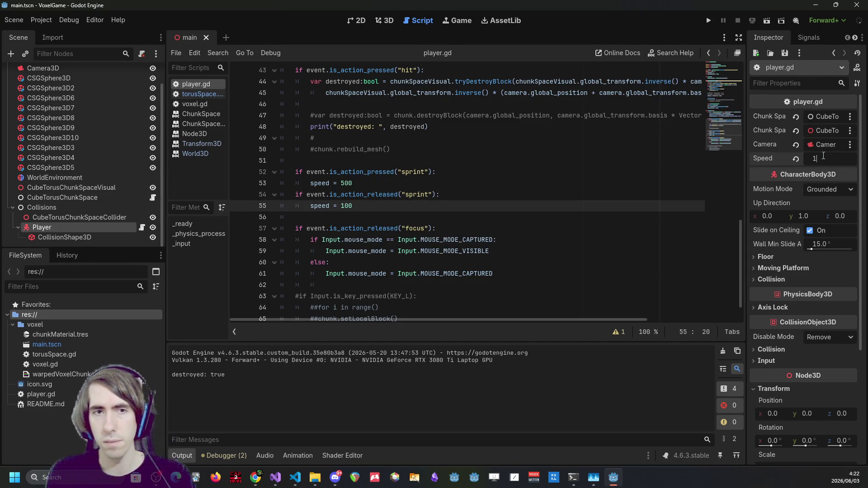
scroll(531, 193, up, 2)
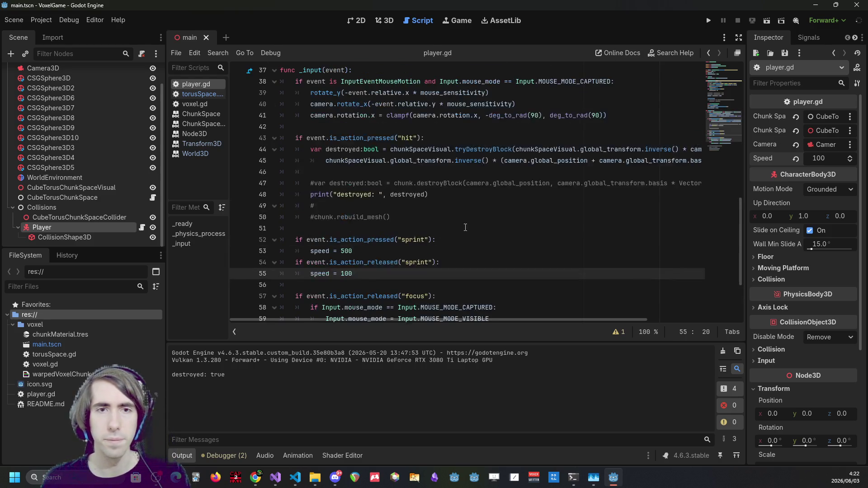
click(709, 20)
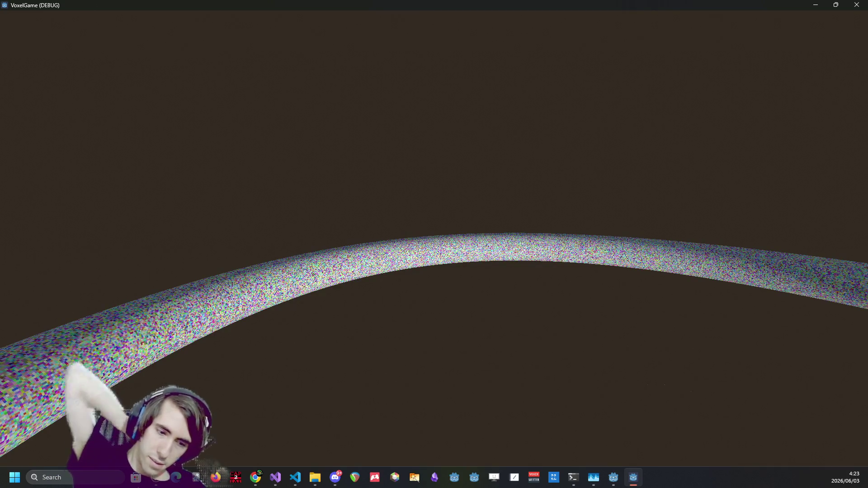
key(alt+Tab)
click(738, 21)
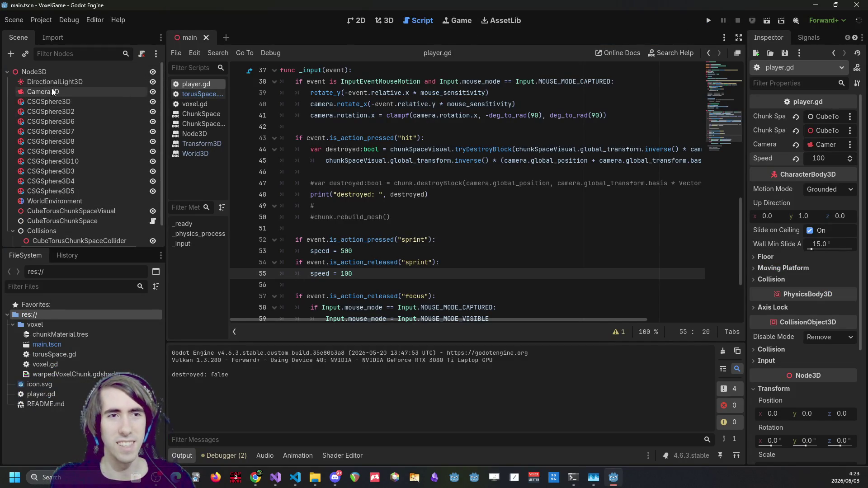
Inspect the Camera3D node and view the CubeTorusChunkSpace script.
click(50, 89)
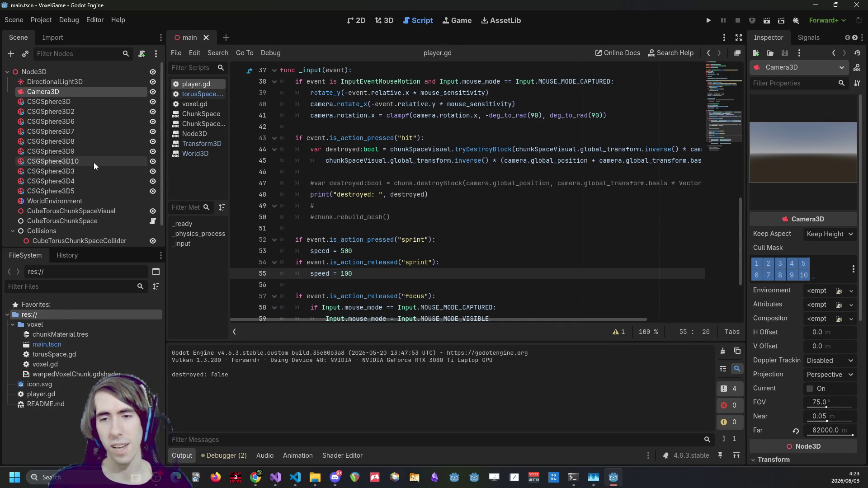
scroll(112, 151, down, 1)
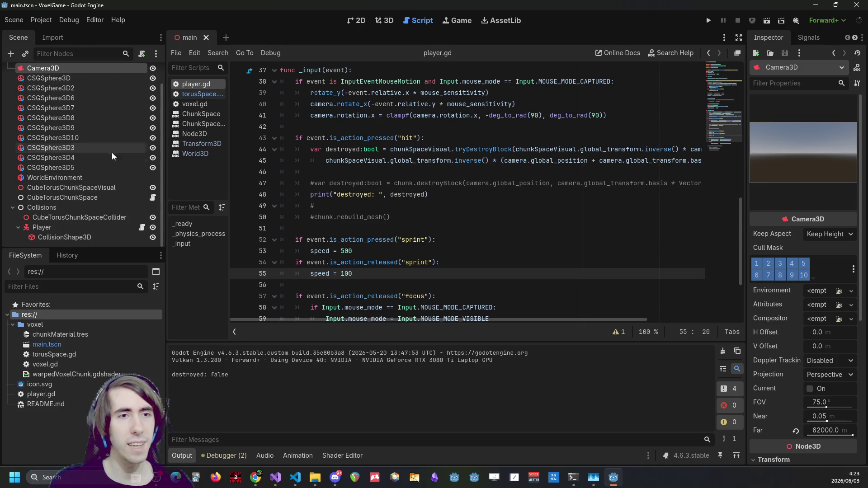
click(152, 198)
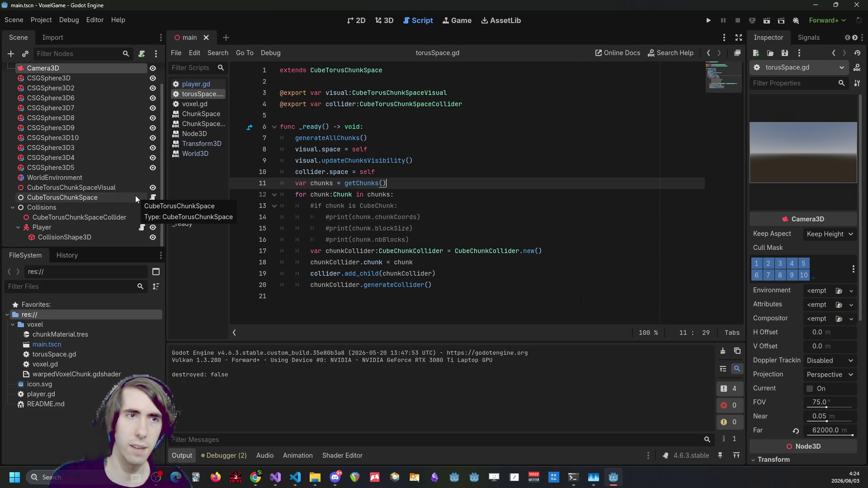
scroll(111, 151, up, 2)
scroll(104, 204, down, 2)
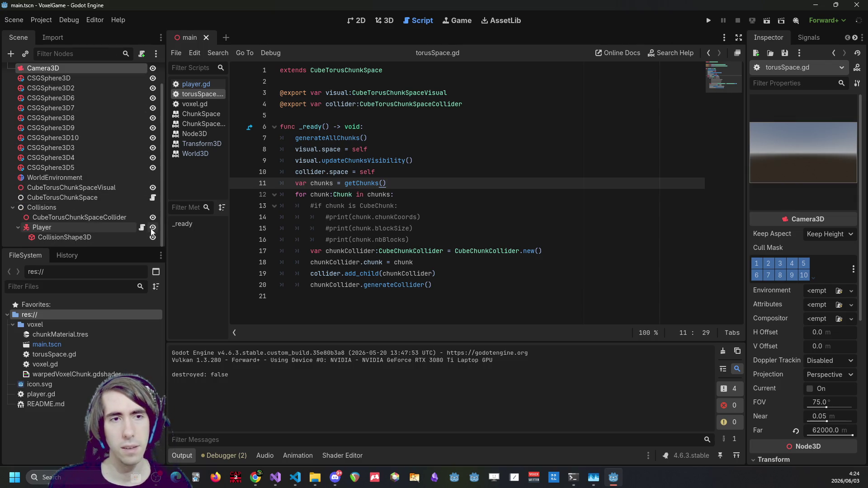
In player.gd, uncomment the gravity line 16 with Ctrl+K.
click(143, 226)
scroll(403, 228, down, 3)
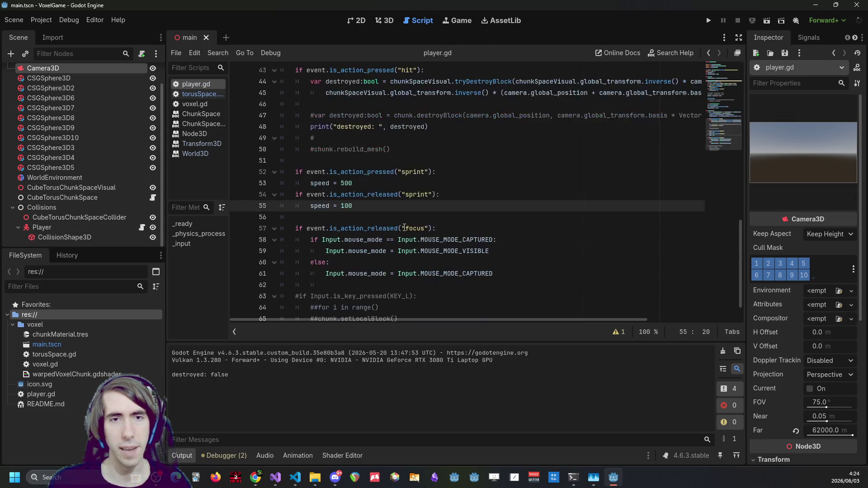
scroll(403, 228, up, 10)
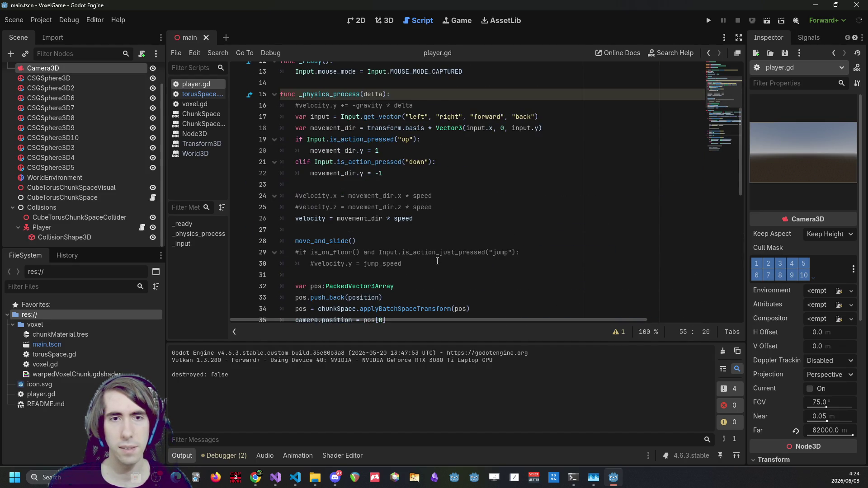
click(437, 263)
scroll(421, 252, down, 1)
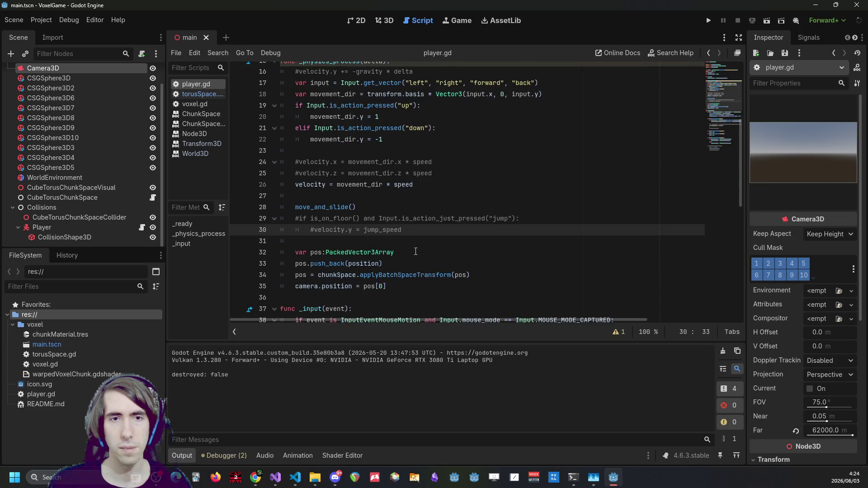
scroll(418, 251, up, 2)
click(404, 140)
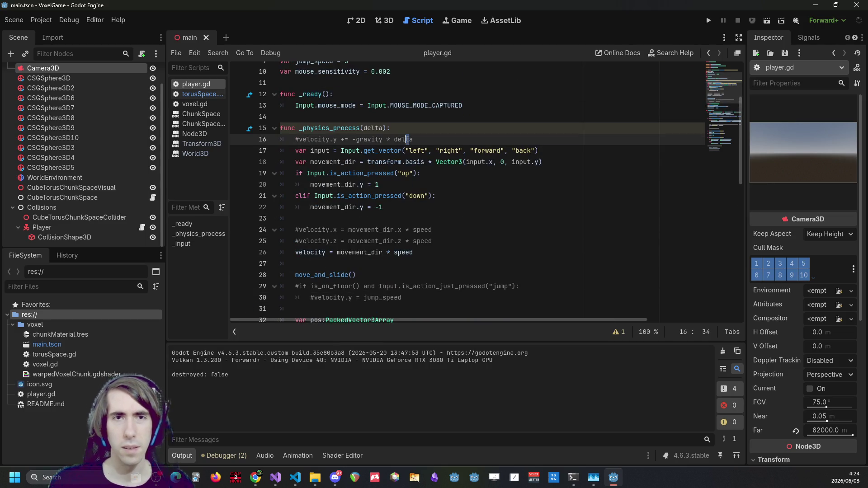
key(ctrl+k)
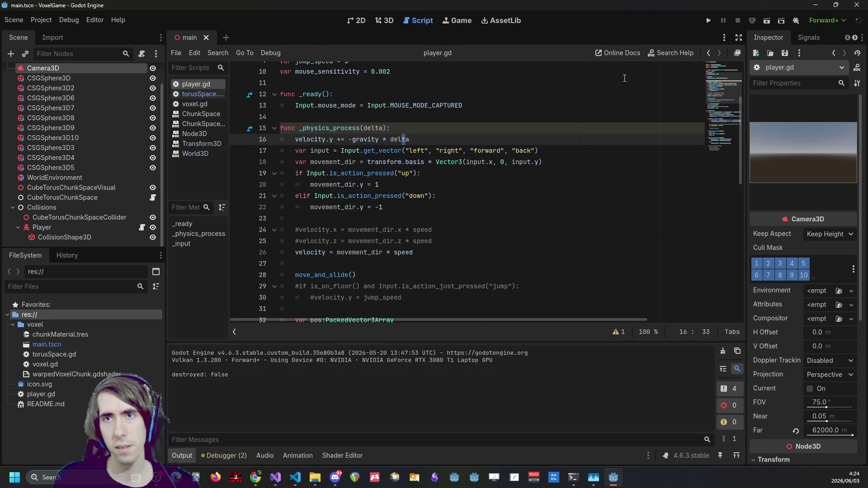
Glance at the CubeTorusChunkSpace script again, then go back to player.gd.
scroll(409, 163, up, 1)
scroll(413, 190, down, 5)
scroll(413, 191, up, 1)
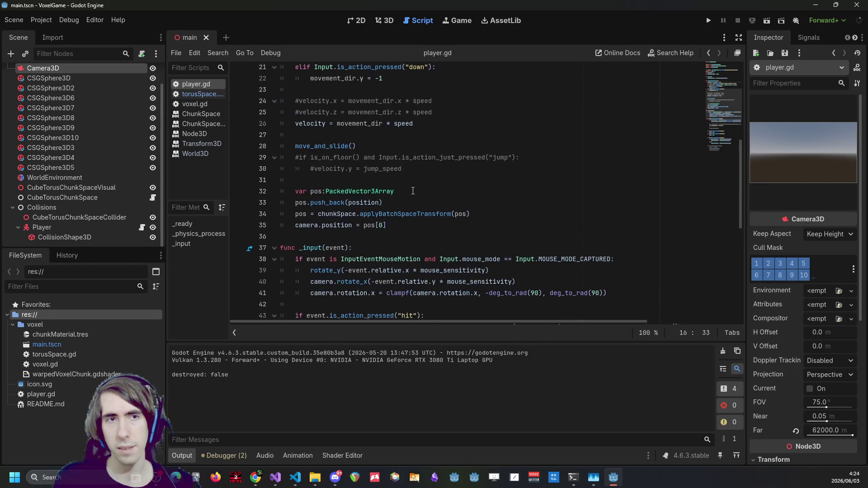
scroll(113, 80, up, 1)
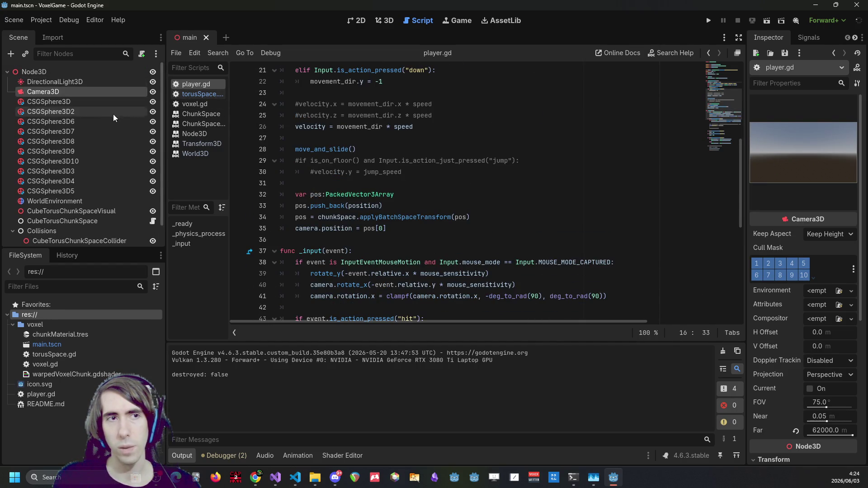
scroll(113, 114, down, 1)
click(152, 198)
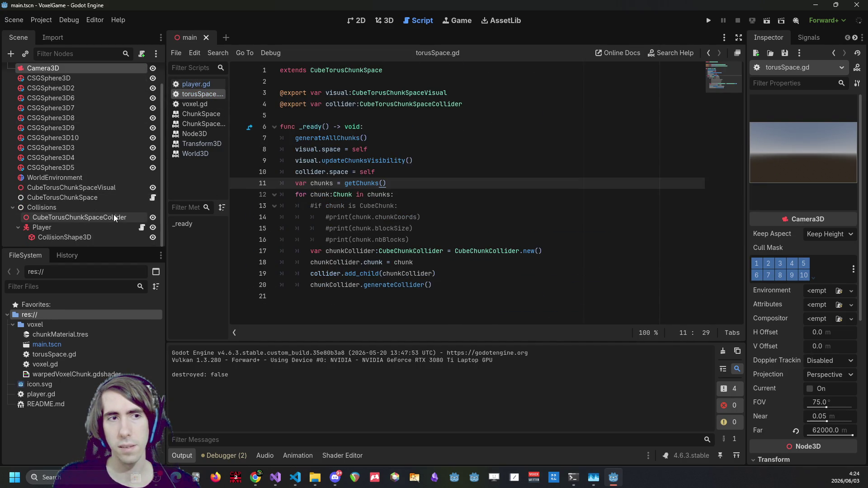
click(142, 228)
scroll(398, 214, up, 3)
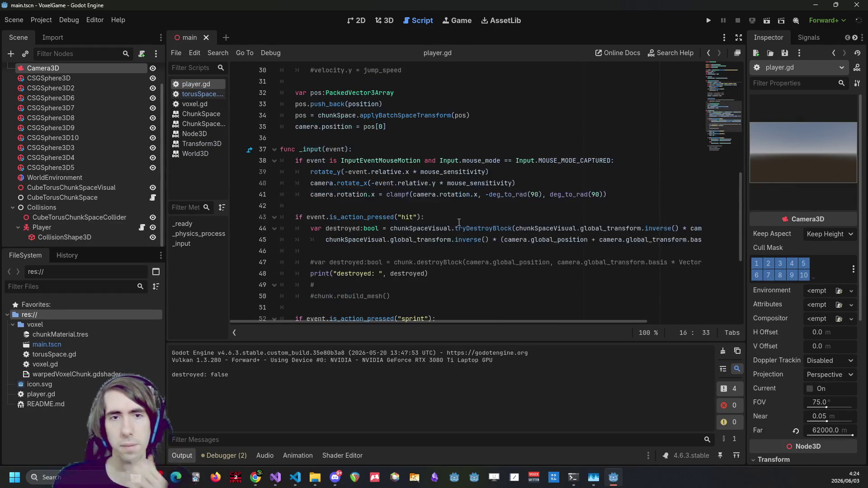
Add blank lines after the camera.position = pos[0] code on lines 32–35.
click(421, 204)
scroll(413, 217, down, 4)
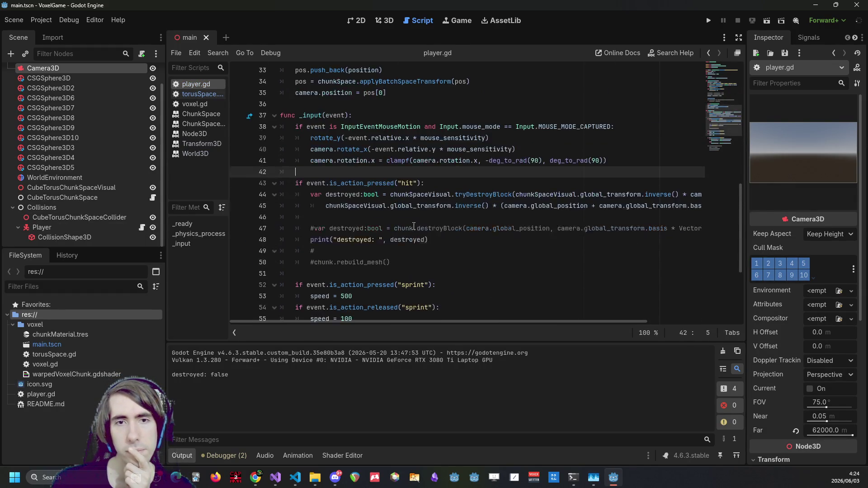
scroll(407, 232, up, 1)
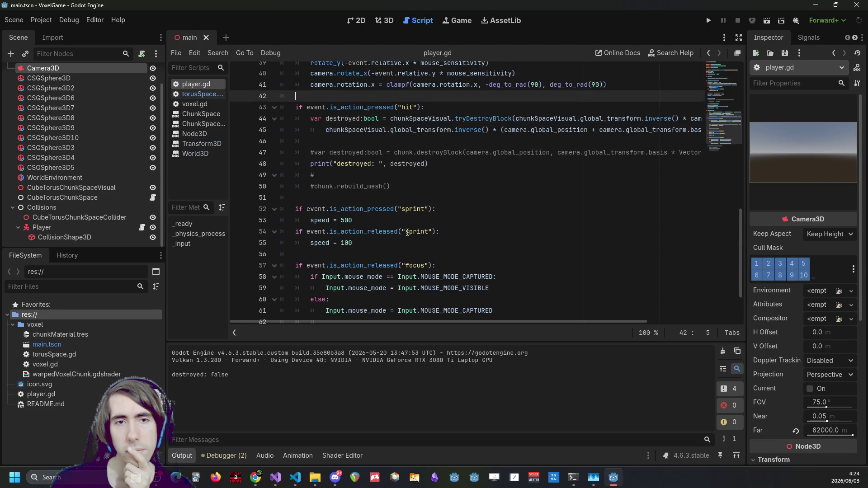
scroll(408, 232, up, 7)
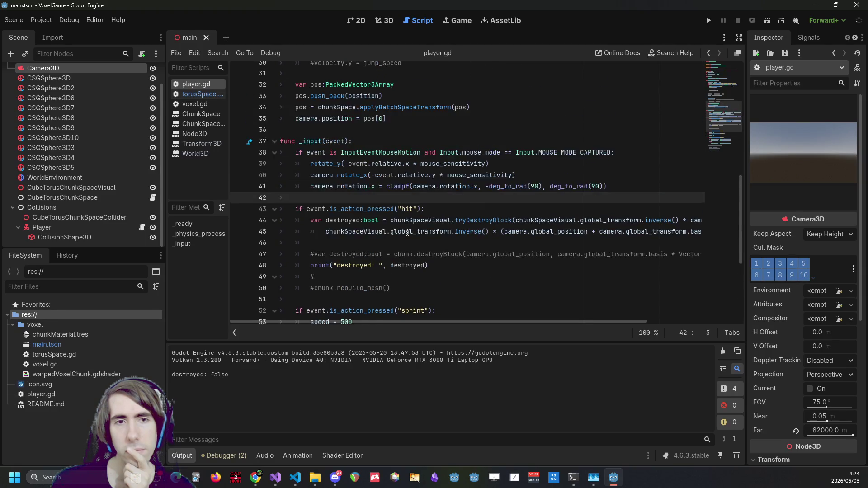
drag(416, 265, 264, 214)
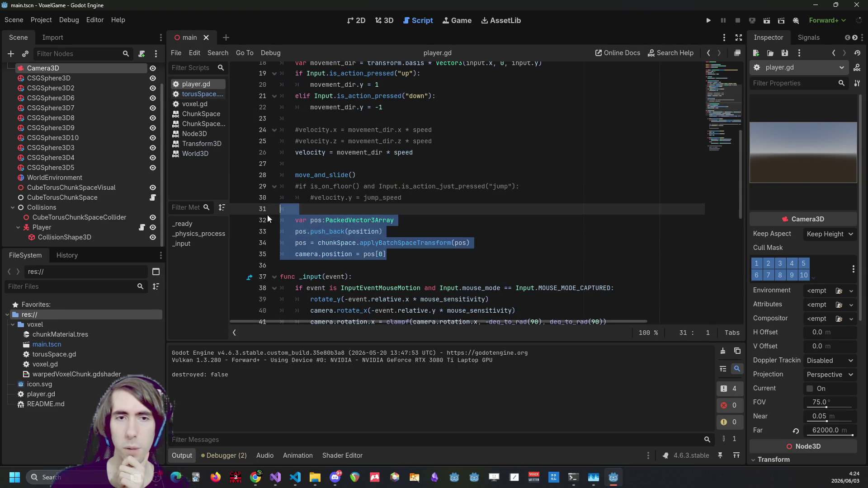
click(416, 261)
key(Return)
key(Return)
key(Up)
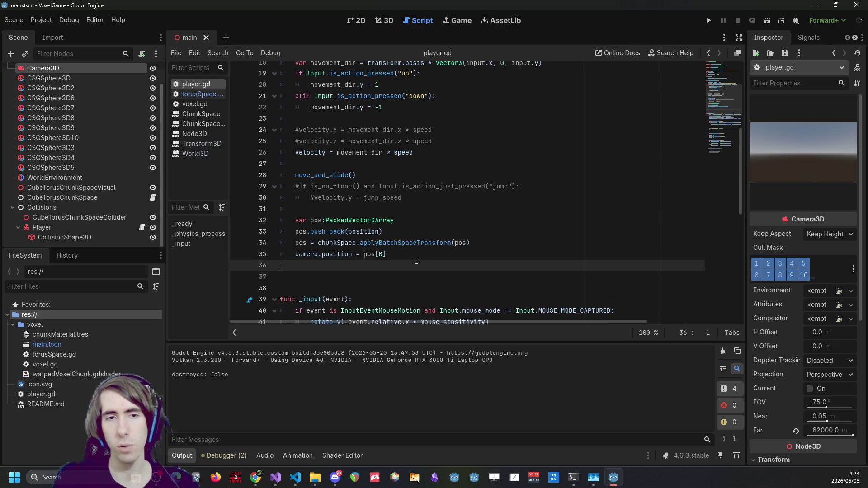
Find the distort5 function definition in the warpedVoxelChunk shader.
click(346, 456)
scroll(387, 298, down, 5)
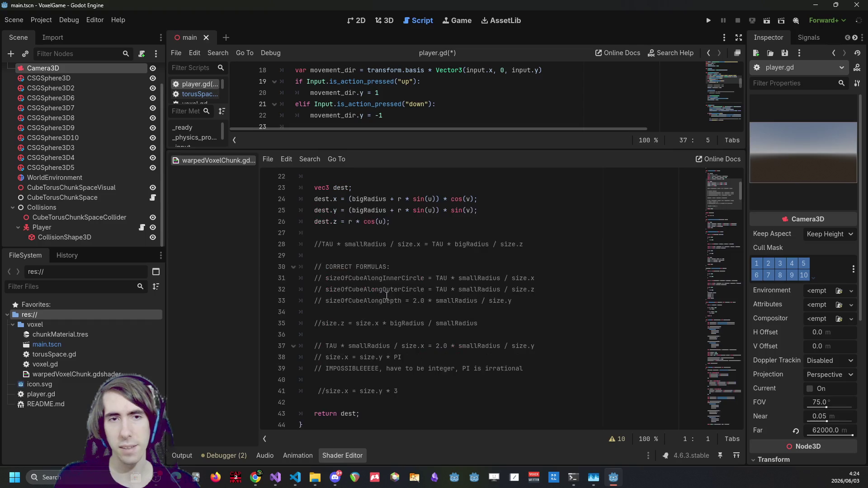
scroll(384, 301, up, 1)
scroll(384, 301, down, 8)
drag(728, 208, 722, 435)
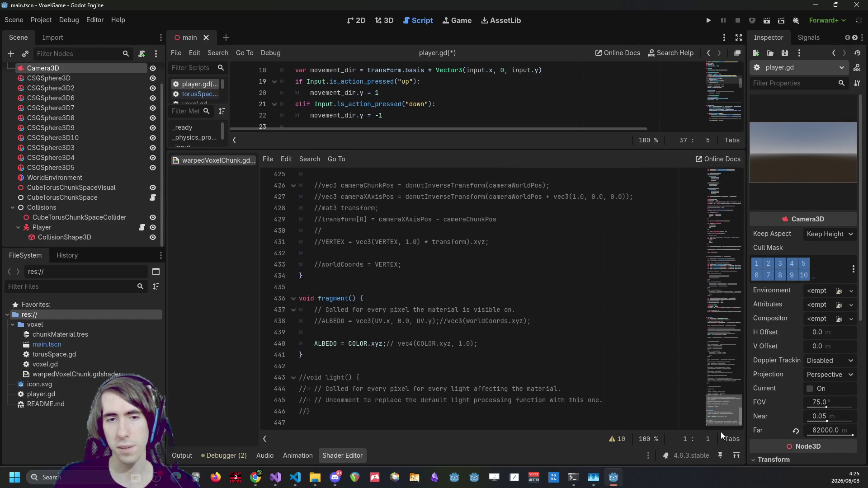
scroll(388, 307, up, 18)
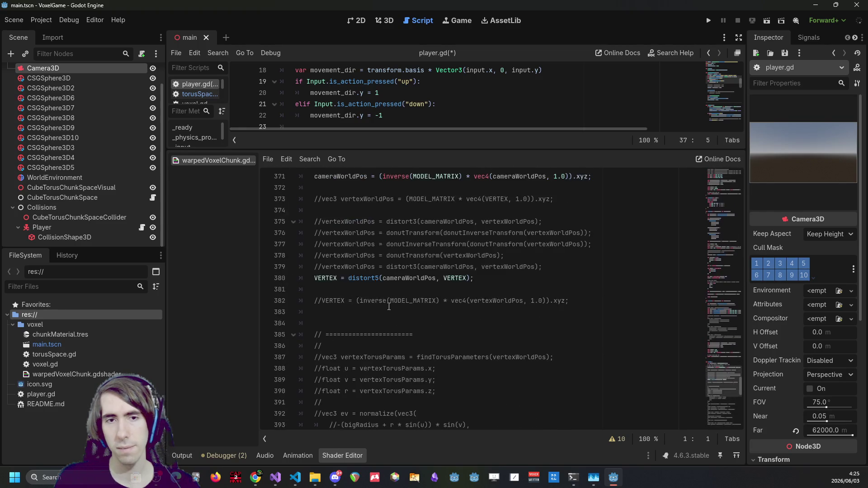
scroll(389, 306, up, 2)
double_click(363, 346)
key(ctrl+f)
key(Return)
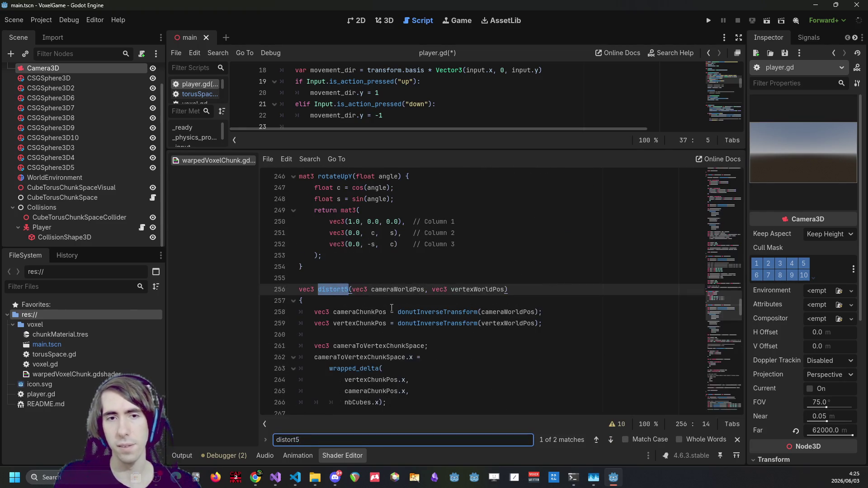
Highlight every use of the basis matrix in distort5.
scroll(392, 308, down, 9)
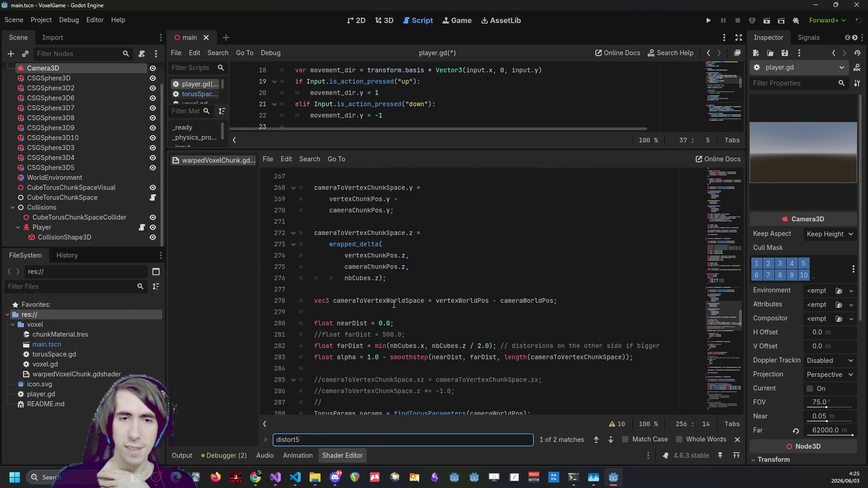
scroll(389, 306, down, 6)
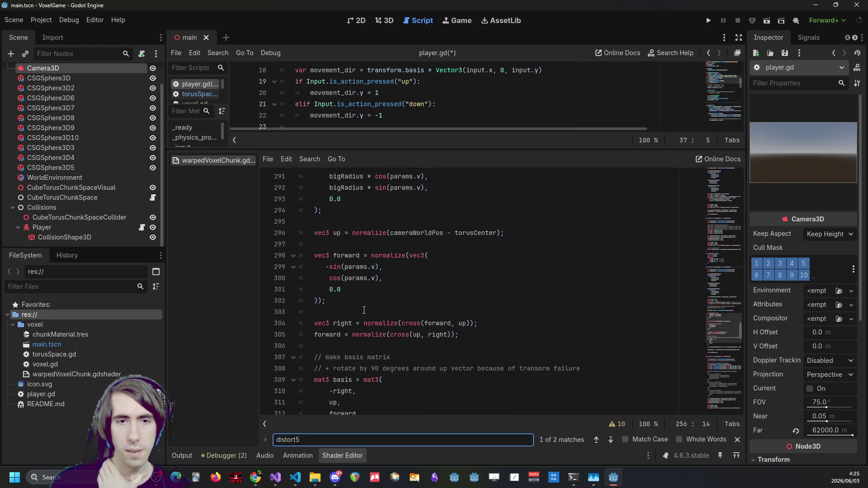
scroll(366, 310, down, 2)
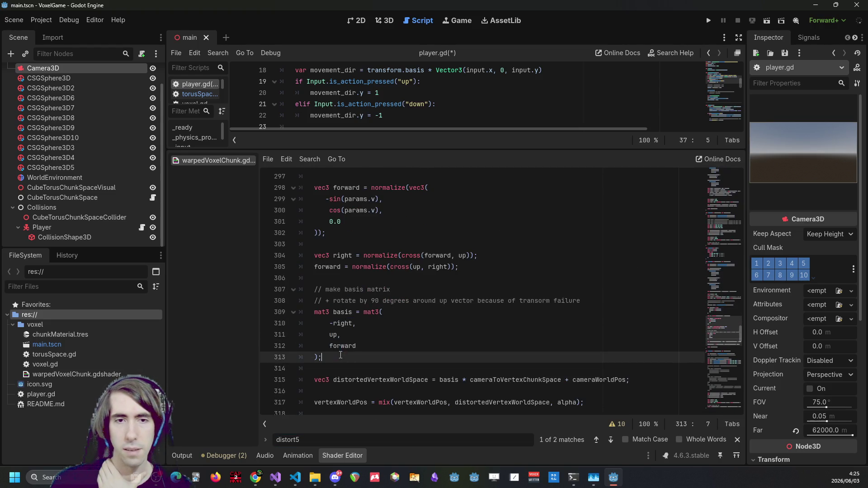
click(342, 315)
scroll(424, 366, down, 1)
double_click(342, 278)
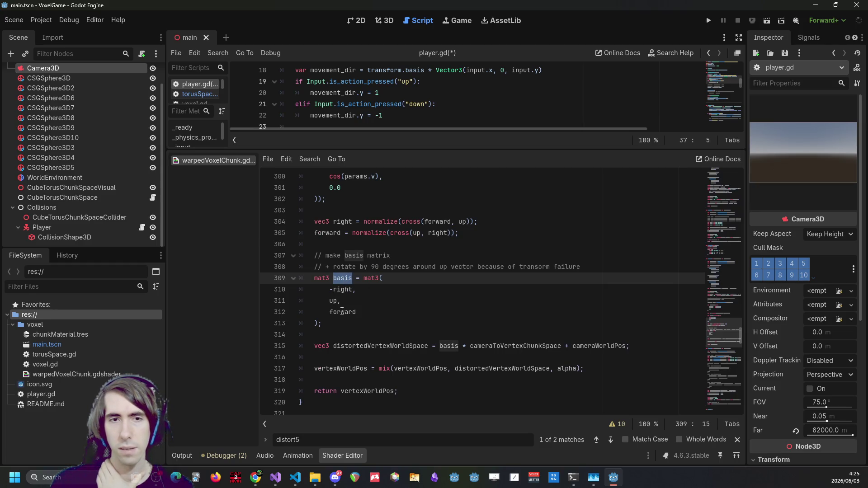
click(345, 327)
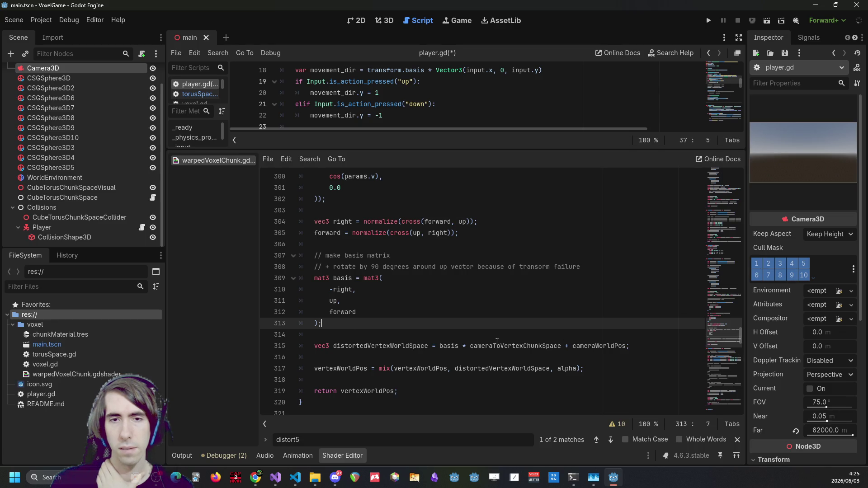
Trace distortedVertexWorldSpace, cameraToVertexChunkSpace and basis on line 315.
click(443, 345)
click(528, 346)
double_click(528, 346)
double_click(400, 345)
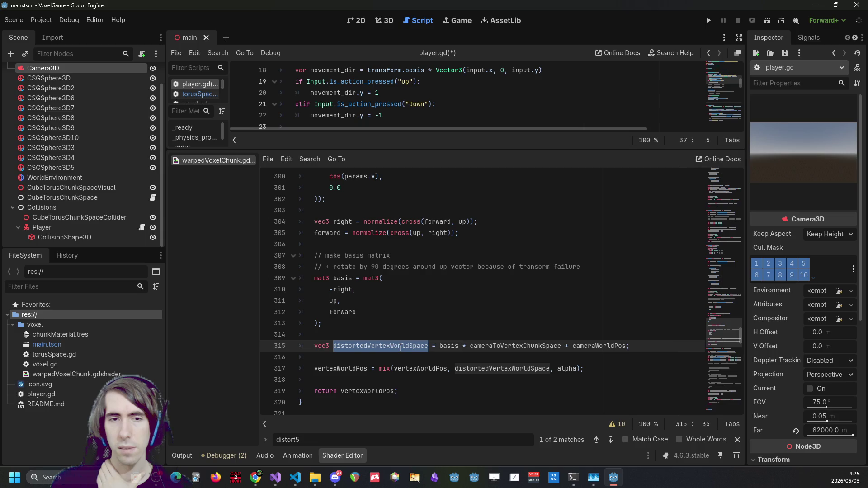
click(590, 346)
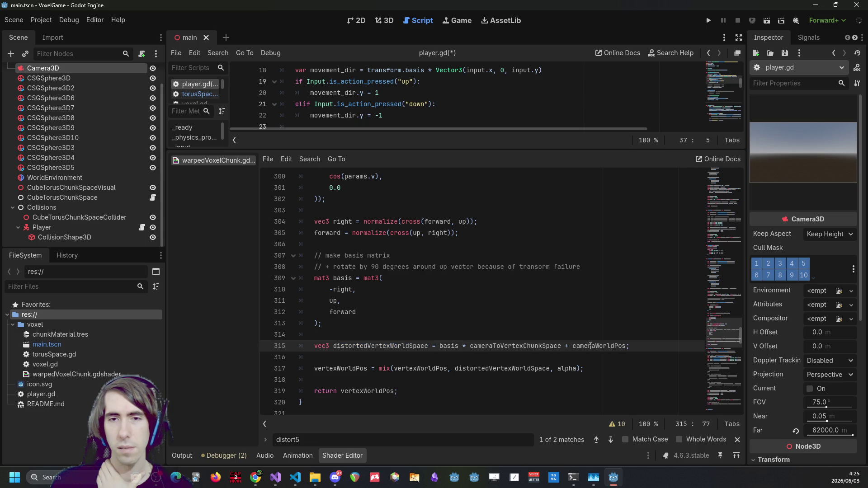
double_click(508, 346)
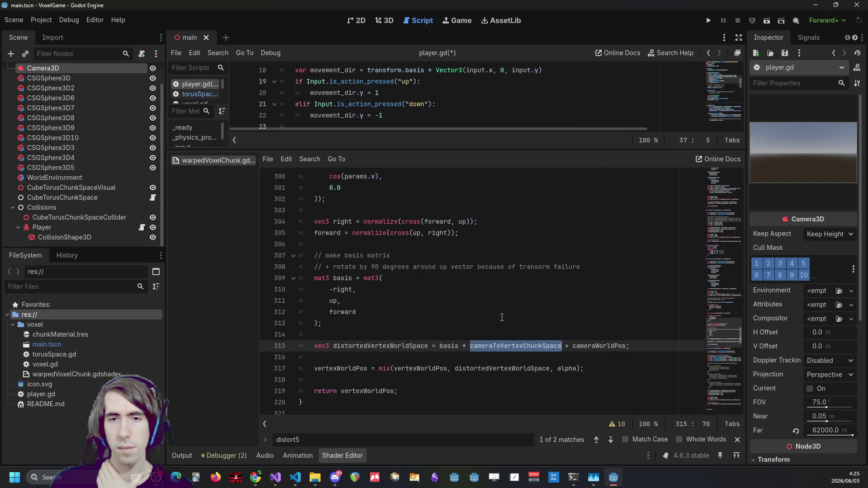
double_click(449, 344)
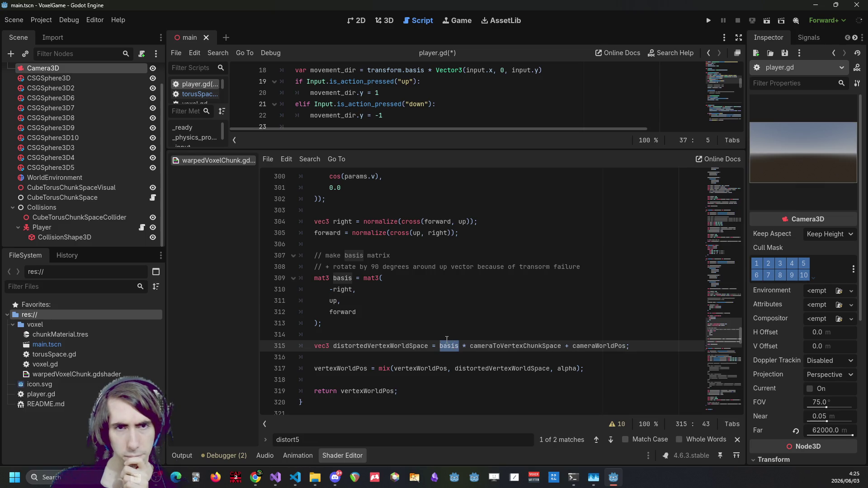
click(419, 325)
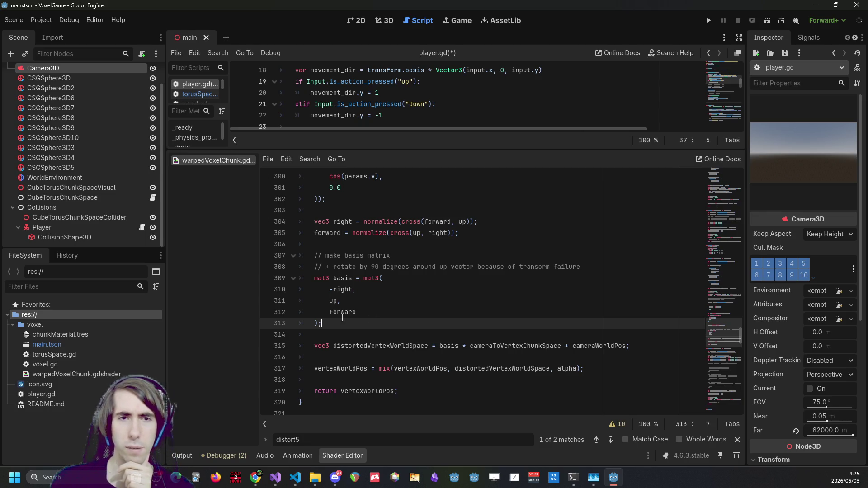
Select the torus-centre and basis-building code and highlight basis on line 309.
mouse_move(341, 322)
mouse_down()
mouse_move(317, 271)
mouse_move(319, 312)
mouse_move(273, 260)
mouse_move(277, 300)
mouse_up()
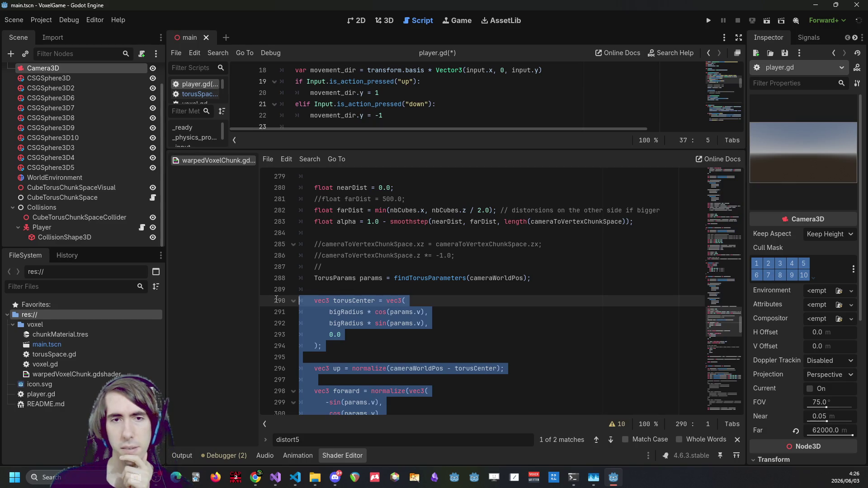
mouse_move(276, 300)
mouse_down()
mouse_move(292, 303)
mouse_move(299, 317)
mouse_move(332, 290)
mouse_up()
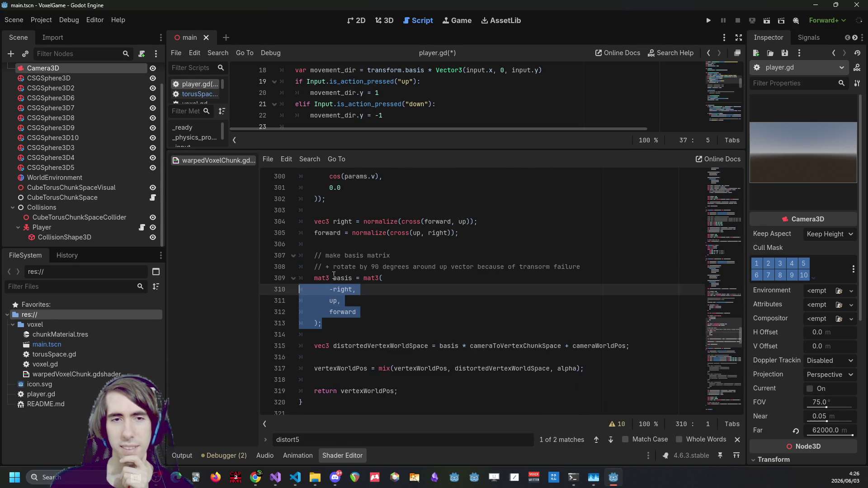
double_click(338, 278)
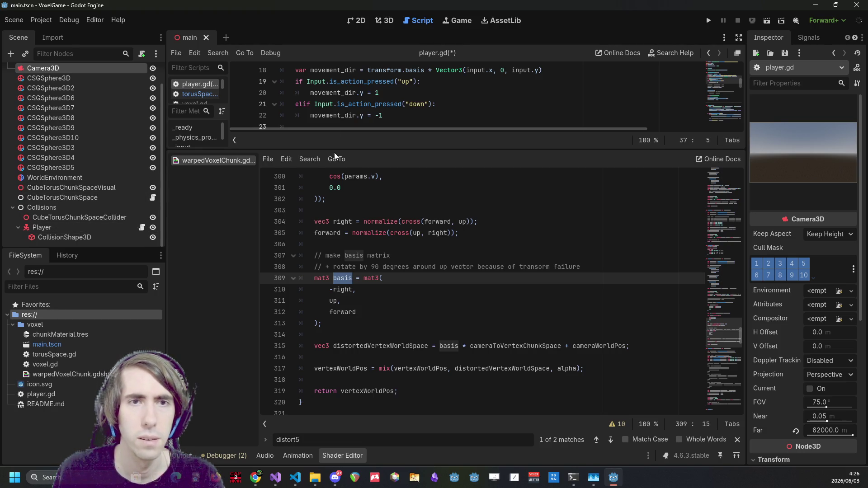
Enlarge the player.gd pane and start a camera.rotation assignment on line 37.
drag(332, 149, 328, 314)
scroll(349, 176, down, 3)
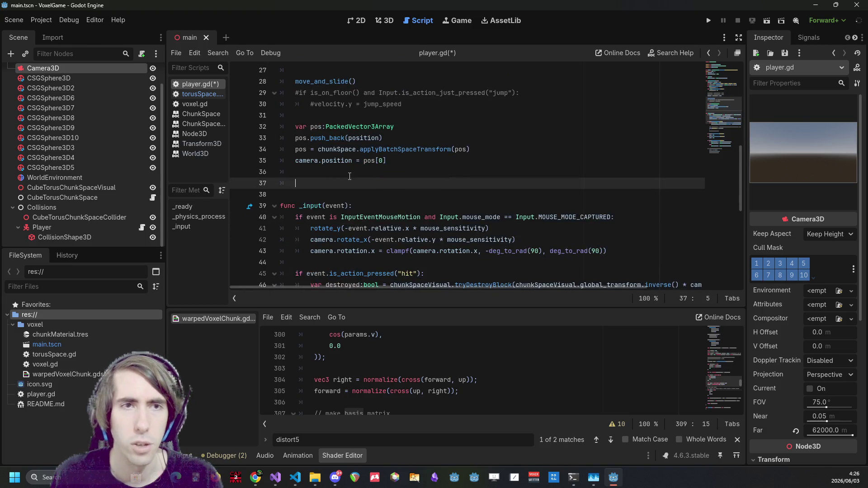
scroll(350, 177, up, 1)
text(camera.rotati)
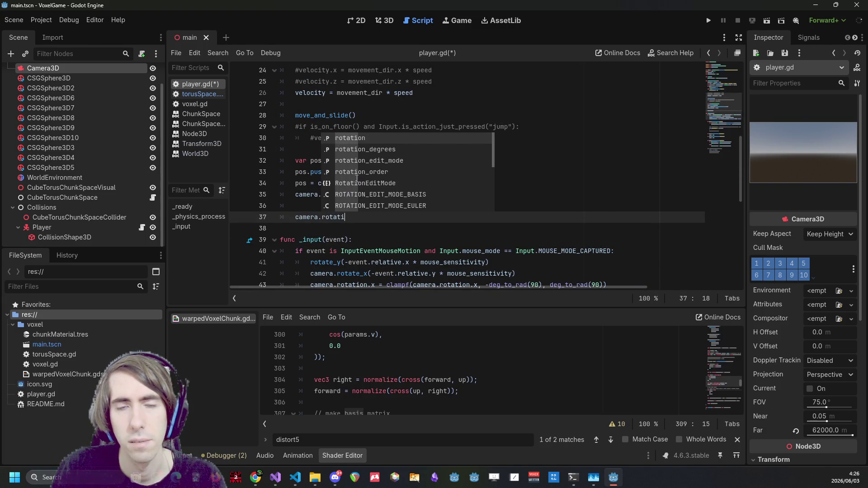
key(Return)
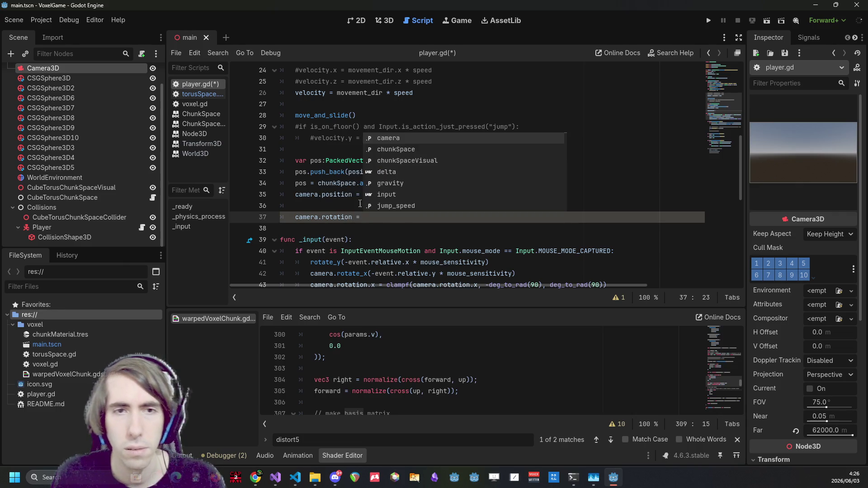
Read the Node3D documentation for the rotation property.
ctrl+click(339, 217)
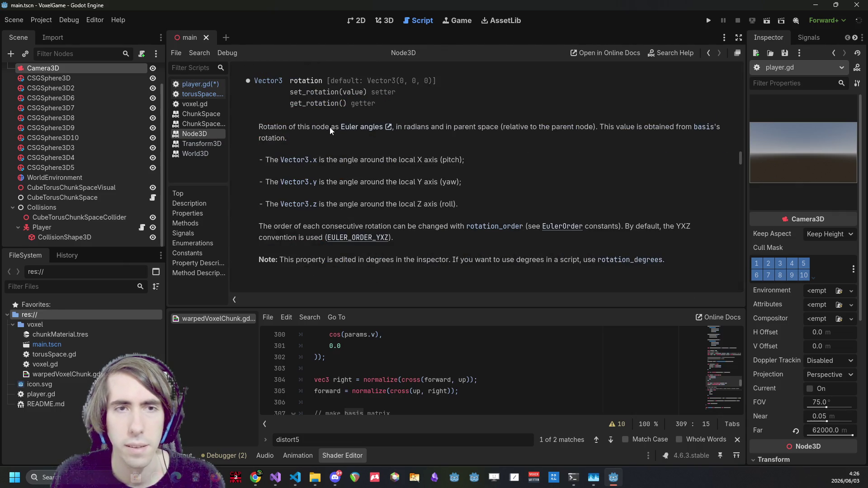
scroll(330, 127, up, 3)
scroll(329, 129, up, 1)
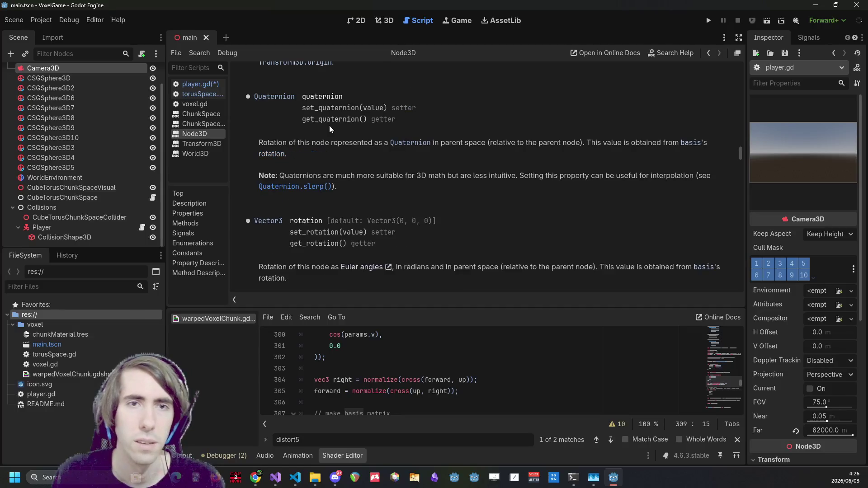
scroll(367, 142, up, 1)
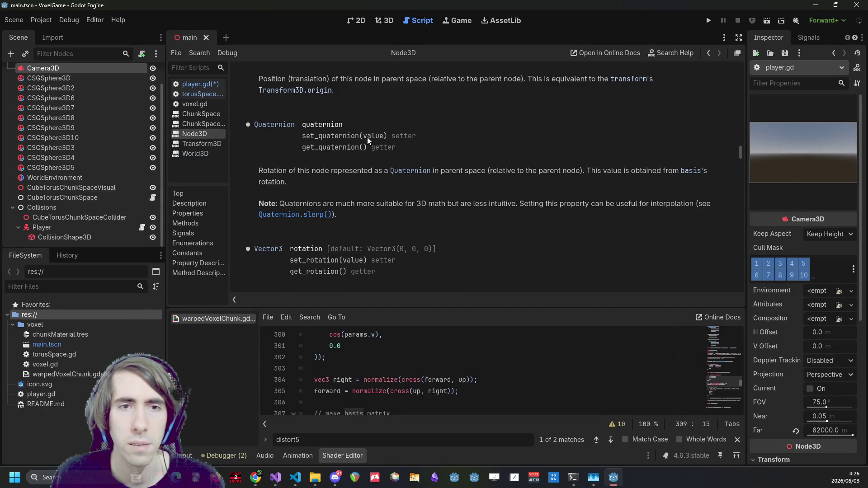
scroll(461, 177, up, 8)
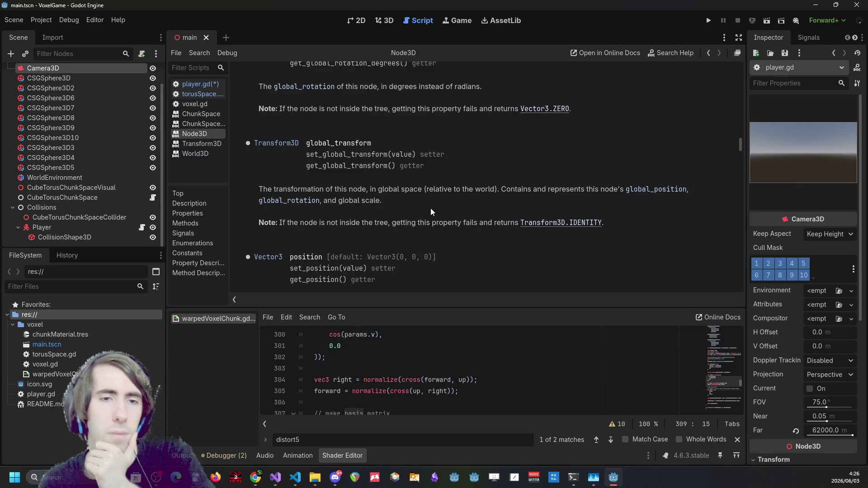
scroll(430, 208, up, 7)
scroll(430, 208, up, 3)
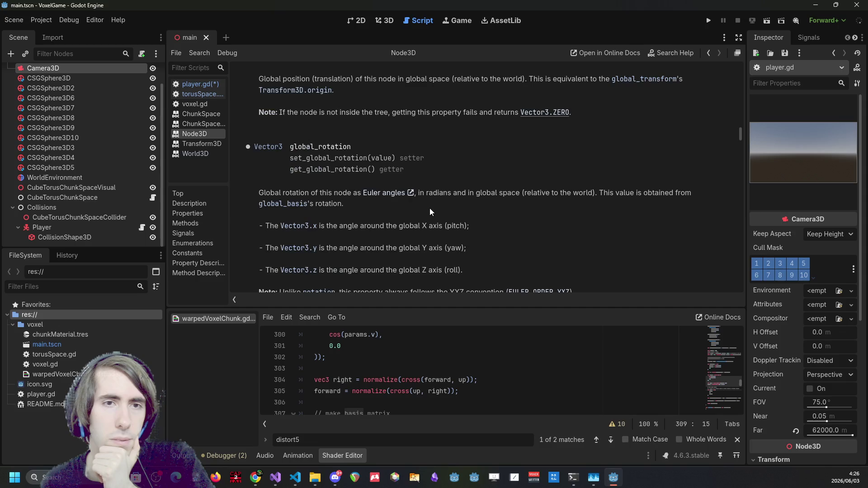
scroll(430, 208, down, 9)
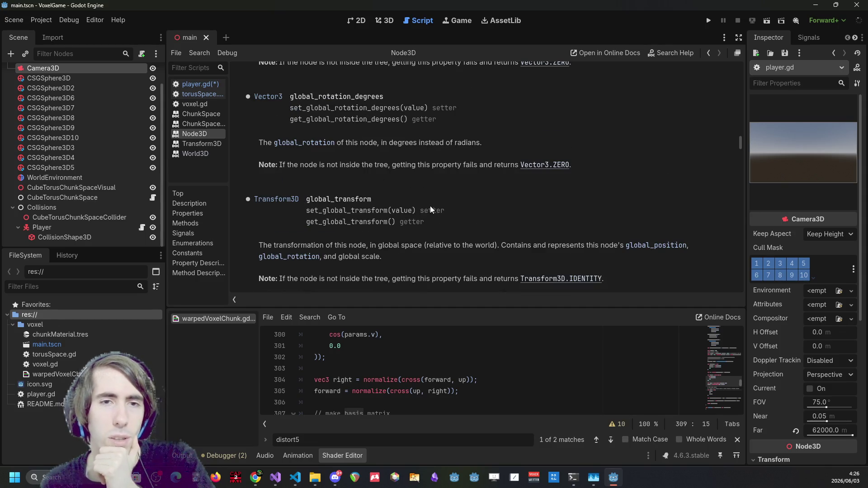
Search the docs for 'transform', read the Transform3D class reference, then return to player.gd.
key(ctrl+f)
text(matri)
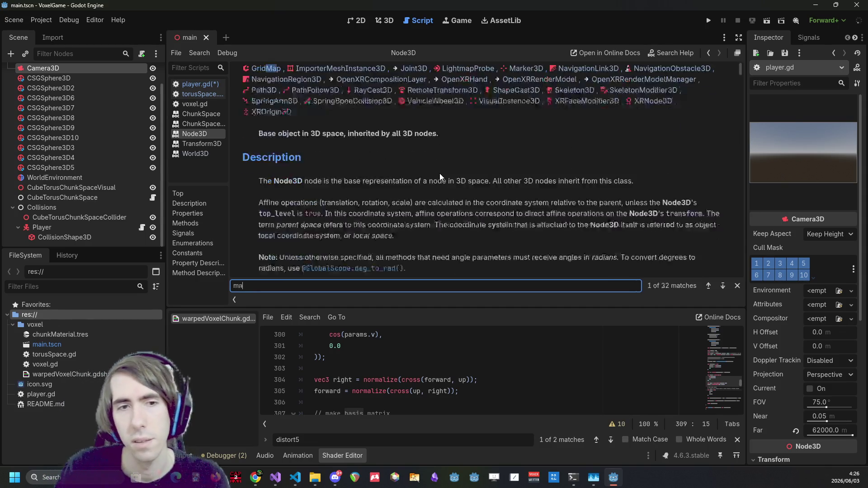
text(x)
key(BackSpace)
key(BackSpace)
key(BackSpace)
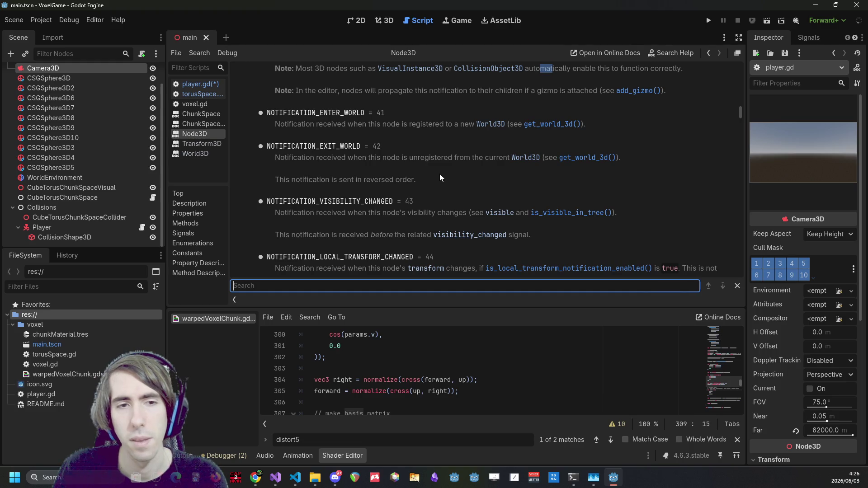
text(transform)
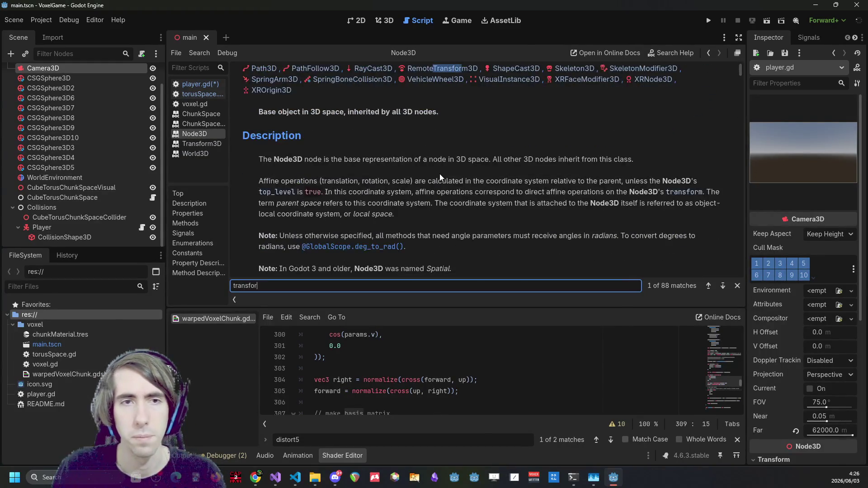
key(Return)
key(Return)
scroll(429, 165, up, 1)
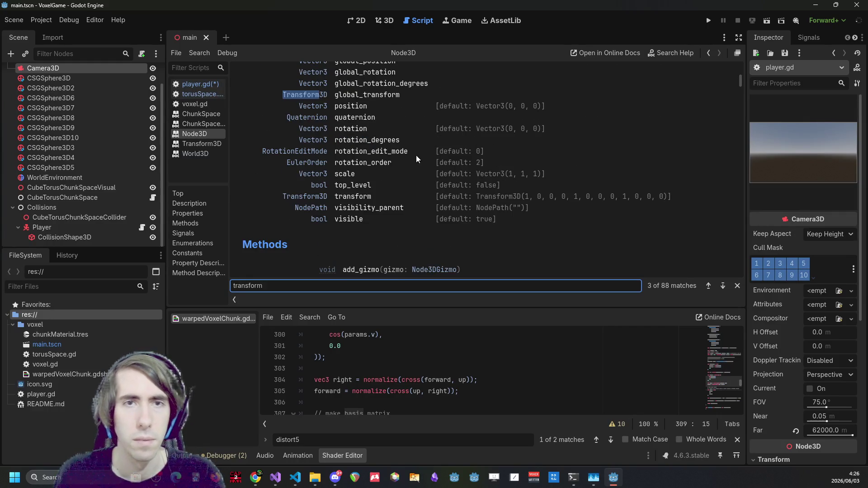
click(316, 95)
scroll(339, 103, down, 2)
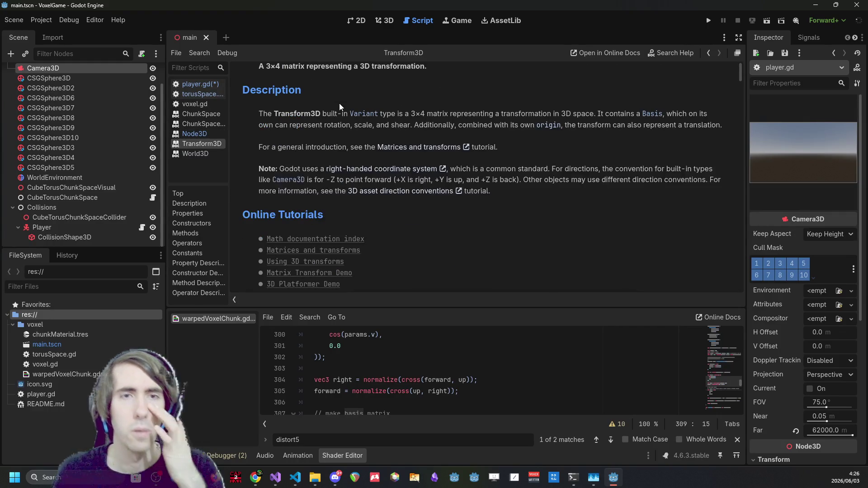
scroll(340, 102, down, 3)
scroll(326, 181, down, 1)
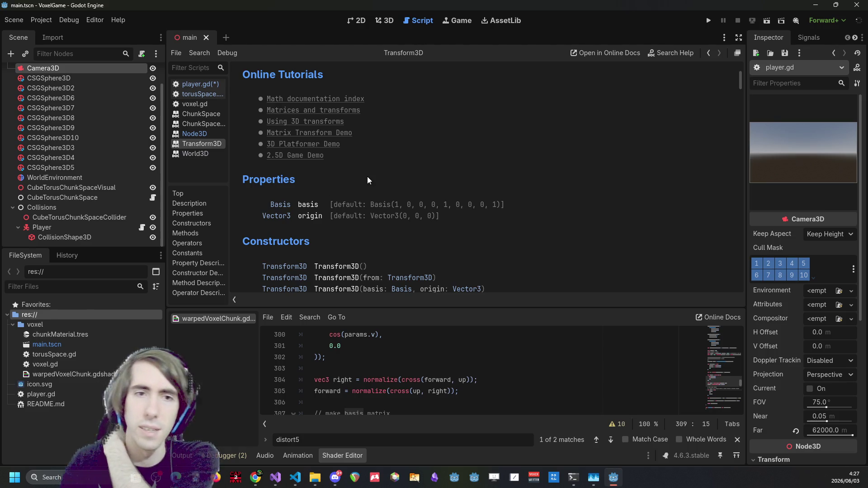
key(alt+Left)
key(alt+Left)
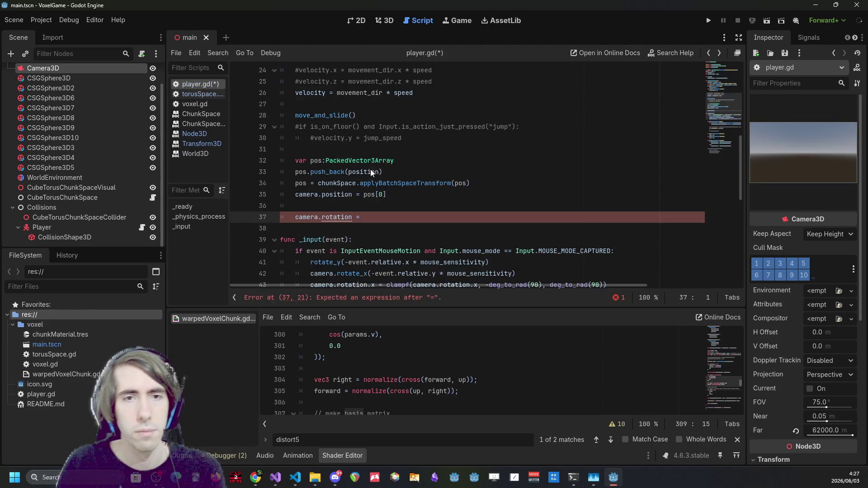
Change camera.rotation on line 37 to camera.transform.basis.
key(ctrl+shift+Left)
text(transform.b)
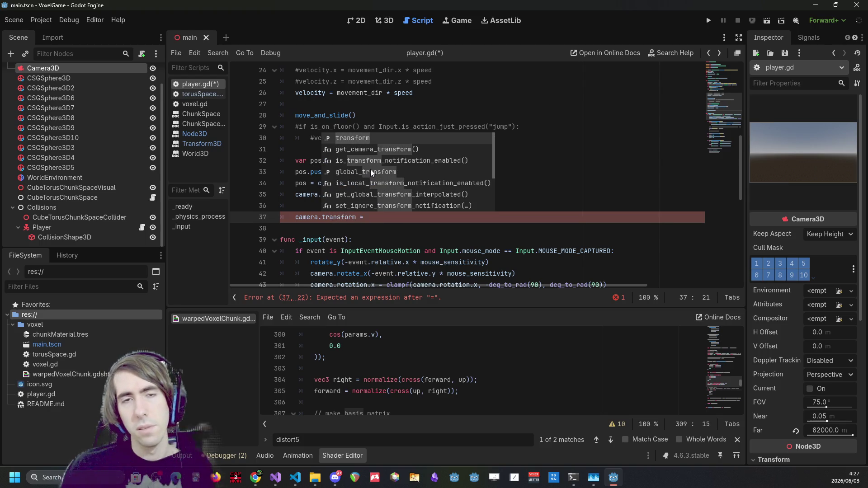
key(Return)
text(.basis)
key(End)
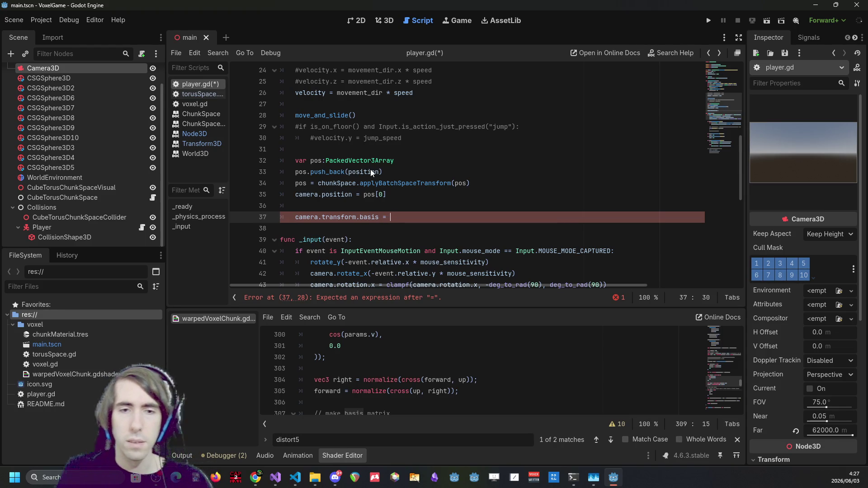
Declare 'var basis:Basis = Basis.new()' above and assign basis to camera.transform.basis.
key(Home)
key(Return)
key(Up)
text(var )
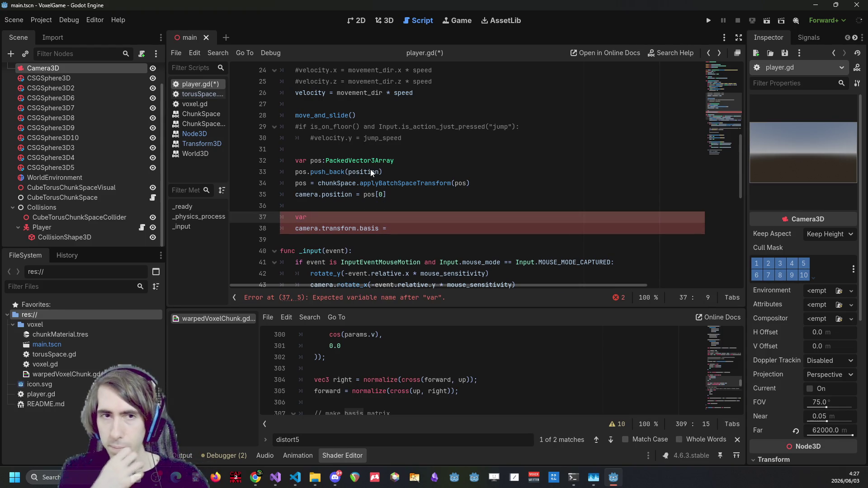
text(rotation)
key(ctrl+BackSpace)
text(basis:Basis)
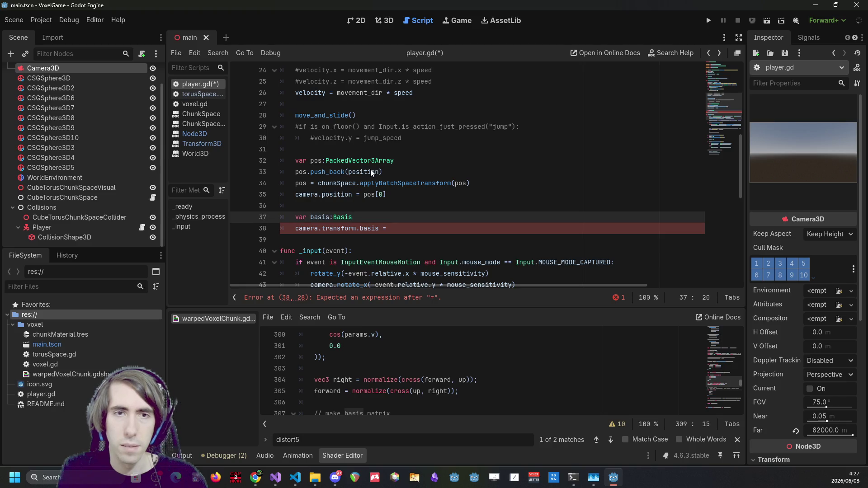
key(Down)
key(End)
text(basis)
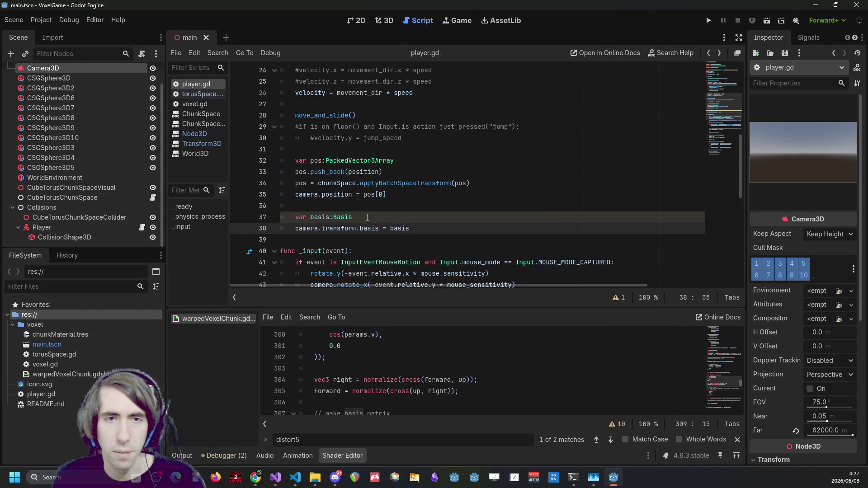
click(368, 215)
text(= Basis.new())
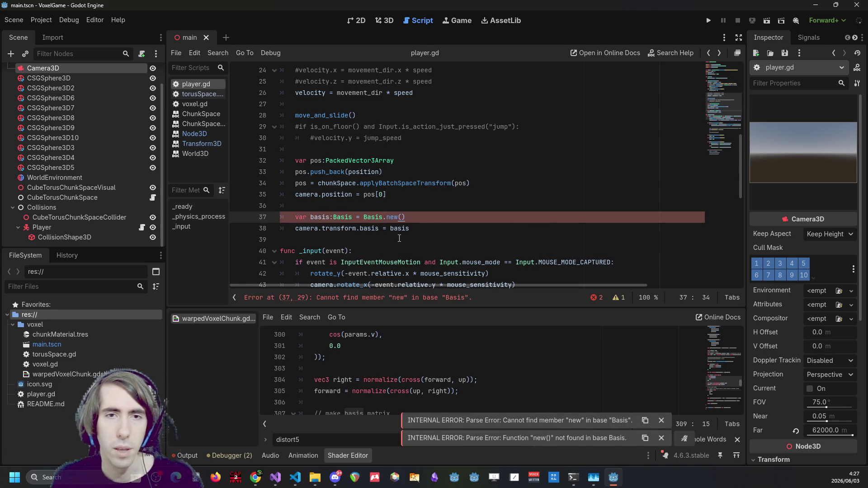
Read the Basis class documentation.
ctrl+click(375, 218)
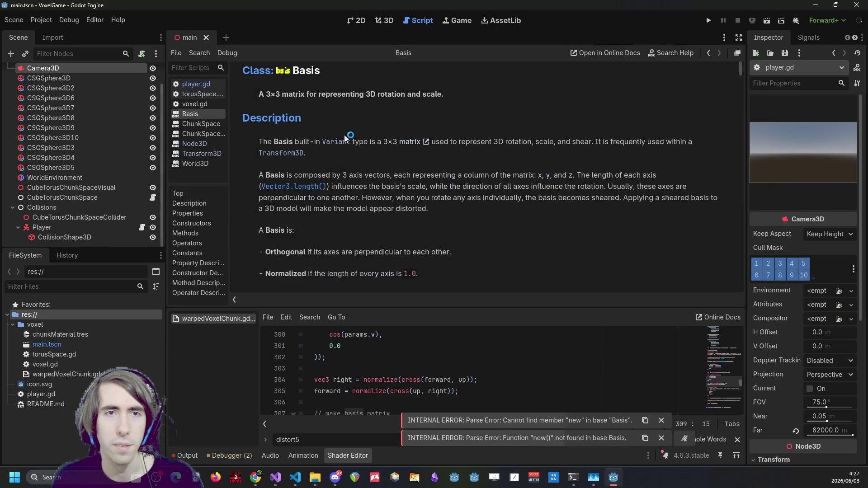
scroll(342, 144, down, 10)
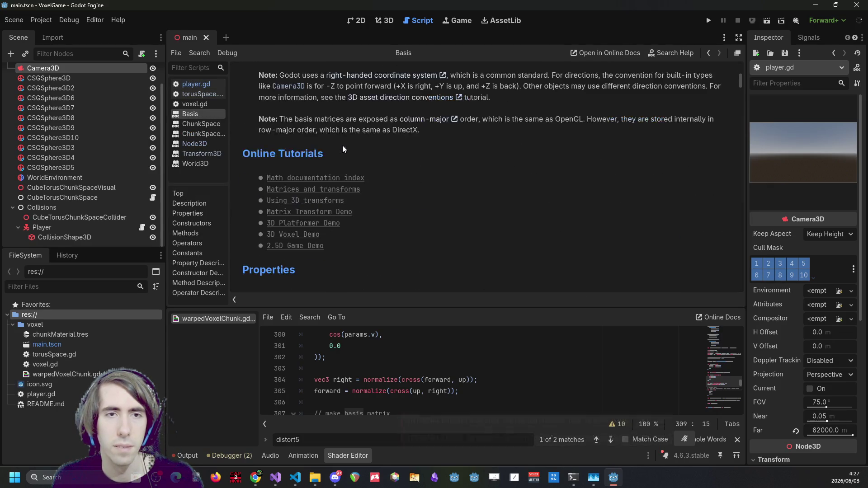
scroll(342, 149, down, 10)
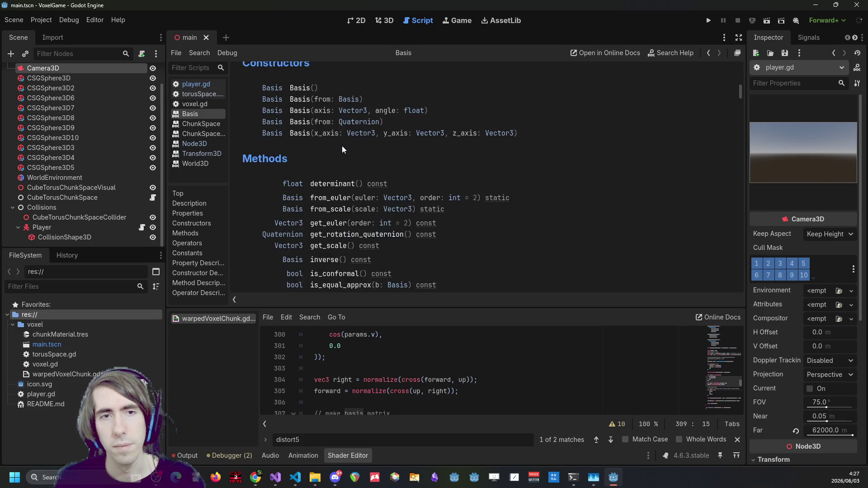
scroll(341, 152, down, 10)
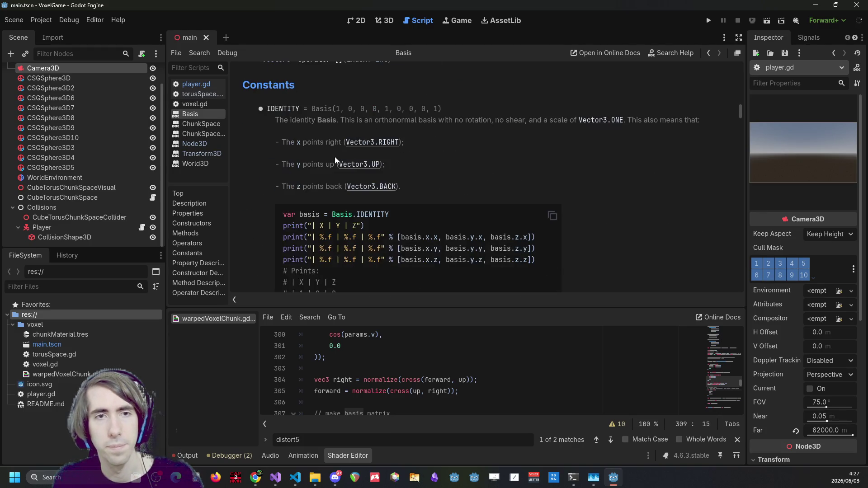
scroll(335, 157, up, 1)
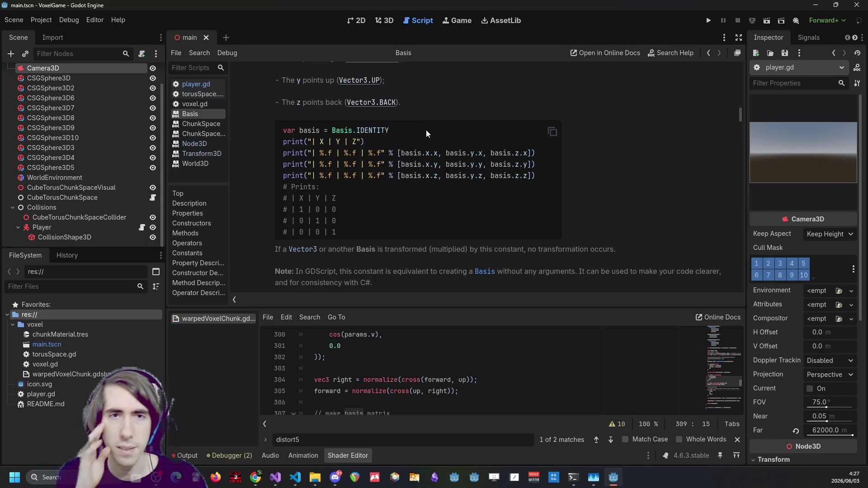
Add a new line reading basis.x below the basis declaration, checking the x-axis docs.
key(alt+Left)
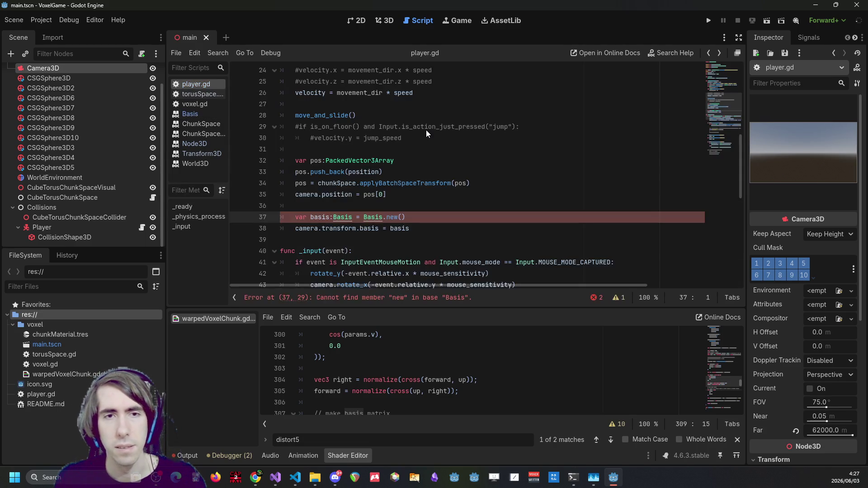
key(End)
key(Left)
key(Left)
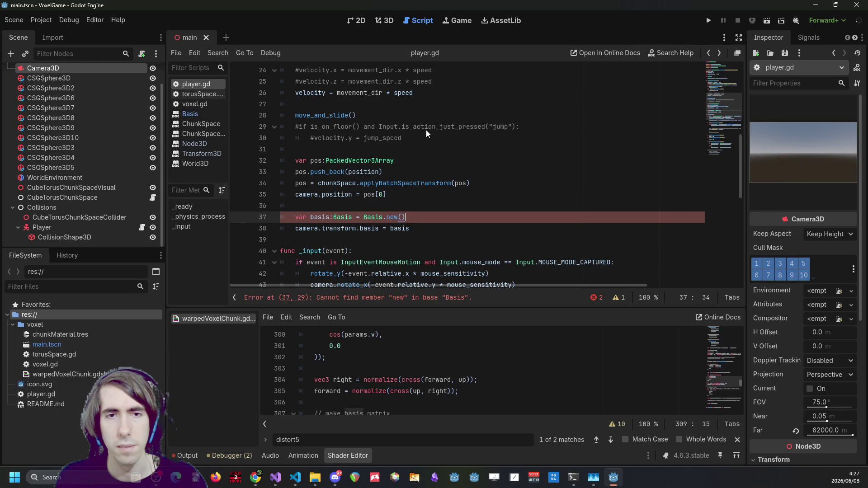
key(Return)
text(basis.)
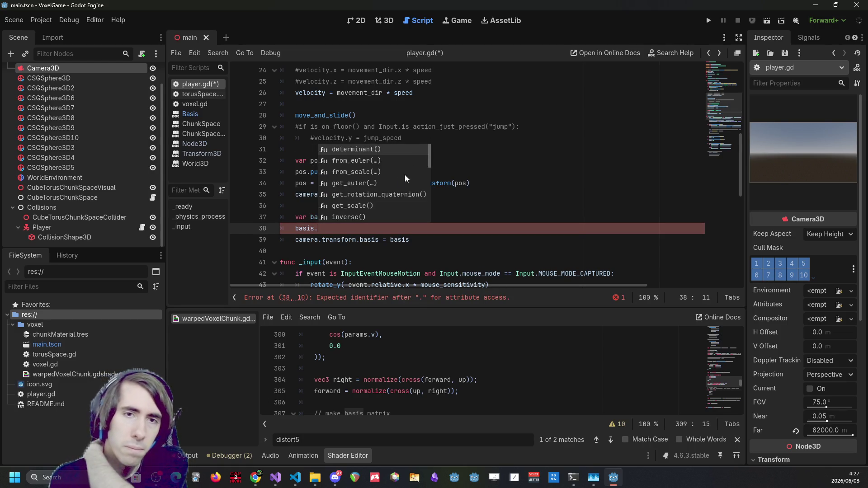
scroll(395, 175, down, 4)
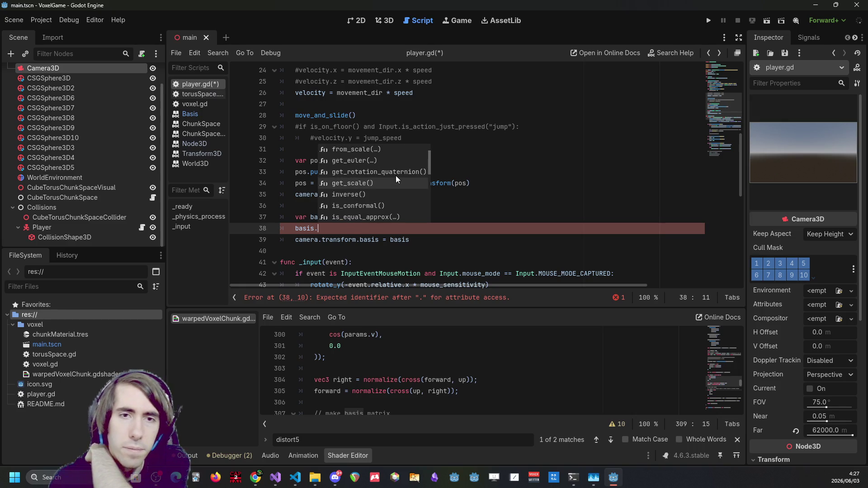
scroll(394, 172, down, 6)
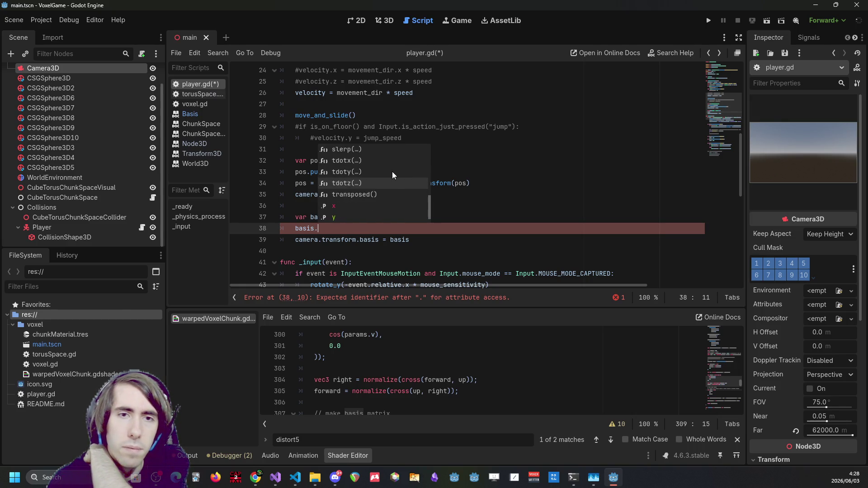
click(340, 195)
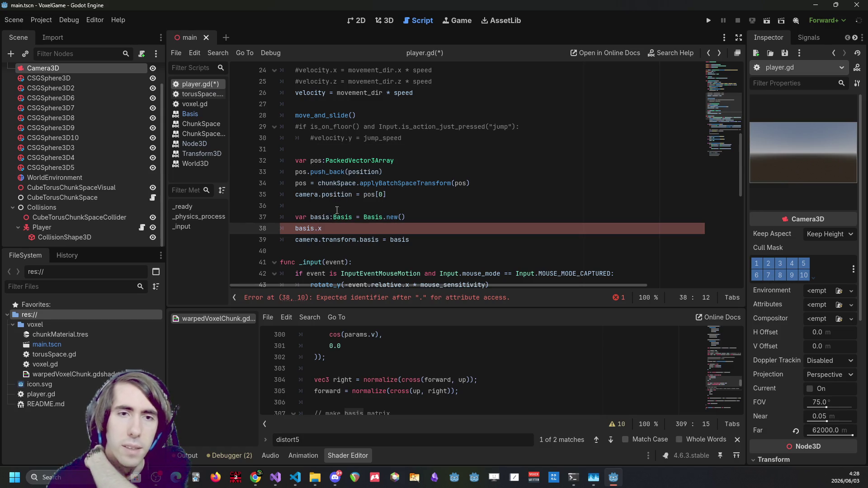
ctrl+click(320, 229)
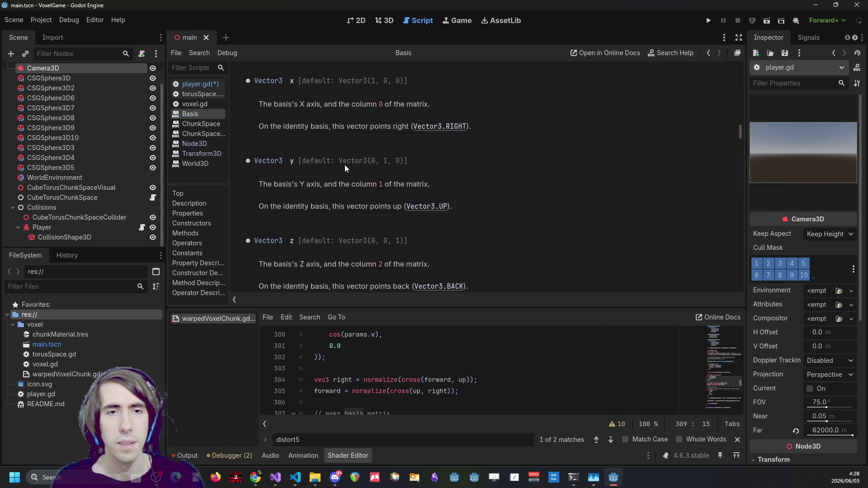
key(alt+Left)
click(363, 230)
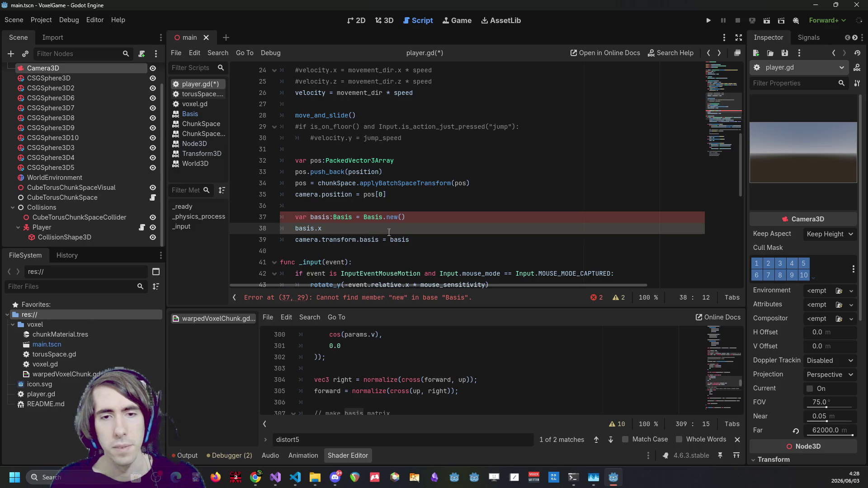
Replace the Basis.new() initialiser with Basis.IDENTITY on line 37.
drag(407, 218, 352, 217)
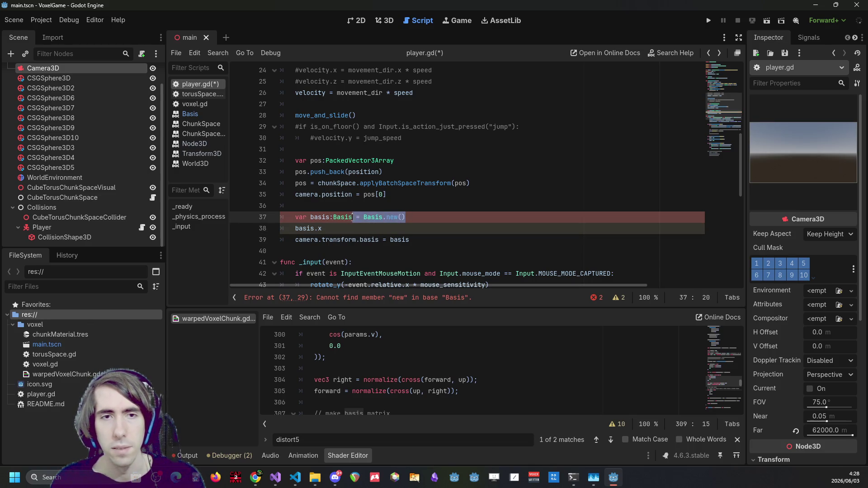
key(End)
key(BackSpace)
key(BackSpace)
key(BackSpace)
text(iden)
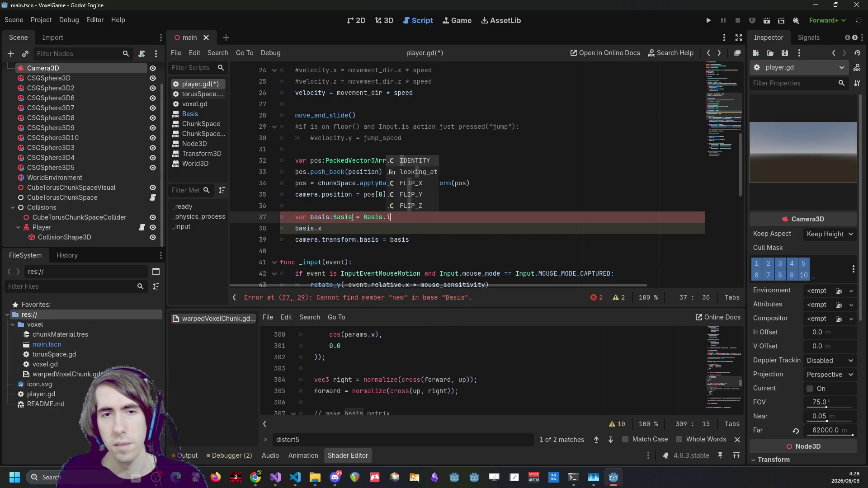
key(Return)
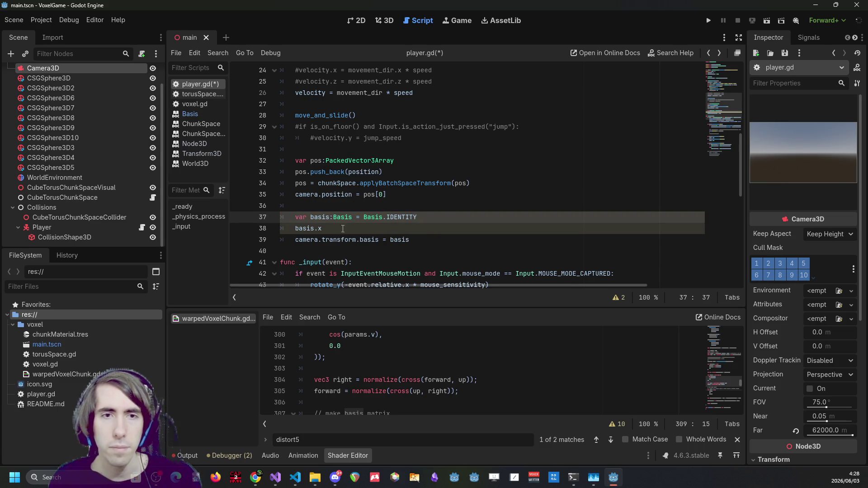
scroll(343, 229, up, 8)
click(339, 216)
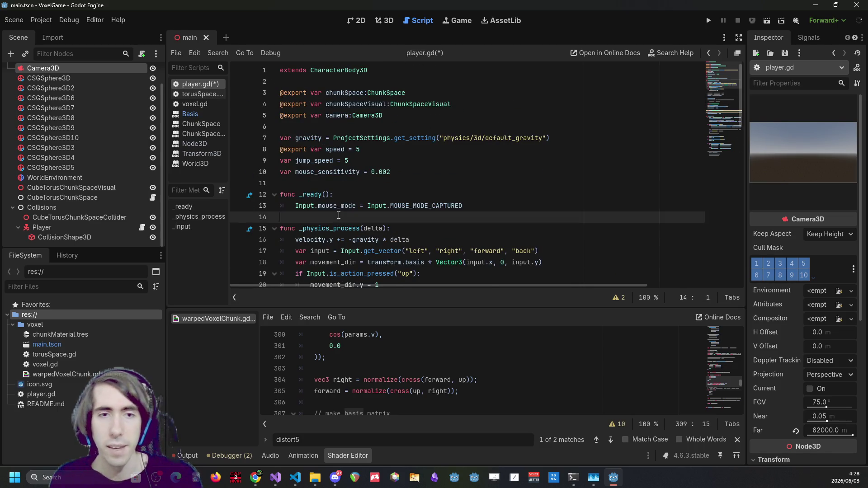
Add blank lines after _ready, enlarge the shader pane and select the distort5 function.
key(Return)
key(Return)
key(Return)
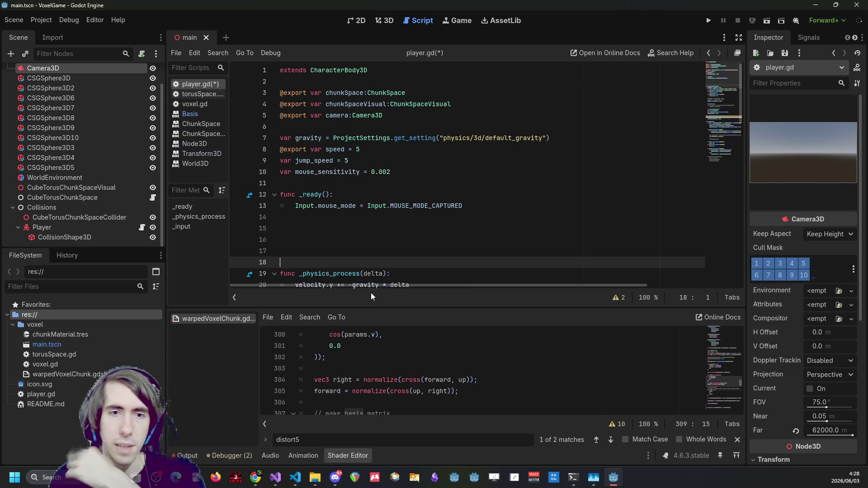
drag(372, 307, 374, 146)
scroll(376, 277, down, 3)
scroll(380, 312, up, 3)
mouse_move(356, 323)
mouse_down()
mouse_move(316, 278)
mouse_move(312, 335)
mouse_move(290, 348)
mouse_move(279, 258)
mouse_up()
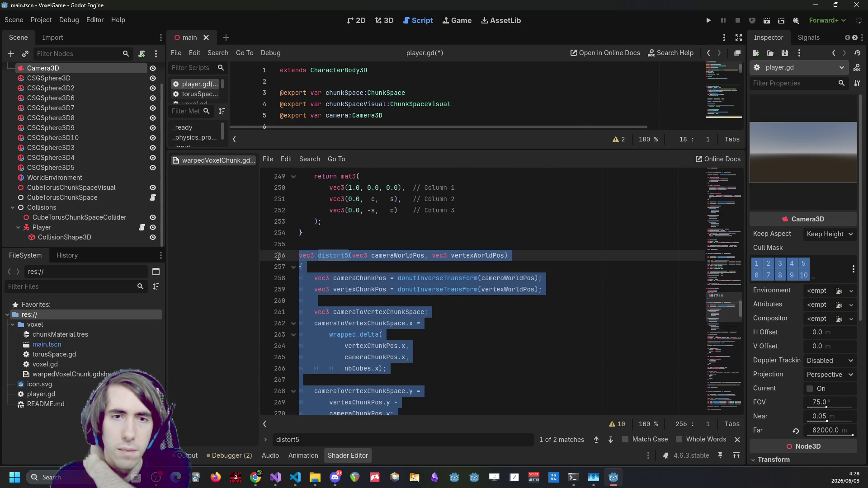
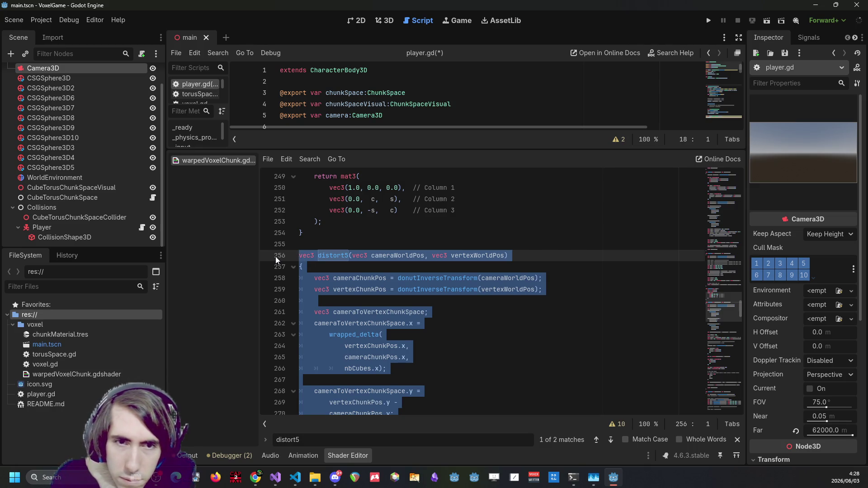
Enlarge the player.gd editor and replace the vec3 return type on line 16 with func.
scroll(275, 256, up, 3)
scroll(344, 203, down, 3)
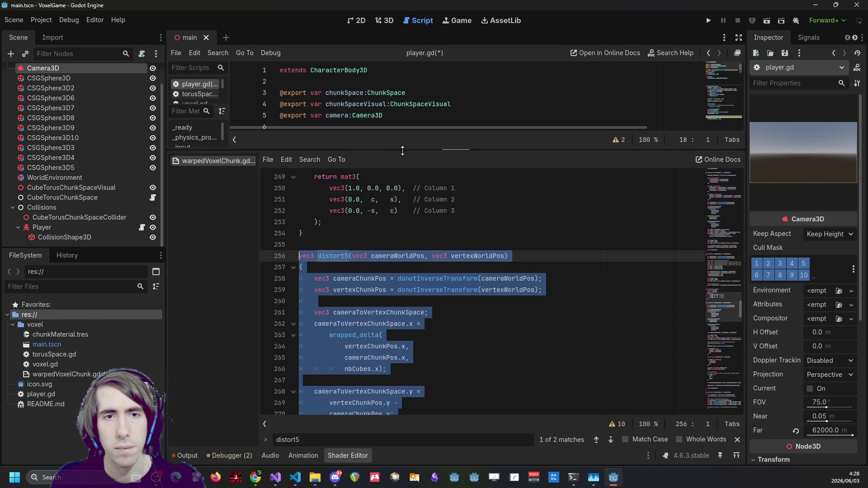
drag(410, 128, 405, 285)
scroll(352, 199, up, 1)
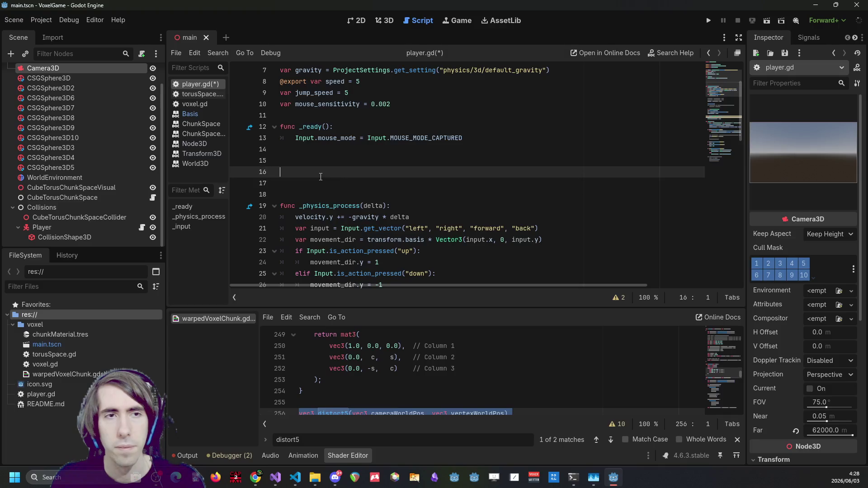
scroll(321, 178, up, 15)
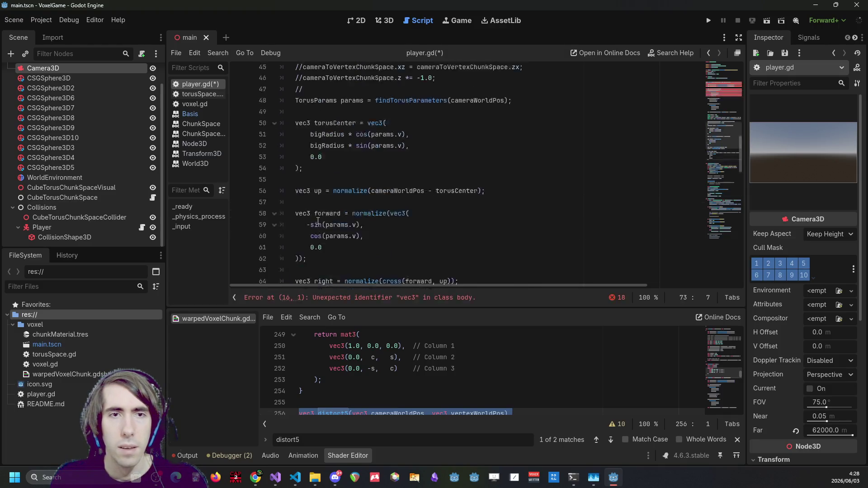
scroll(317, 218, down, 12)
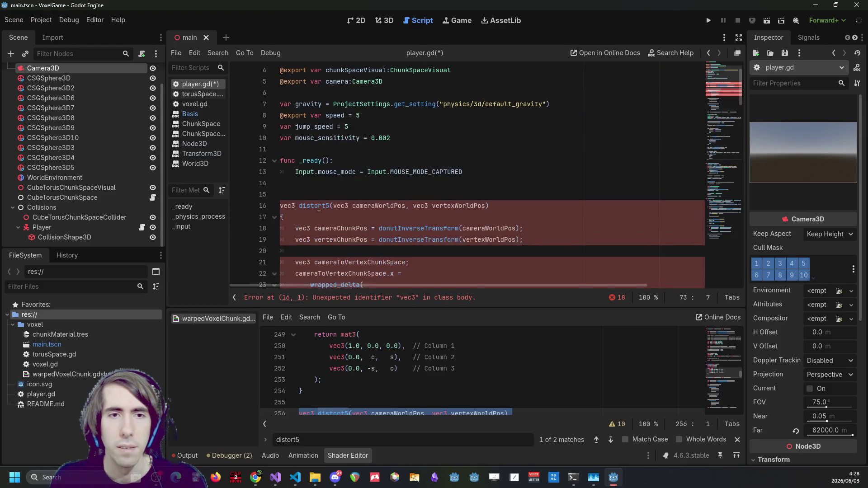
scroll(315, 213, down, 6)
scroll(317, 204, up, 15)
scroll(317, 203, up, 5)
double_click(287, 240)
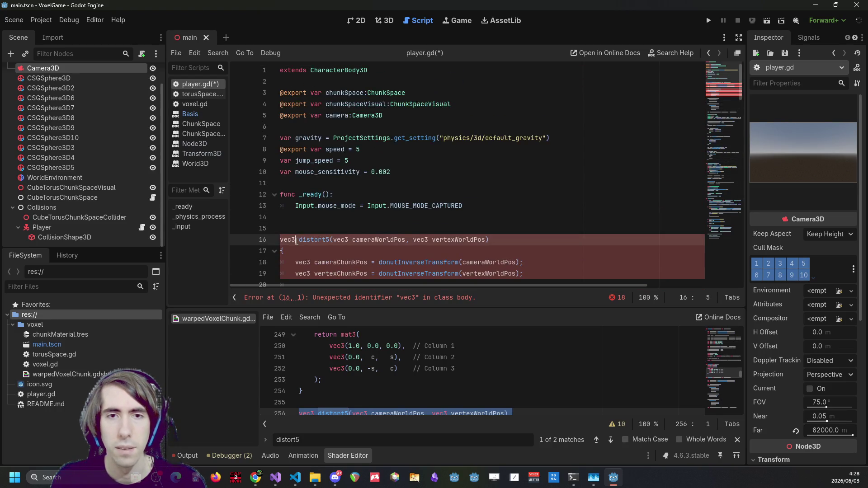
scroll(306, 165, down, 2)
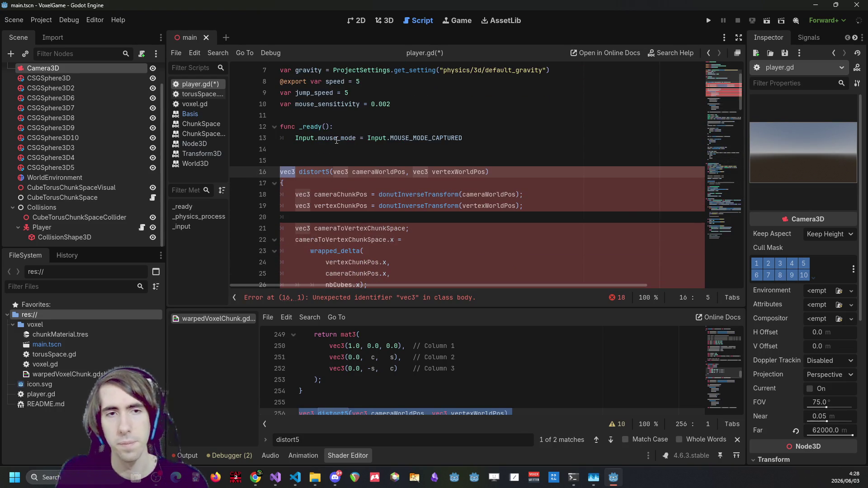
text(func)
Rename the function distort5 to getCameraBasis.
key(ctrl+shift+Right)
text(getDon)
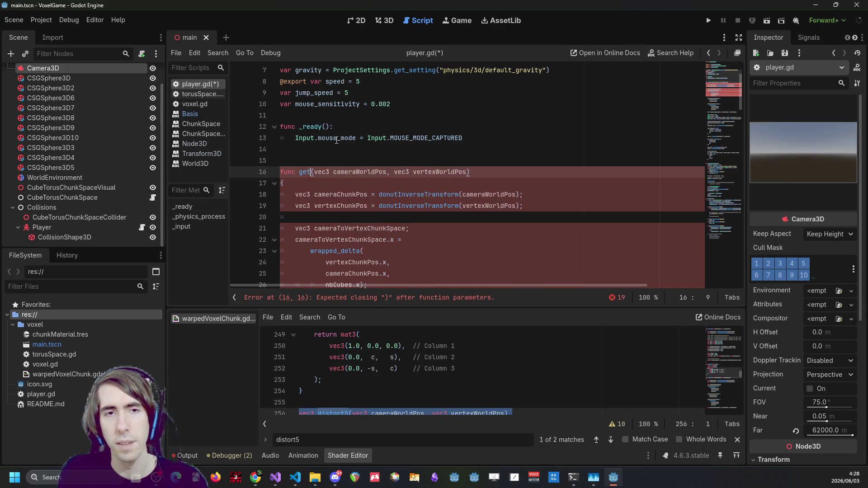
text(utBasis)
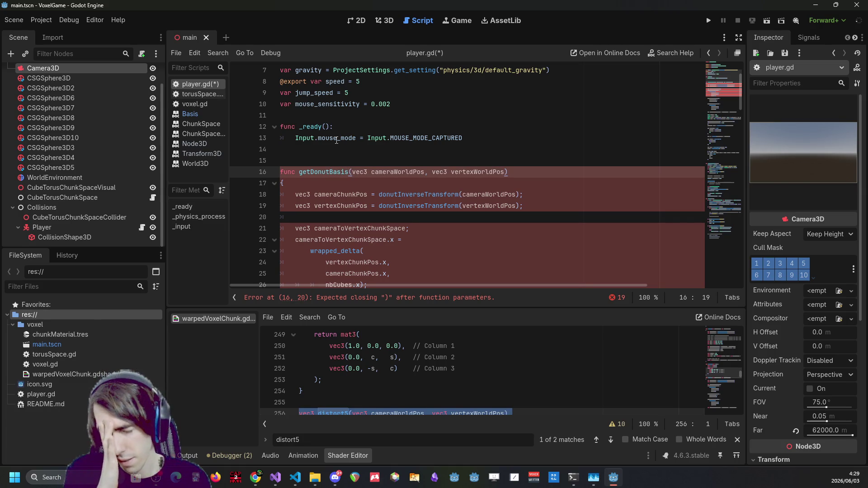
key(BackSpace)
key(BackSpace)
key(BackSpace)
text(CameraBasis)
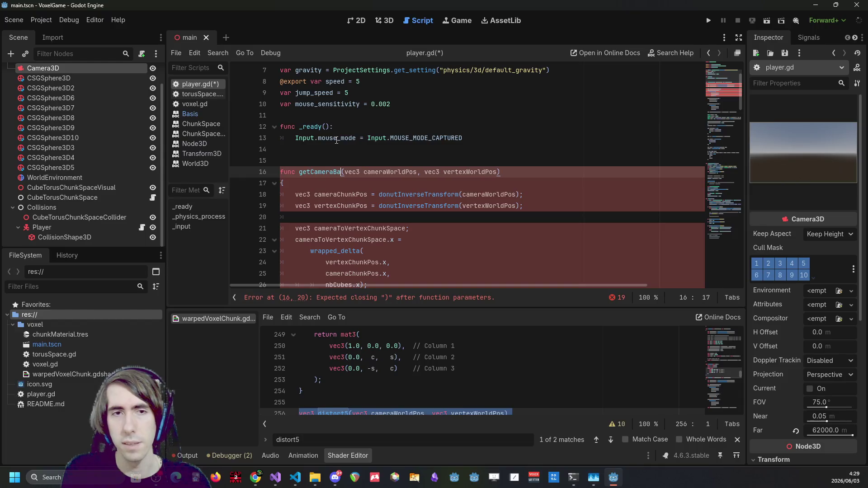
Remove the vec3 parameter types and annotate cameraWorldPos as :Vector3.
key(Right)
key(Delete)
key(Delete)
key(Delete)
key(ctrl+Right)
key(Right)
key(Delete)
key(Delete)
key(Delete)
key(Left)
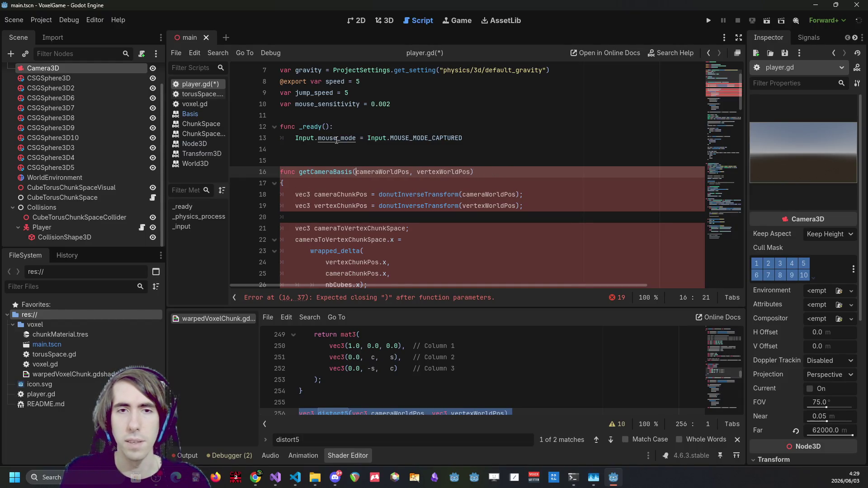
text(:vector3)
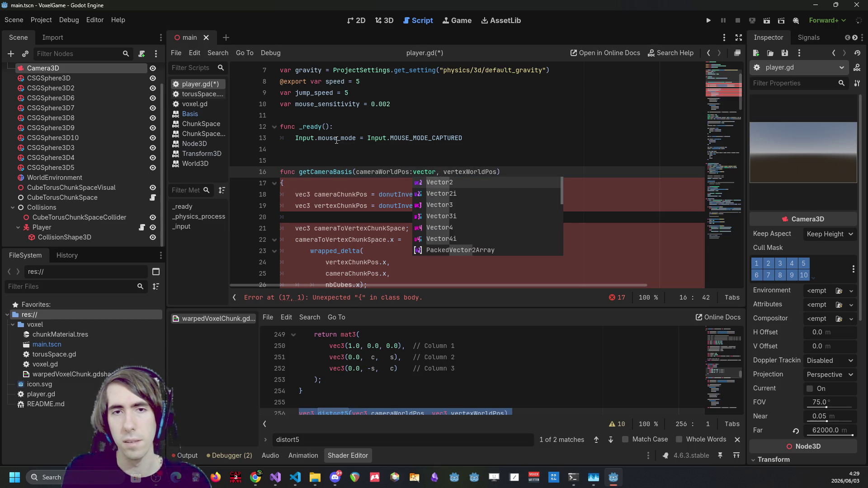
key(Return)
key(ctrl+Right)
key(ctrl+Right)
Annotate vertexWorldPos as :Vector3 and check where cameraWorldPos and cameraChunkPos are used.
text(:Vector3)
double_click(385, 172)
scroll(411, 179, down, 3)
double_click(359, 95)
scroll(363, 140, down, 2)
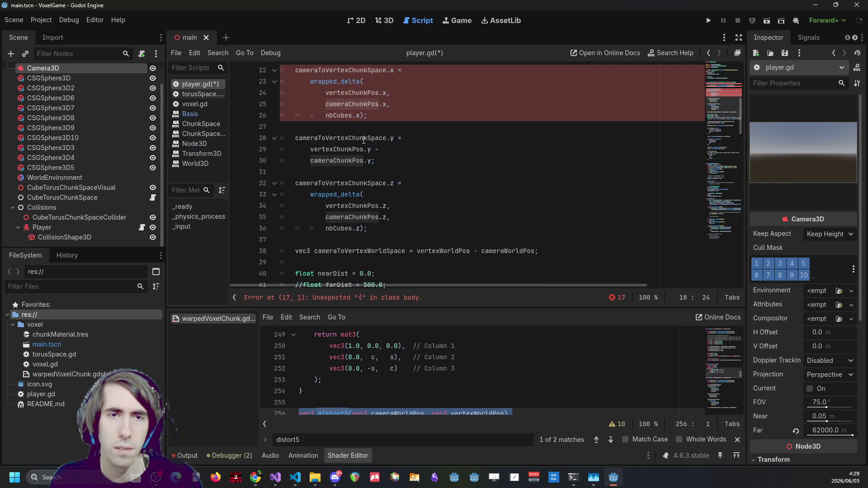
scroll(363, 140, down, 1)
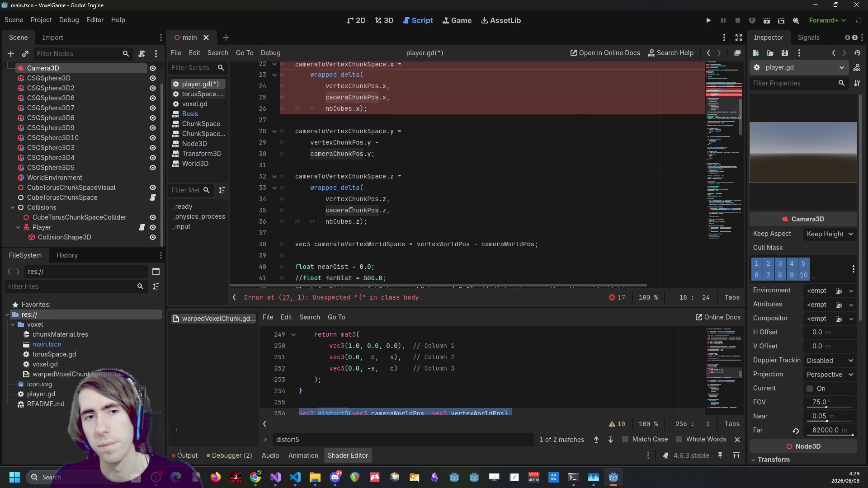
Delete the three commented-out cameraToVertexChunkSpace lines and make room above the mat3 block.
triple_click(353, 152)
scroll(364, 181, down, 5)
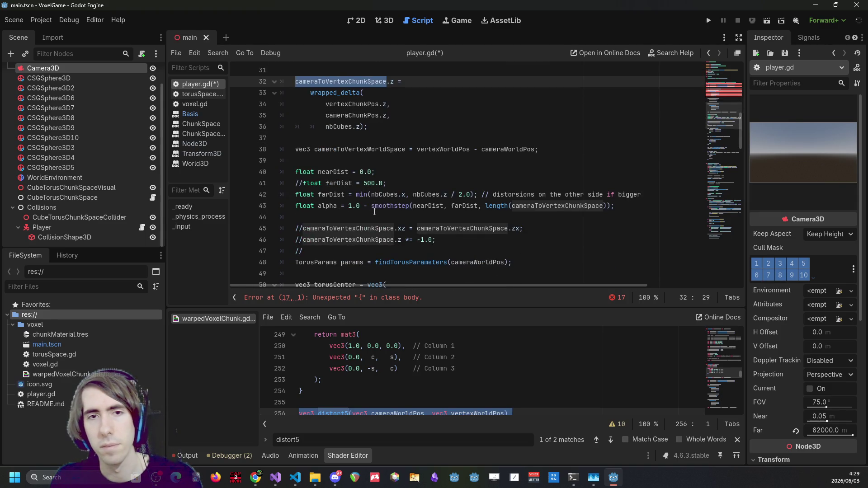
scroll(374, 211, up, 1)
drag(304, 183, 248, 149)
key(Delete)
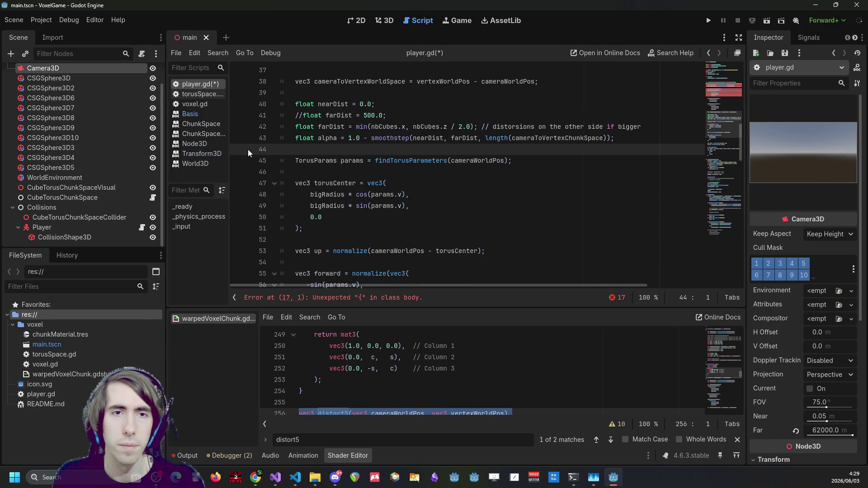
scroll(329, 220, down, 6)
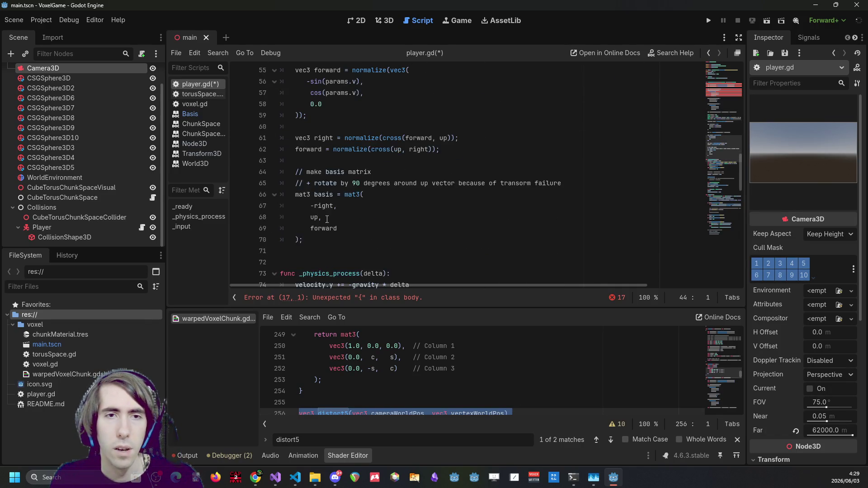
double_click(302, 194)
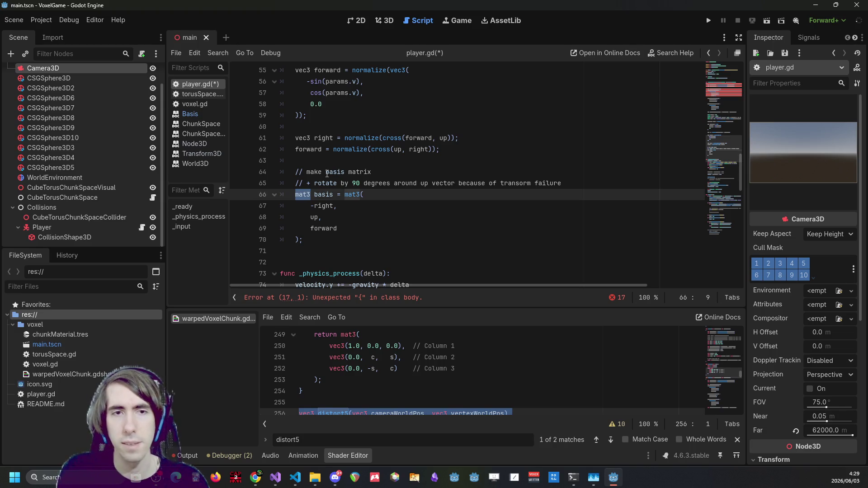
key(Up)
key(End)
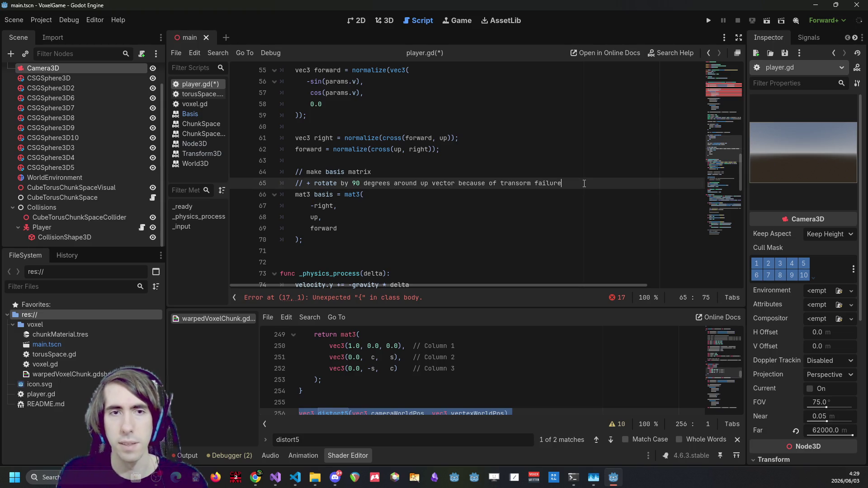
Add var basis = Basis.IDENTITY with basis.x = -right and basis.y = up.
key(Return)
key(Return)
key(Return)
key(Up)
text(var basis = )
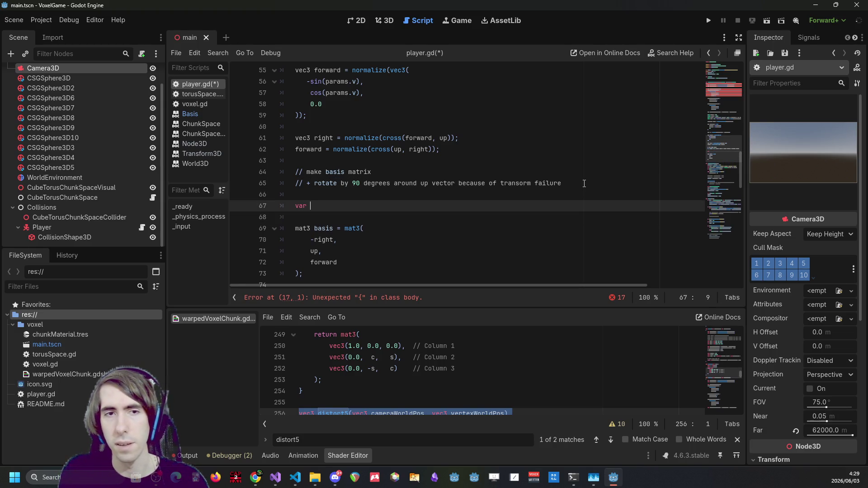
text(Basis.I)
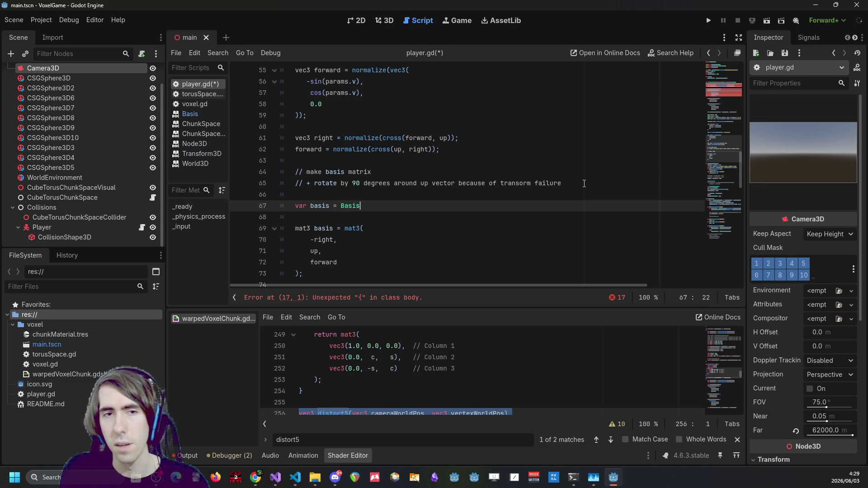
text(DENTITY)
key(Return)
text(basis.x = -right)
key(Return)
text(basis.y = )
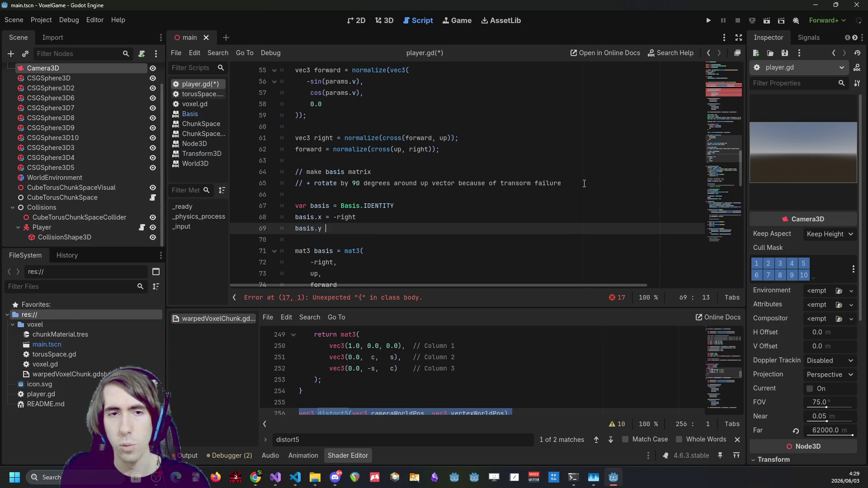
text(up)
key(Return)
Set basis.z = forward and add return basis.
text(basis.z)
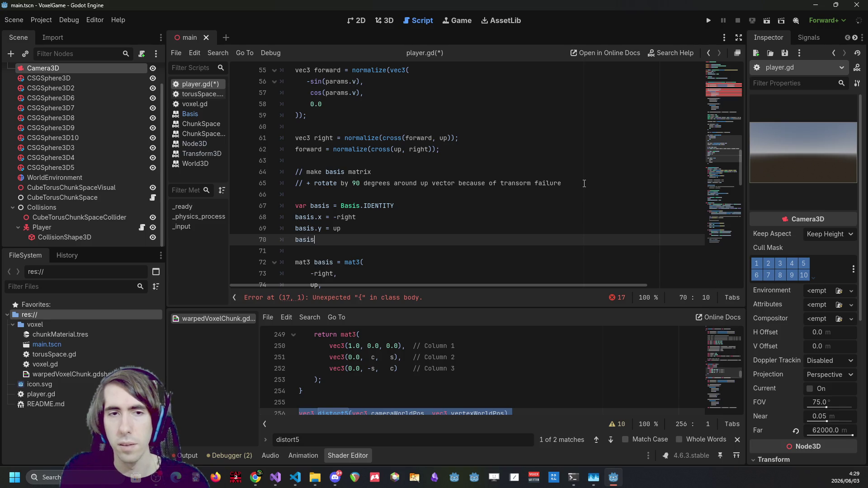
scroll(583, 183, down, 2)
text(forward)
key(Return)
text(return basis)
Delete the old mat3 basis block and the leftover empty line above var basis.
drag(312, 251, 266, 202)
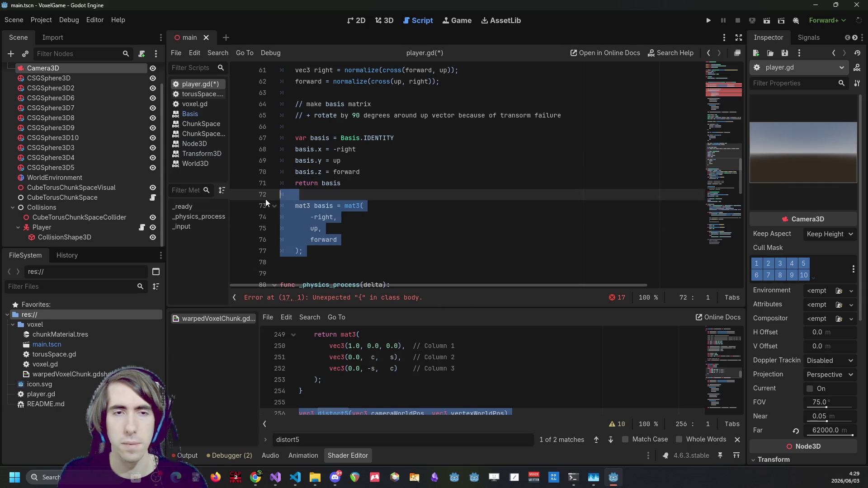
key(BackSpace)
key(BackSpace)
scroll(361, 227, up, 3)
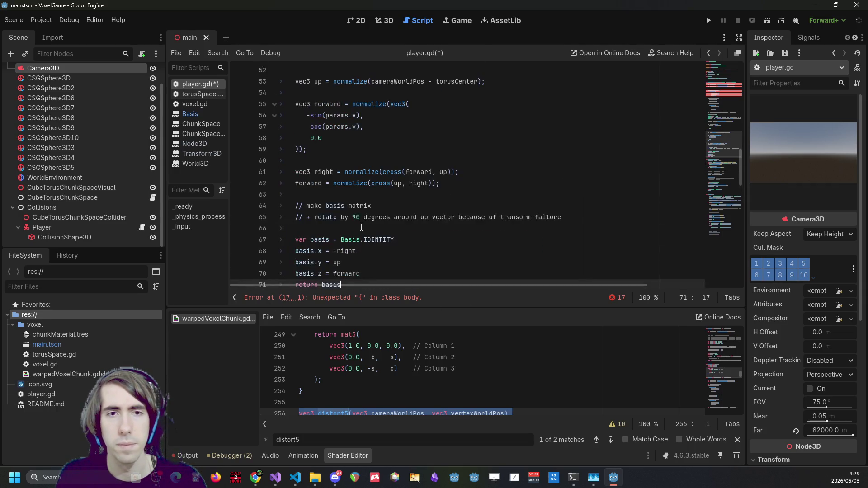
click(361, 228)
key(BackSpace)
key(BackSpace)
key(Up)
key(Up)
Change the // of the basis-matrix and rotate comments to #.
key(Down)
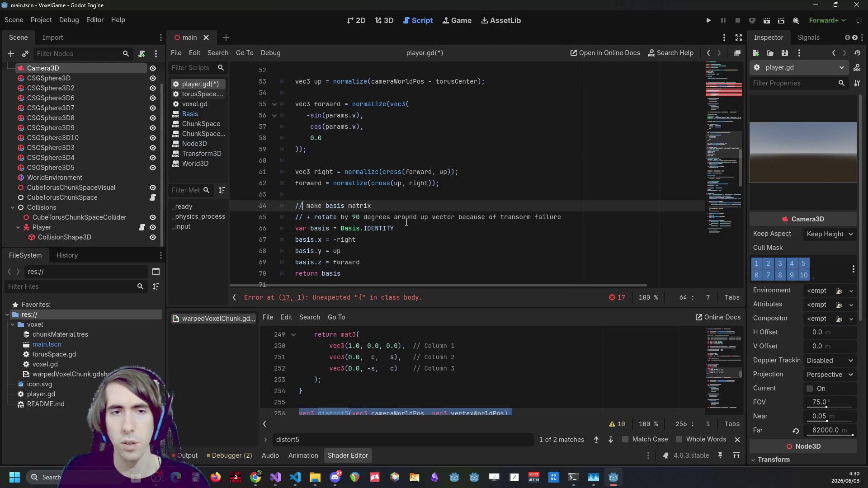
key(BackSpace)
key(BackSpace)
text(#)
key(Down)
key(BackSpace)
key(BackSpace)
Finish the # comment and declare right as var right:Vector3.
text(#)
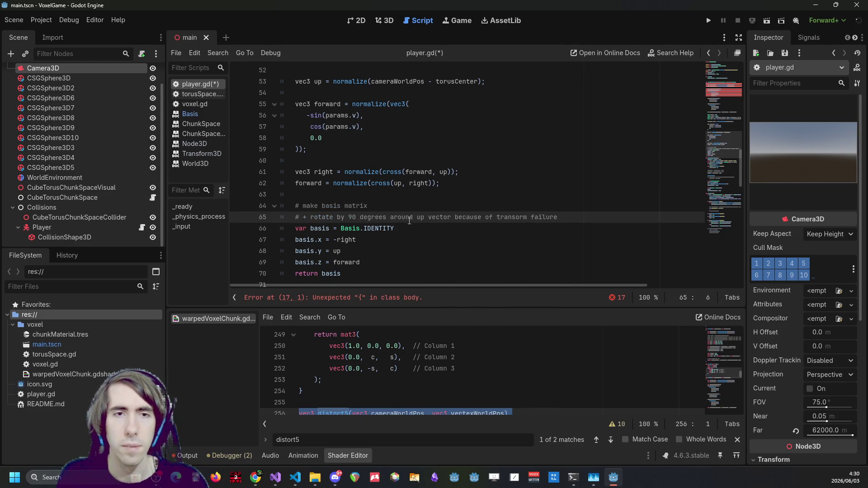
scroll(315, 237, up, 2)
scroll(315, 237, down, 1)
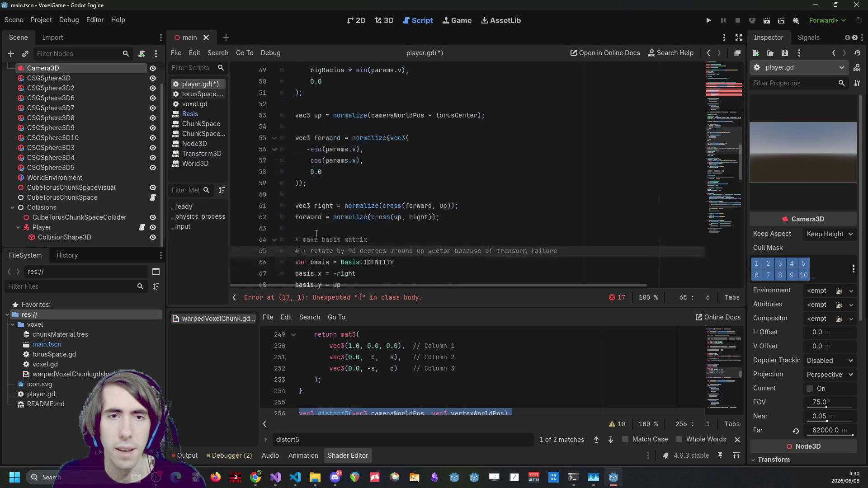
double_click(307, 206)
text(Vector3)
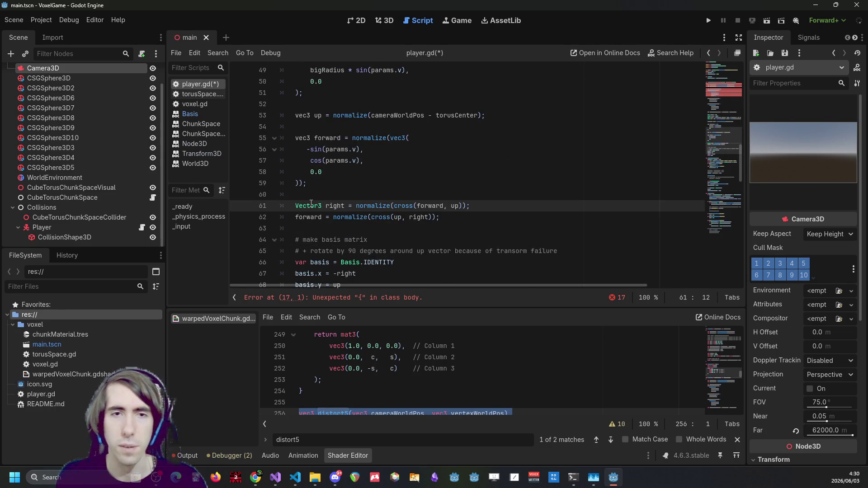
double_click(429, 206)
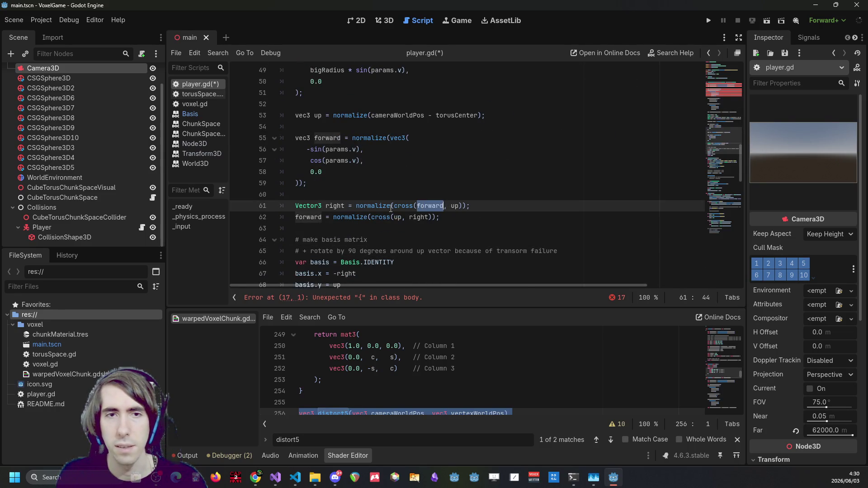
double_click(319, 207)
text(var)
key(ctrl+Right)
text(:Vector3)
Declare forward as var forward:Vector3, undoing a type wrongly added to its reassignment.
key(Down)
key(Home)
key(ctrl+Right)
text(:Vector3)
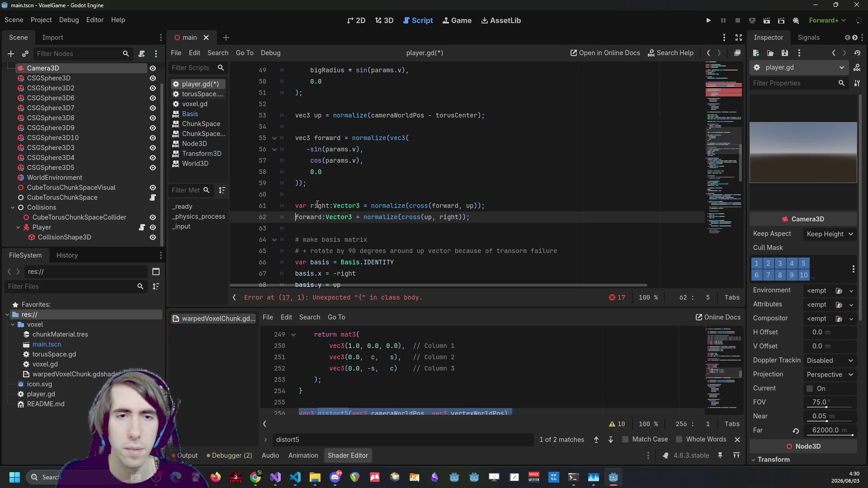
double_click(341, 218)
key(BackSpace)
key(BackSpace)
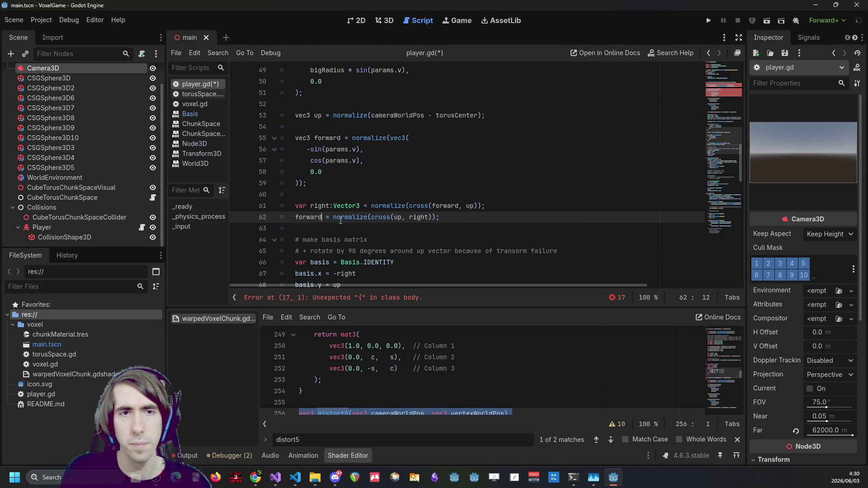
double_click(302, 138)
text(var)
key(ctrl+Right)
text(:Vector3)
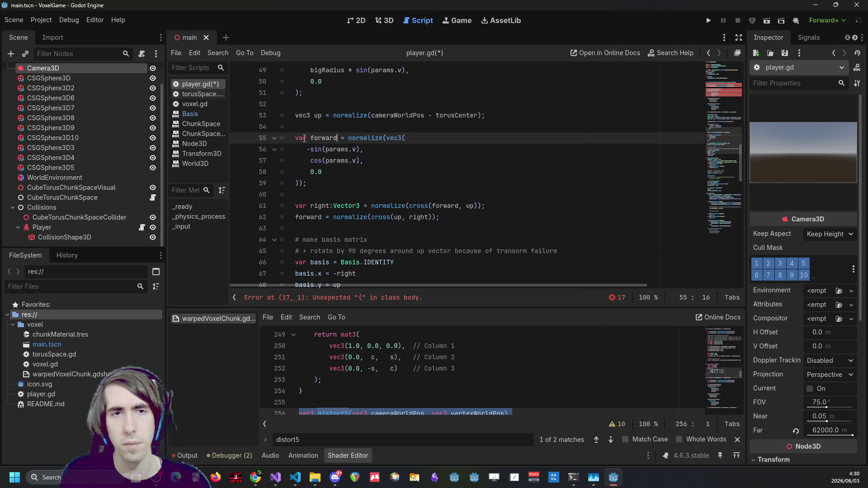
Declare up as var up:Vector3 and save the script.
scroll(316, 149, up, 1)
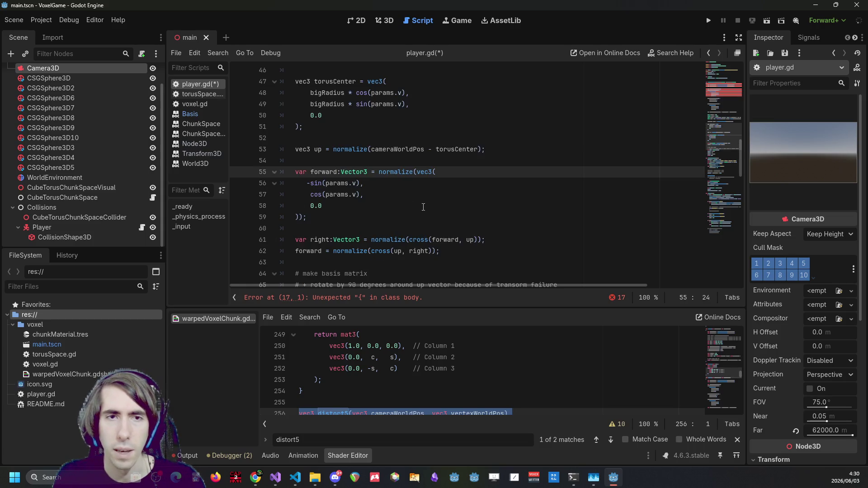
scroll(371, 209, up, 1)
double_click(303, 182)
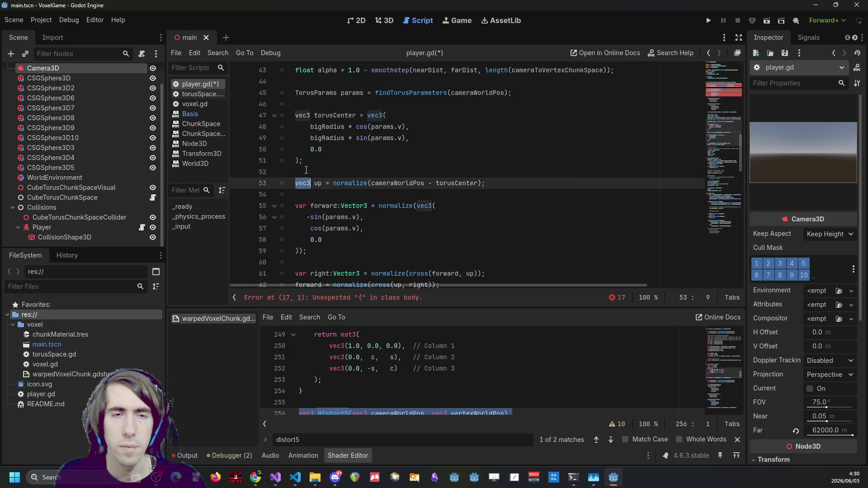
text(var)
key(ctrl+Right)
text(:Vector3)
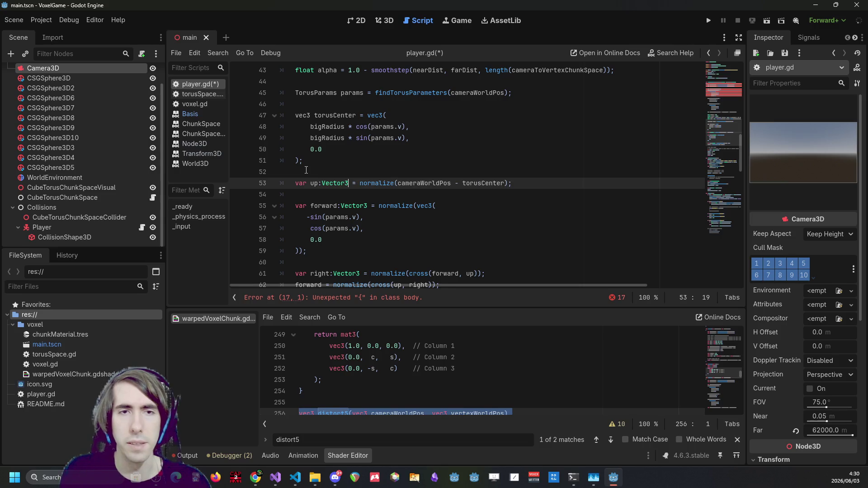
key(ctrl+s)
Rewrite the torusCenter line as var torusCenter:Vector3 = Vector3(.
scroll(334, 190, up, 2)
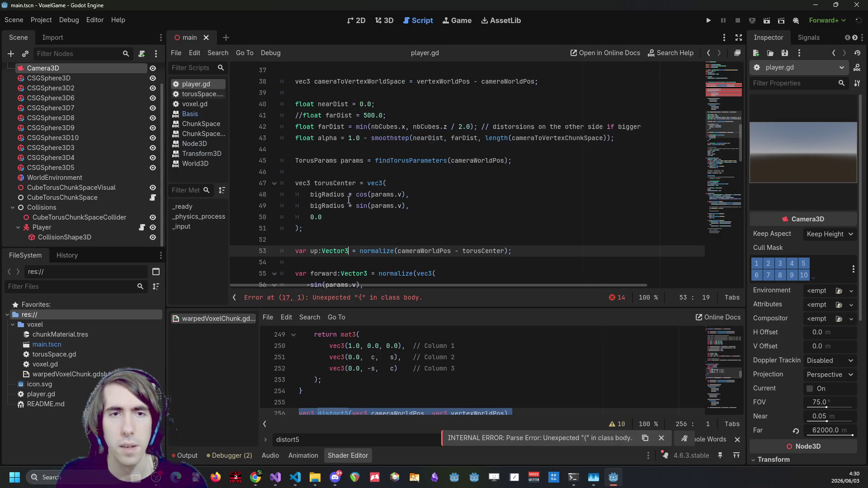
double_click(305, 184)
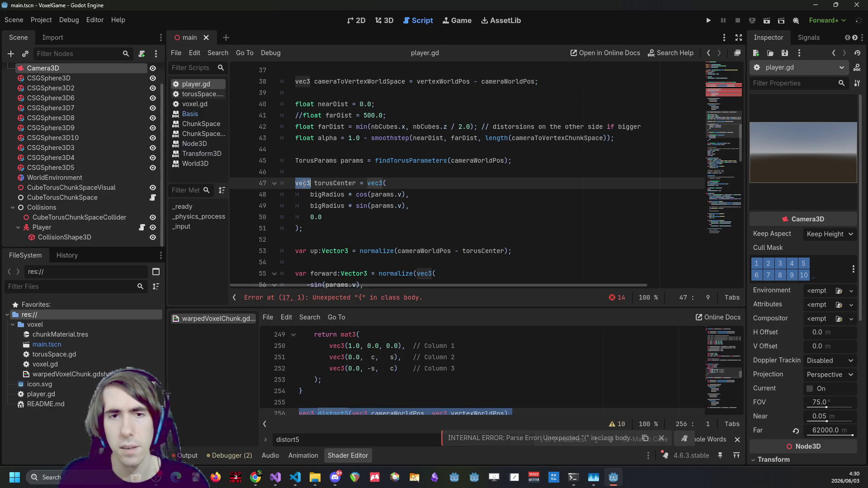
double_click(334, 183)
scroll(356, 200, down, 2)
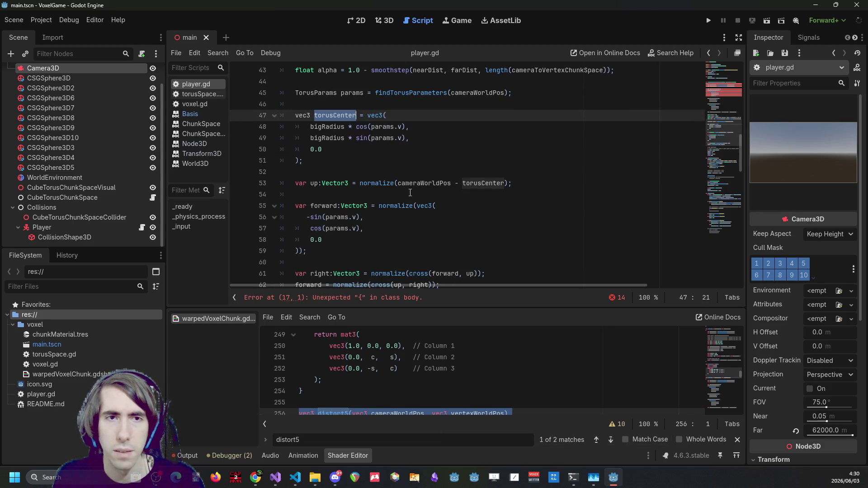
scroll(361, 190, up, 2)
double_click(302, 184)
text(var)
key(ctrl+Right)
text(:Vector3)
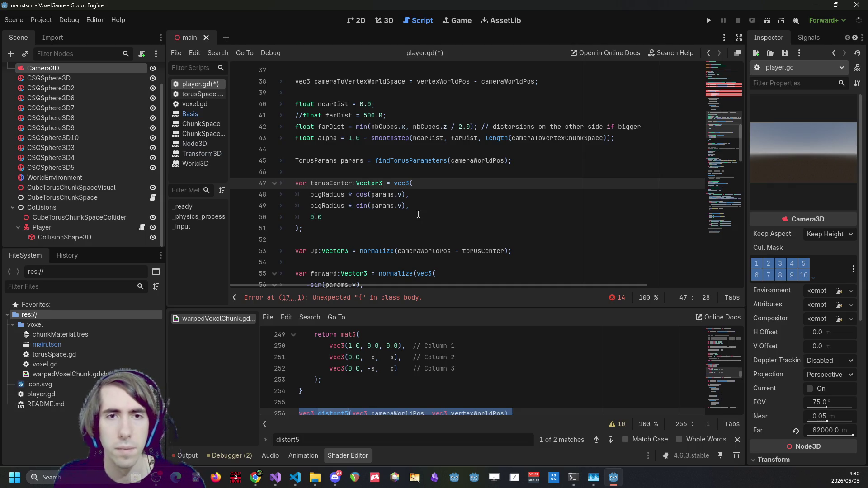
double_click(402, 183)
text(Vector3)
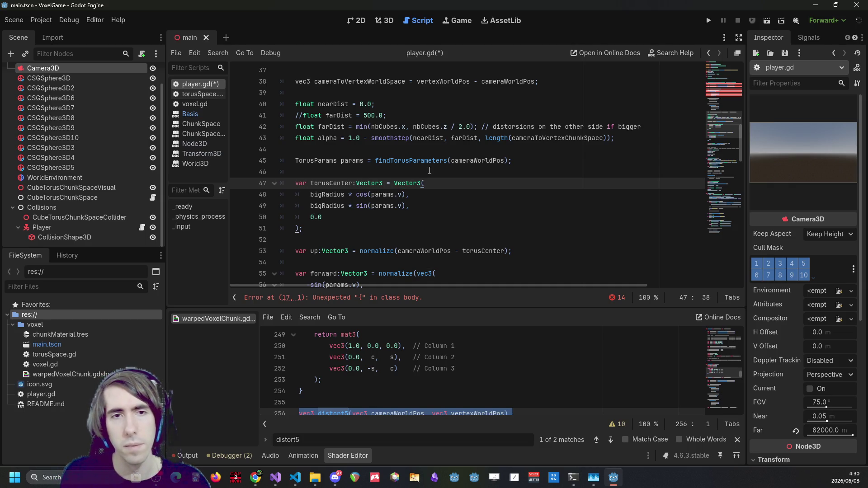
Inspect the TorusParams type and the findTorusParameters call above it.
scroll(414, 202, up, 2)
double_click(325, 228)
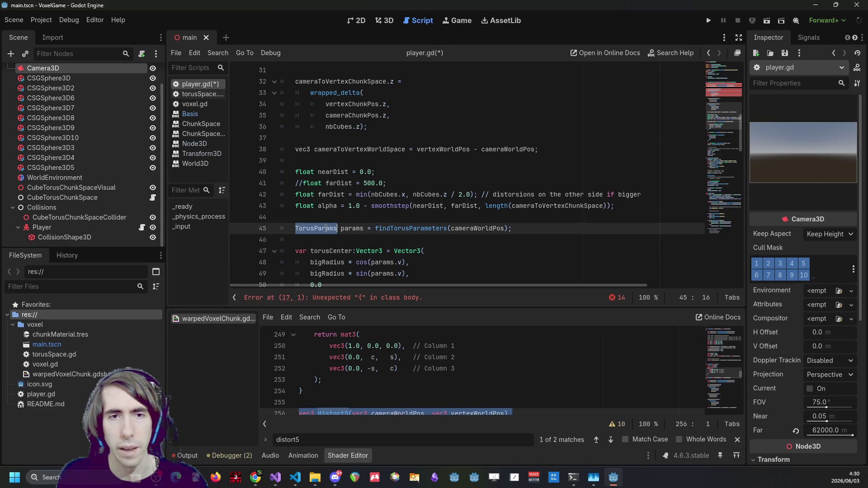
scroll(421, 261, up, 1)
double_click(421, 262)
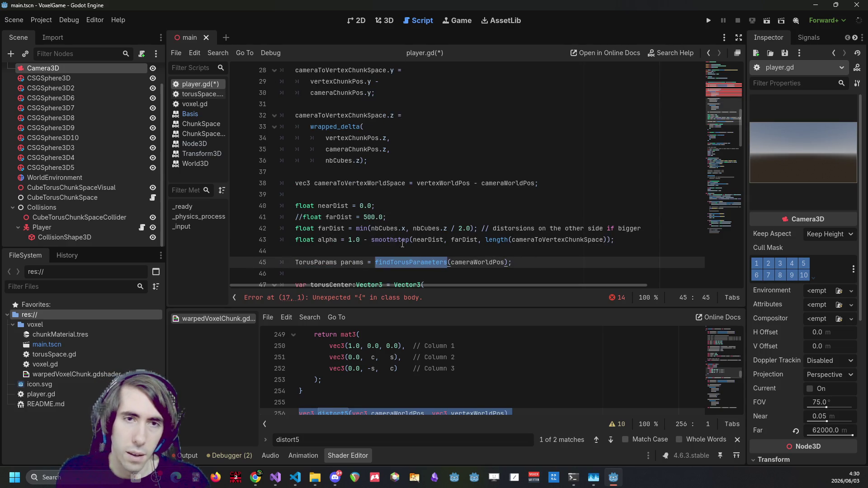
Delete the commented-out farDist line and the alpha line from getCameraBasis.
click(314, 207)
drag(386, 217, 235, 225)
key(Delete)
key(Delete)
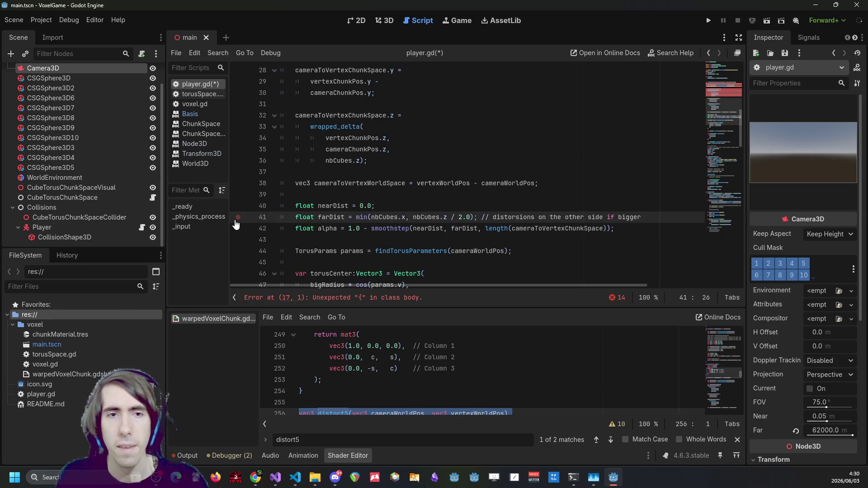
scroll(335, 209, down, 1)
double_click(335, 195)
scroll(335, 197, down, 7)
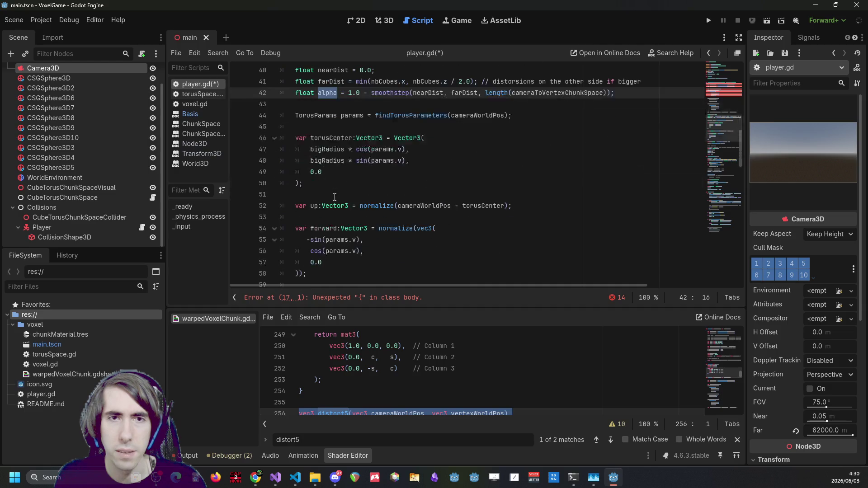
scroll(335, 197, down, 3)
scroll(350, 190, up, 10)
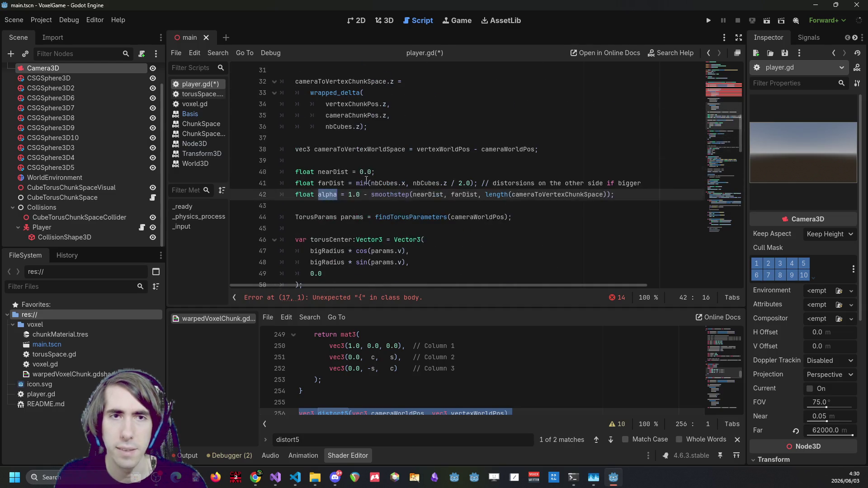
drag(606, 197, 265, 194)
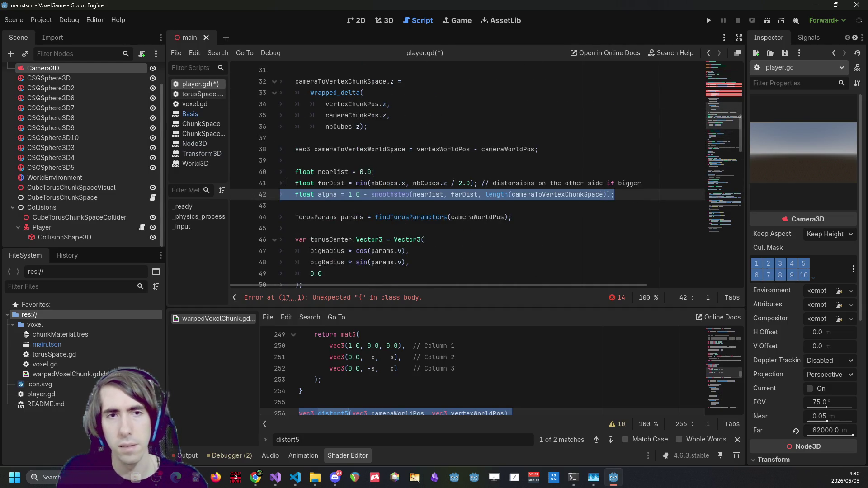
key(BackSpace)
key(BackSpace)
Remove the farDist and nearDist lines and the blank line after them.
double_click(335, 180)
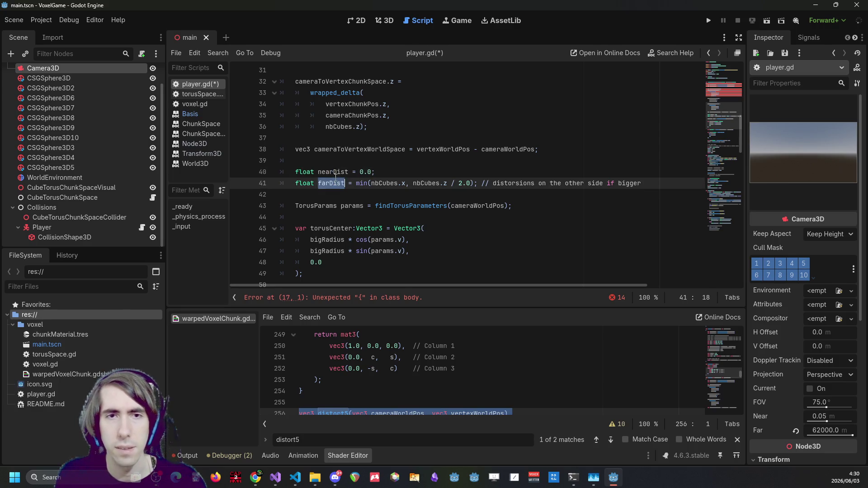
key(ctrl+f)
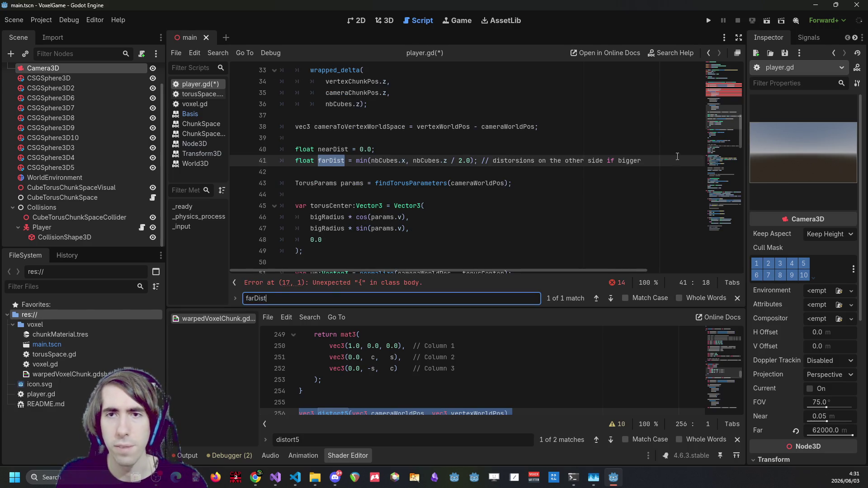
triple_click(677, 156)
key(BackSpace)
key(BackSpace)
key(shift+Home)
key(shift+Home)
key(BackSpace)
key(BackSpace)
key(BackSpace)
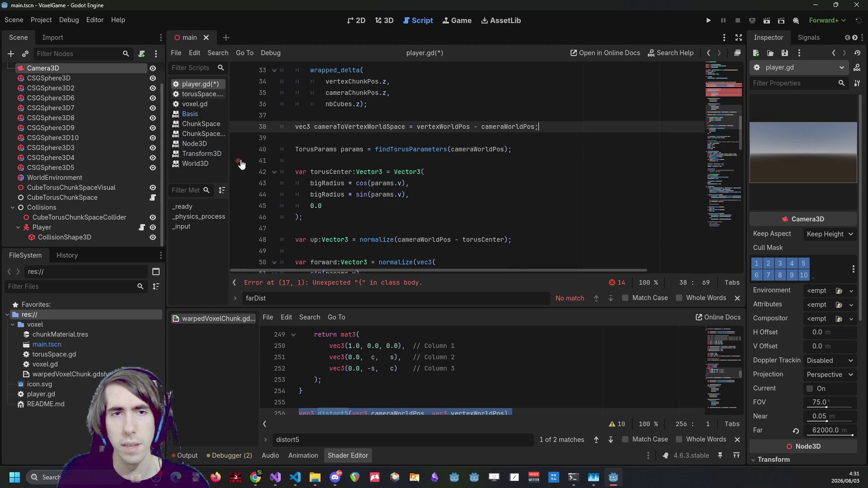
click(278, 143)
click(316, 229)
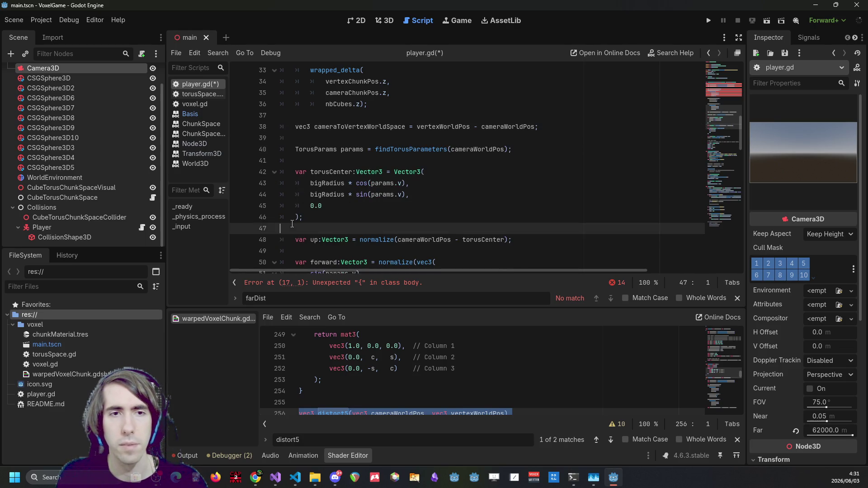
scroll(350, 192, up, 2)
Confirm cameraToVertexWorldSpace is unused with Ctrl+F, then delete its line.
double_click(350, 194)
scroll(351, 192, down, 8)
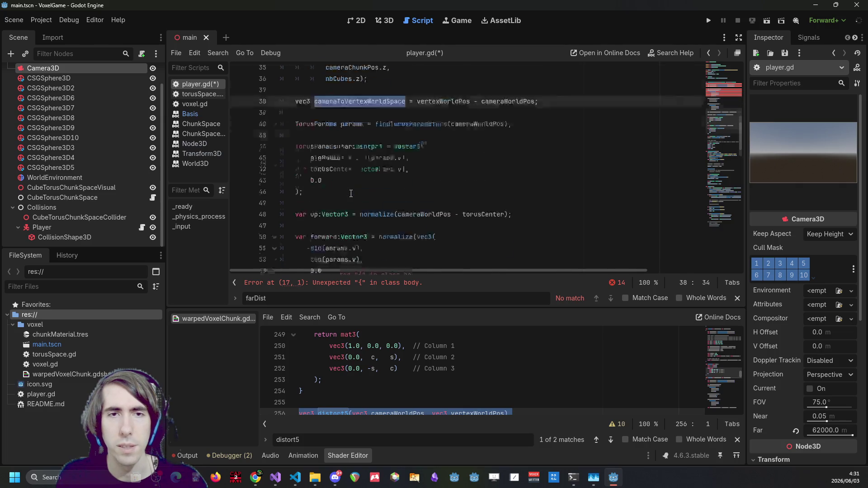
scroll(351, 192, up, 7)
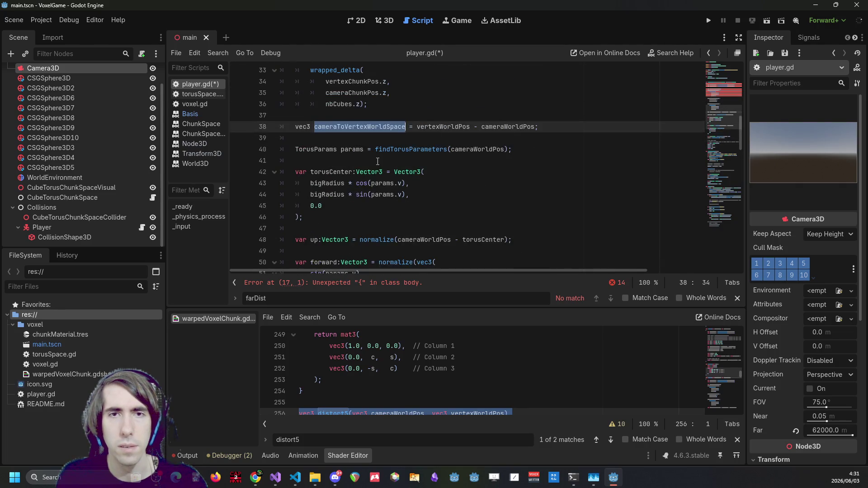
key(ctrl+f)
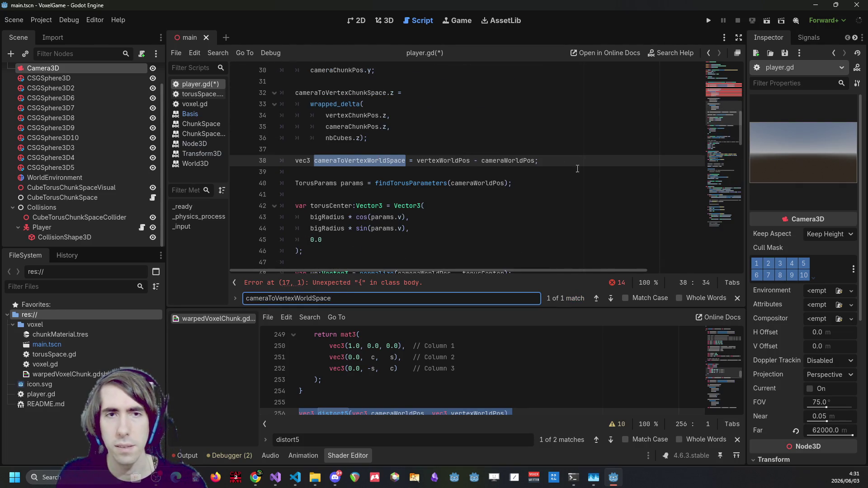
drag(578, 169, 277, 155)
key(BackSpace)
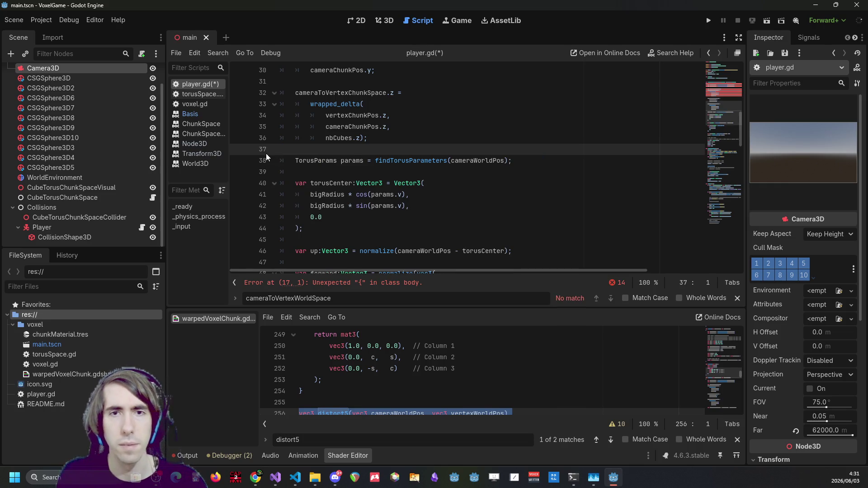
Check cameraToVertexChunkSpace's uses and delete the chunk-space calculation block.
scroll(340, 156, up, 2)
double_click(340, 156)
key(ctrl+f)
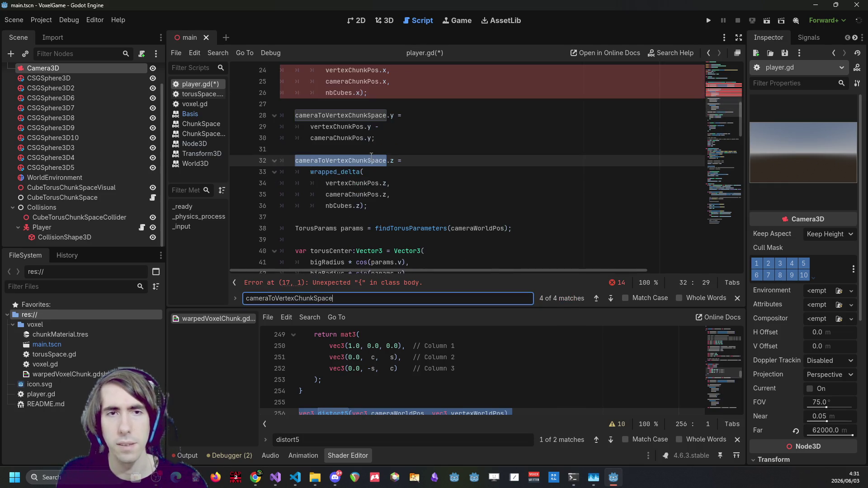
key(Return)
key(Return)
key(Return)
key(Return)
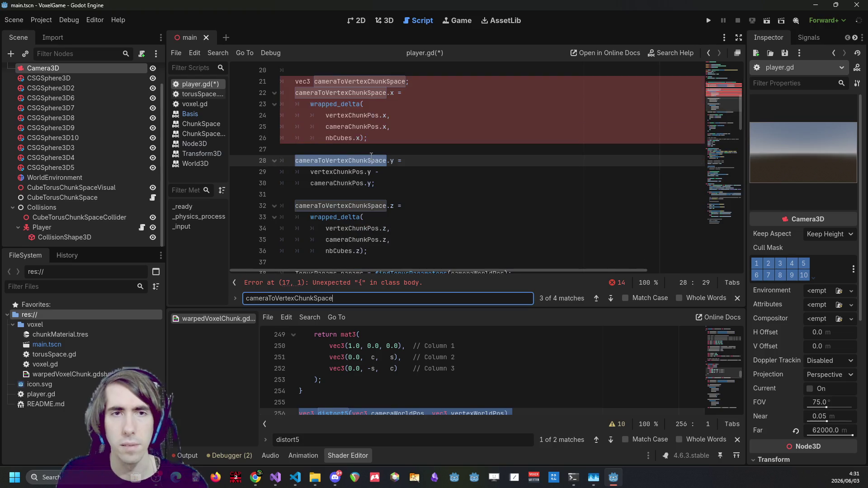
scroll(372, 156, down, 3)
mouse_move(398, 229)
mouse_down()
mouse_move(343, 229)
mouse_move(280, 172)
mouse_move(269, 142)
mouse_up()
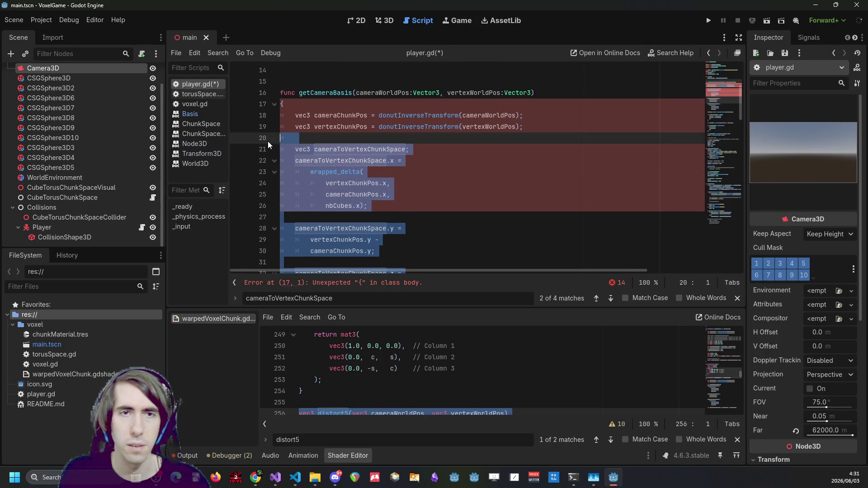
key(Delete)
Check cameraChunkPos and vertexChunkPos, then delete the opening brace and both chunk-position lines.
click(344, 109)
double_click(343, 115)
scroll(350, 129, down, 1)
key(ctrl+f)
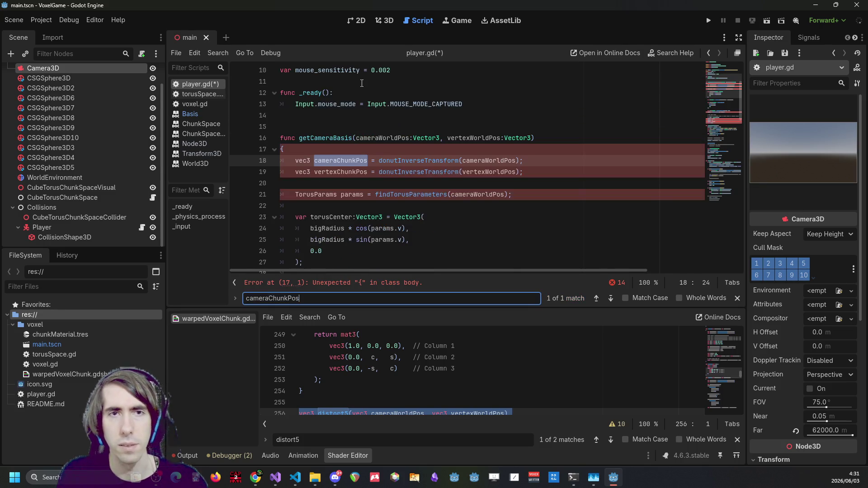
double_click(347, 171)
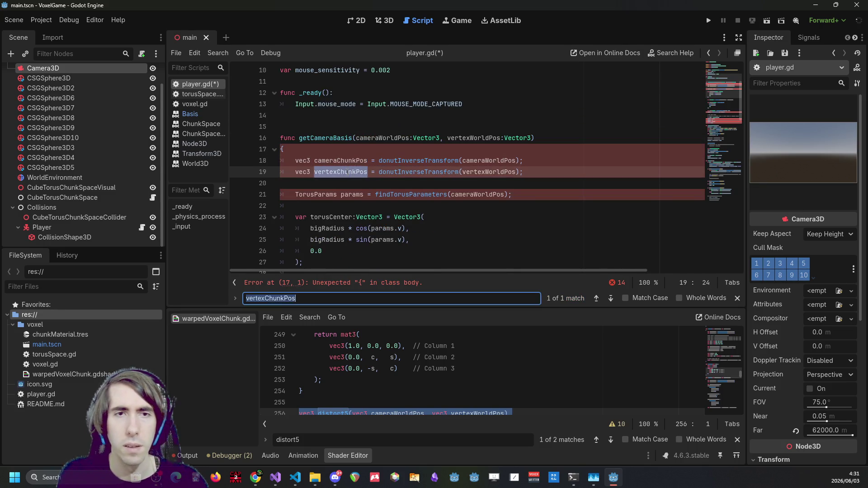
key(ctrl+f)
mouse_move(520, 161)
mouse_down()
mouse_move(298, 161)
mouse_move(265, 142)
mouse_up()
key(BackSpace)
key(BackSpace)
key(BackSpace)
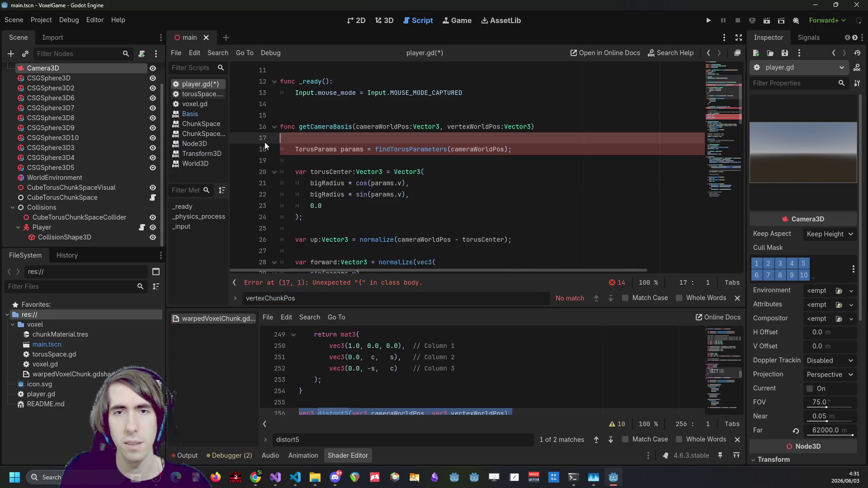
End the getCameraBasis header with a colon and check where cameraWorldPos is used.
text(:)
double_click(356, 141)
scroll(407, 127, down, 1)
double_click(461, 107)
scroll(461, 110, up, 1)
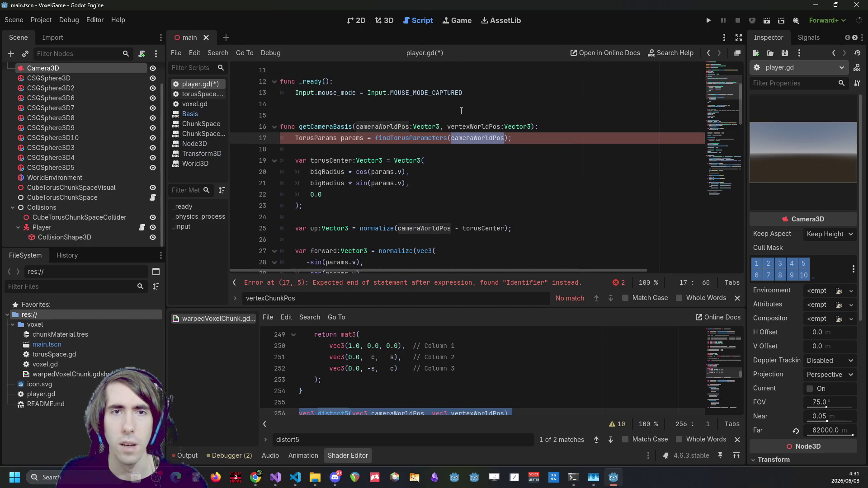
Delete the unused ', vertexWorldPos:Vector3' parameter and save player.gd.
drag(441, 127, 531, 128)
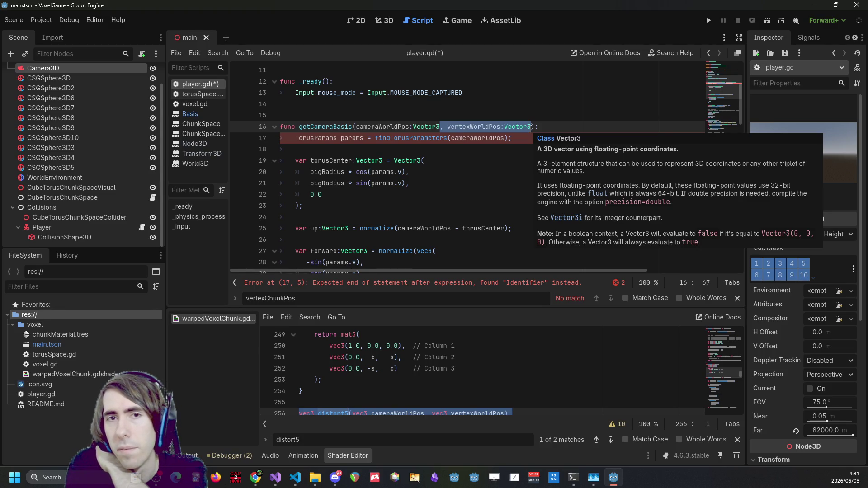
double_click(474, 127)
scroll(481, 131, down, 3)
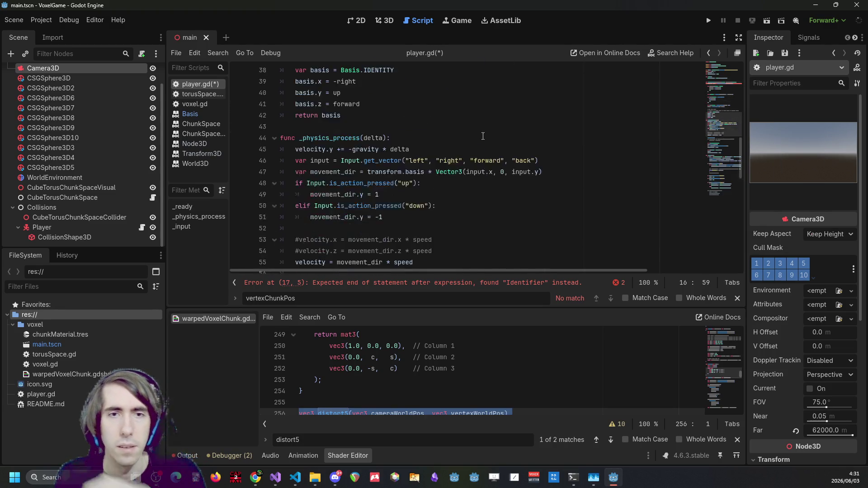
scroll(481, 131, up, 5)
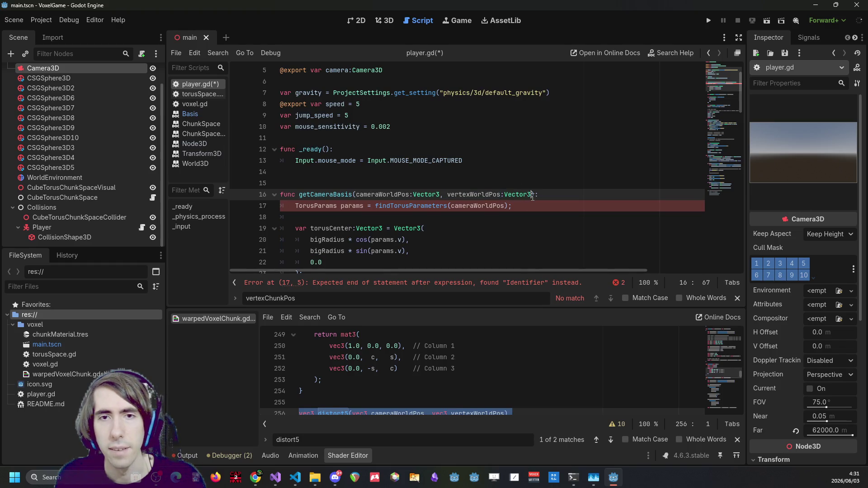
key(ctrl+f)
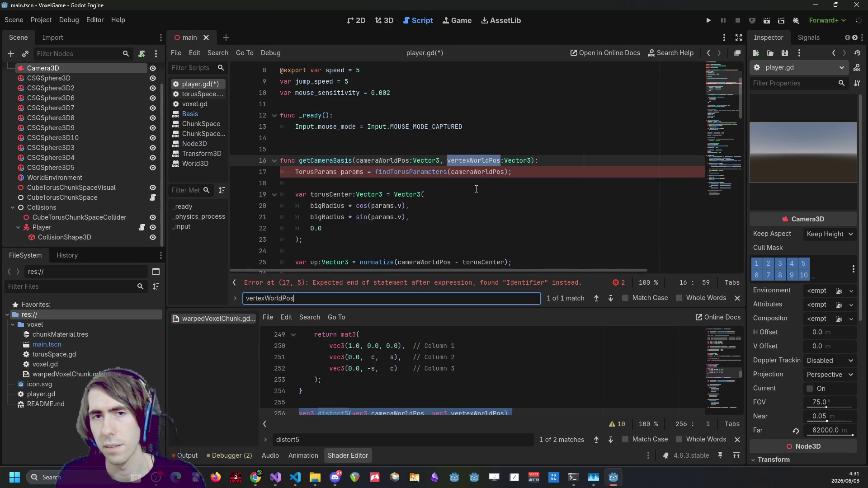
drag(439, 160, 531, 161)
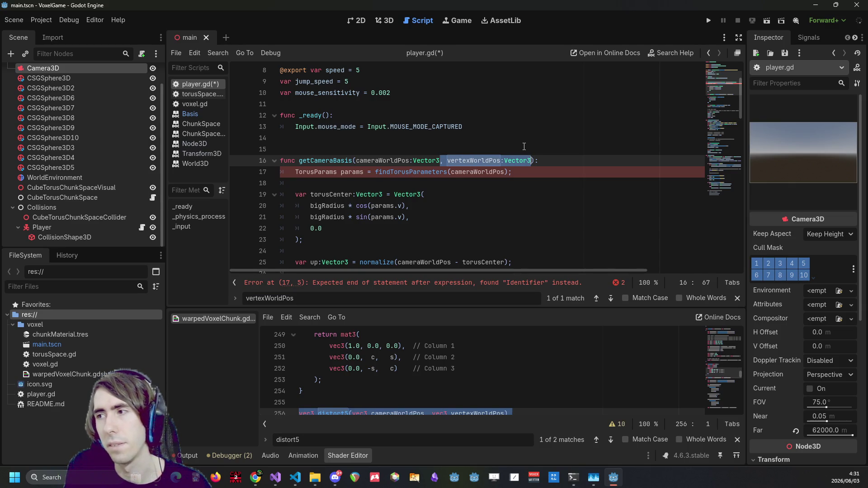
key(BackSpace)
key(ctrl+s)
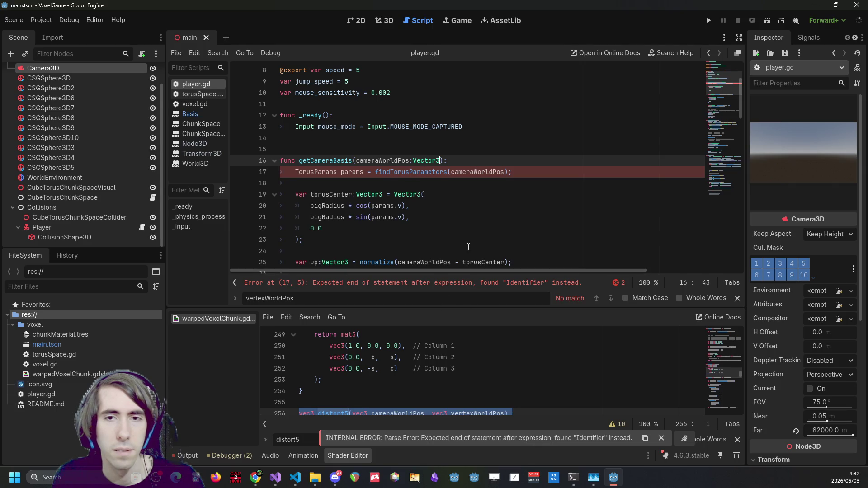
Search the shader for 'findTorusParam' to reach the findTorusParameters definition at line 87.
scroll(469, 266, down, 1)
double_click(411, 161)
click(419, 141)
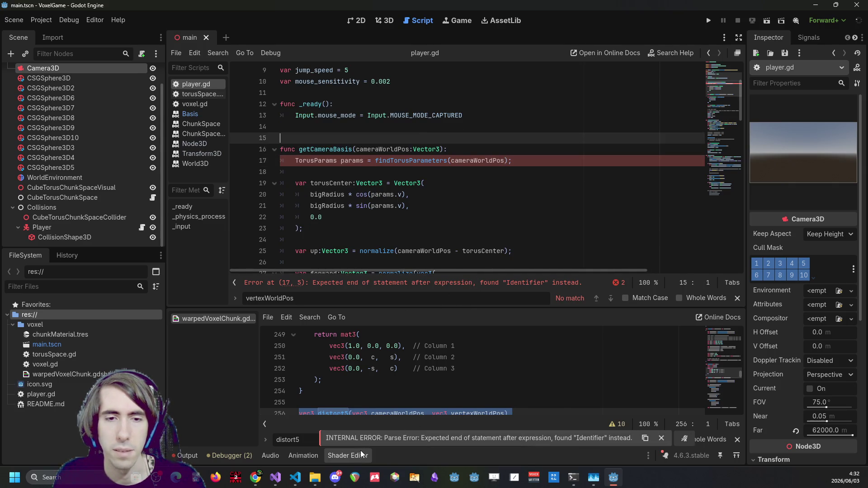
scroll(379, 389, down, 3)
scroll(398, 385, up, 2)
scroll(420, 379, down, 2)
scroll(420, 378, down, 6)
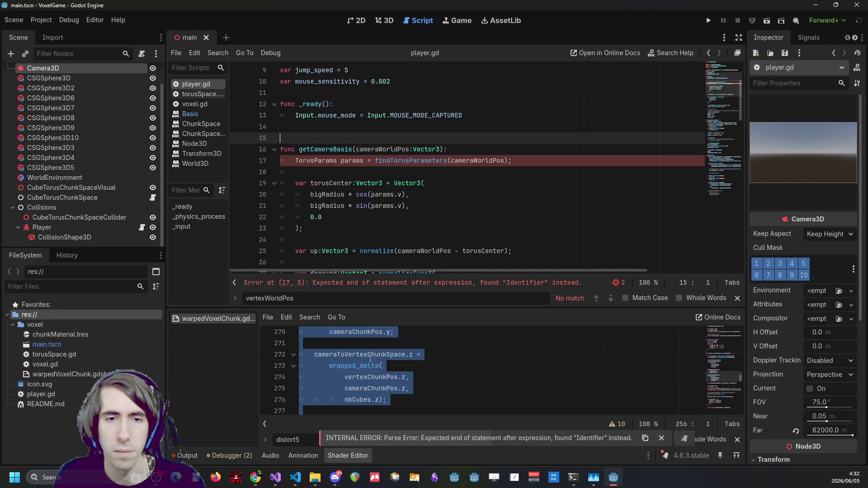
scroll(370, 357, down, 2)
key(ctrl+f)
text(findT)
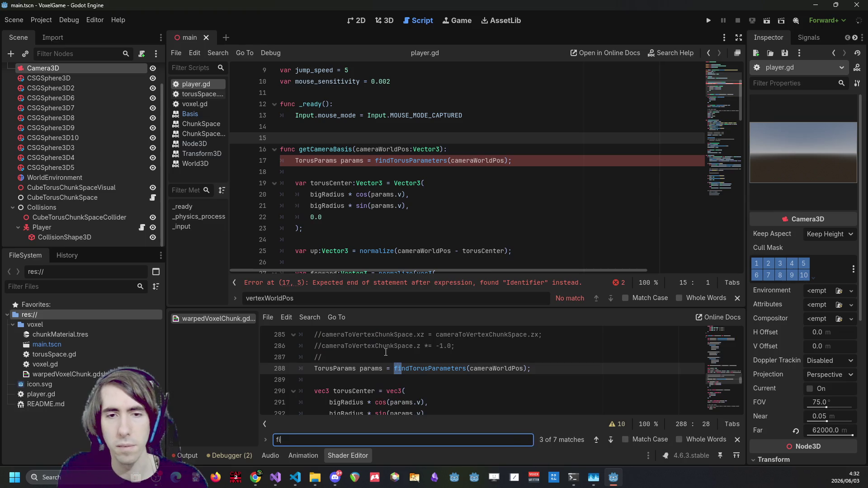
text(orusParam)
key(Return)
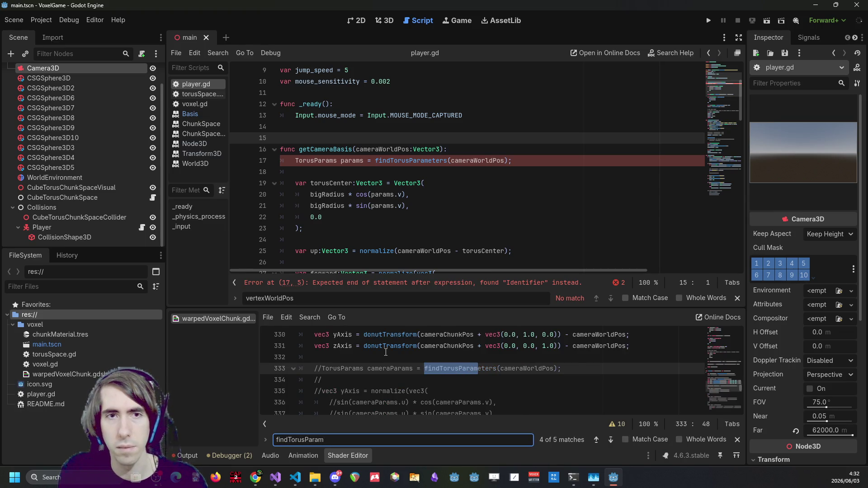
key(Return)
key(Return)
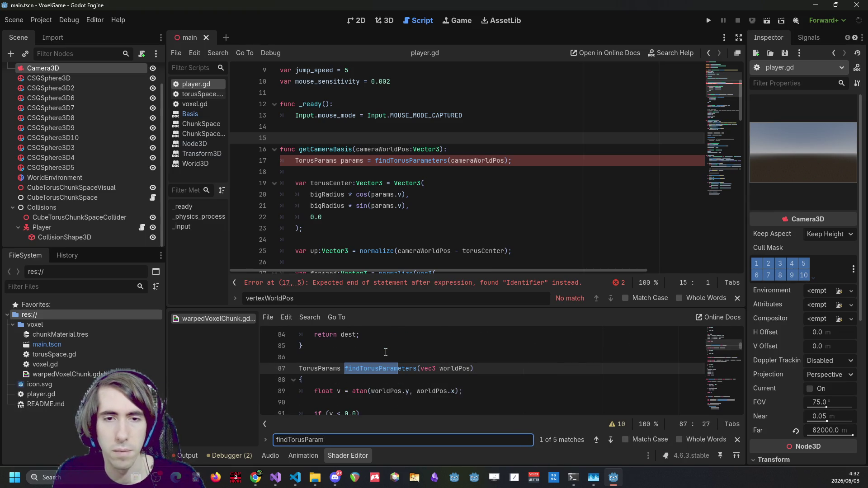
Resize the shader and player script panes and select the findTorusParameters function.
scroll(389, 352, down, 1)
drag(403, 307, 409, 229)
scroll(326, 369, down, 4)
mouse_move(326, 368)
mouse_down()
mouse_move(314, 325)
mouse_move(314, 336)
mouse_move(286, 291)
mouse_up()
key(ctrl+c)
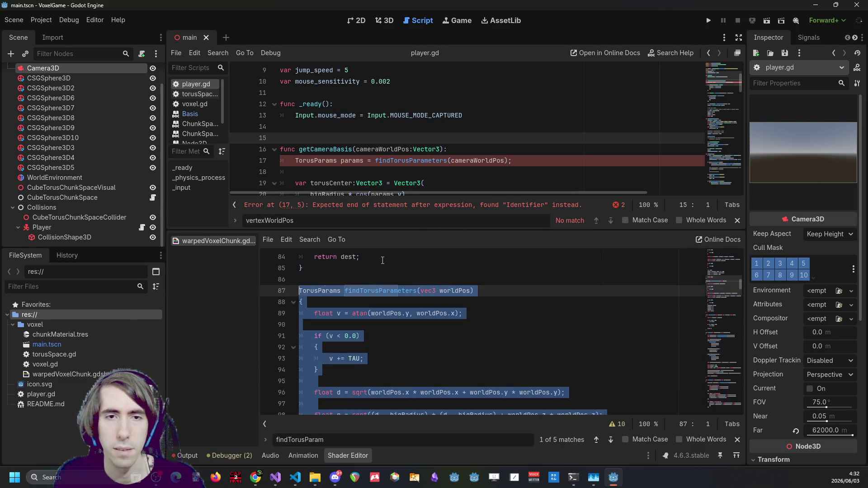
drag(392, 229, 392, 309)
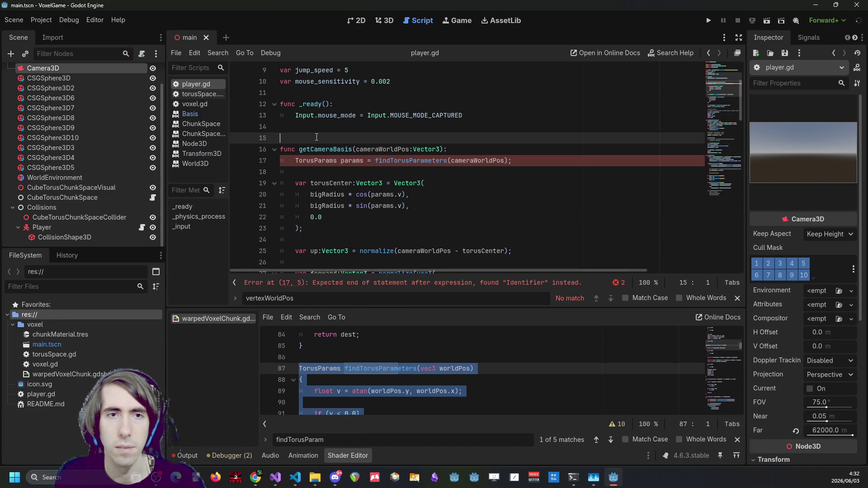
Paste findTorusParameters into player.gd and remove the stray blank line and letter.
key(ctrl+v)
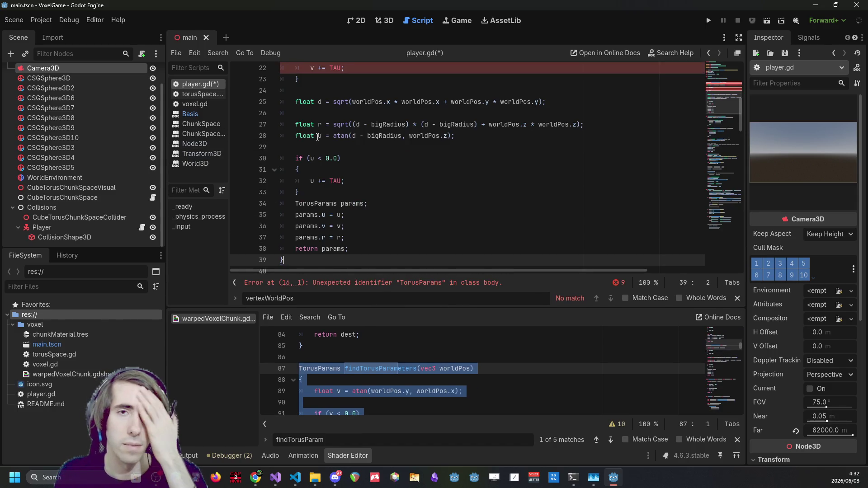
scroll(317, 136, up, 2)
scroll(321, 132, up, 3)
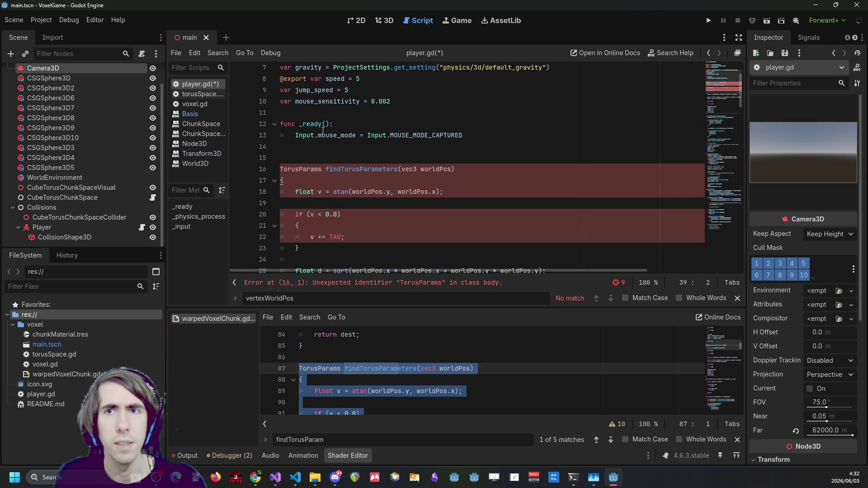
click(309, 155)
key(BackSpace)
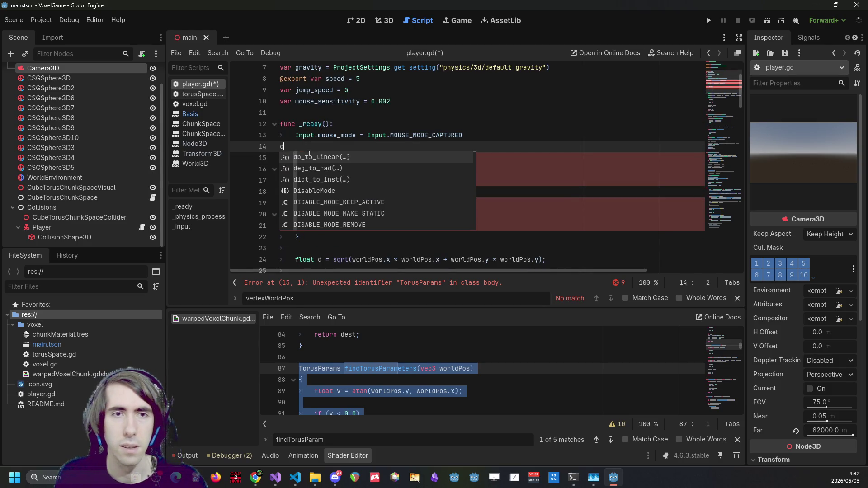
key(BackSpace)
Change the TorusParams return type and the vec3 parameter type to Vector3.
double_click(309, 156)
text(Vector3 findTorusParameters(vec3 worldPos)
click(367, 132)
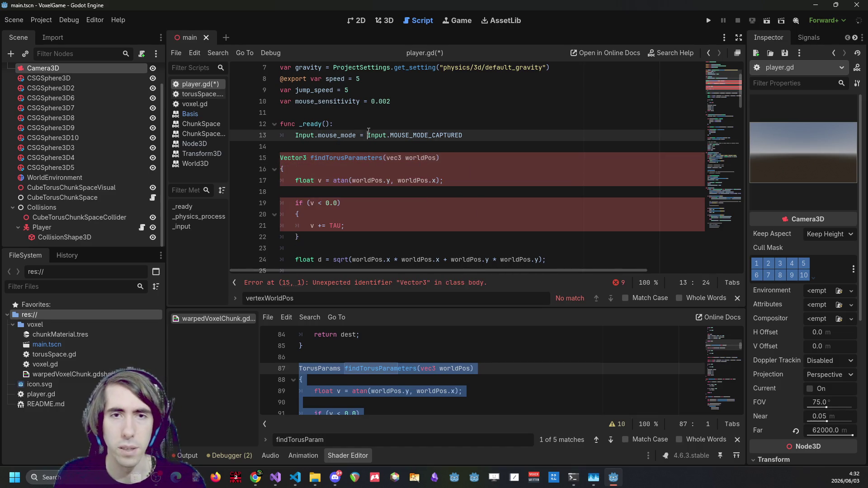
drag(387, 157, 403, 158)
key(BackSpace)
text(ector3)
scroll(397, 153, down, 2)
Turn the float declarations into GDScript 'var name:float' declarations.
double_click(306, 113)
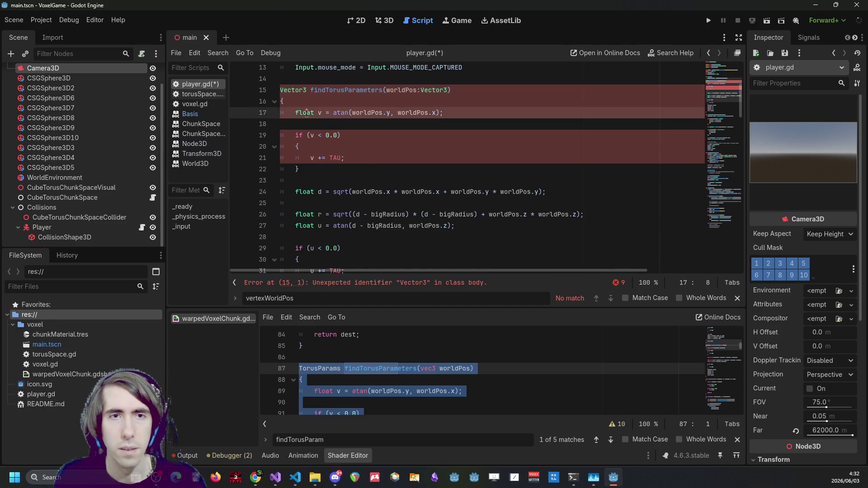
key(ctrl+d)
key(ctrl+d)
key(ctrl+d)
text(var)
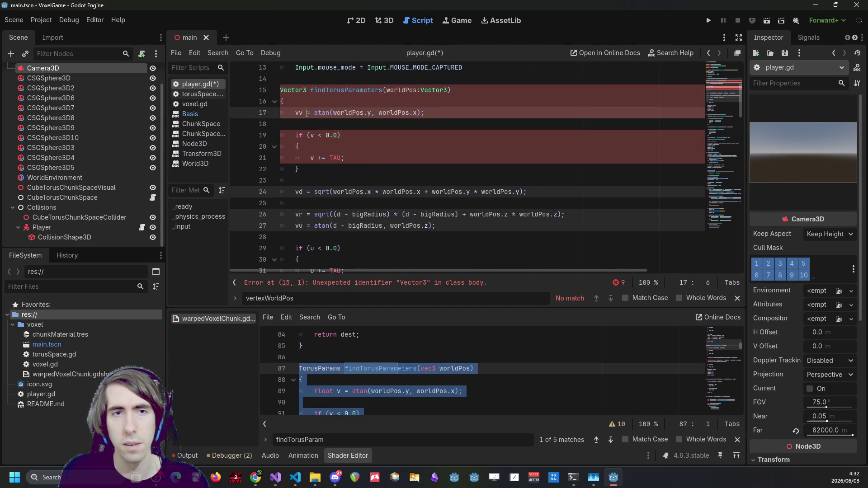
key(Right)
key(Right)
text(:float)
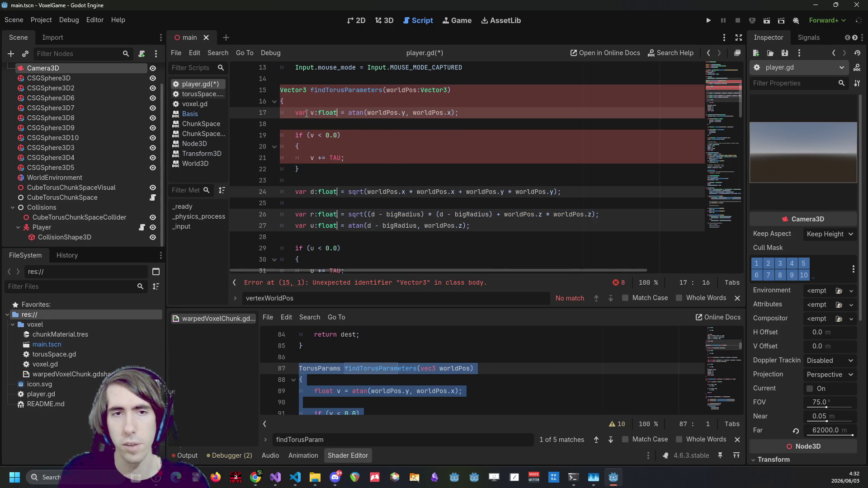
click(316, 126)
Rewrite the header as 'func findTorusParameters(worldPos:Vector3) -> Vector3' and save.
click(347, 134)
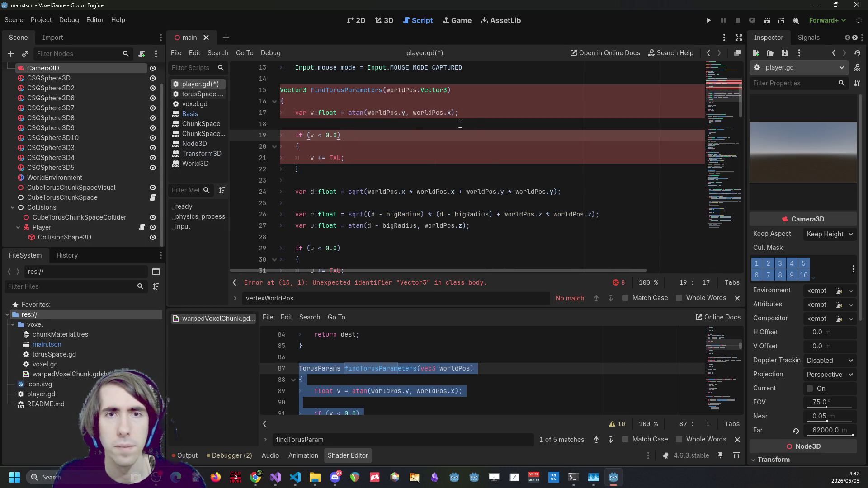
click(447, 283)
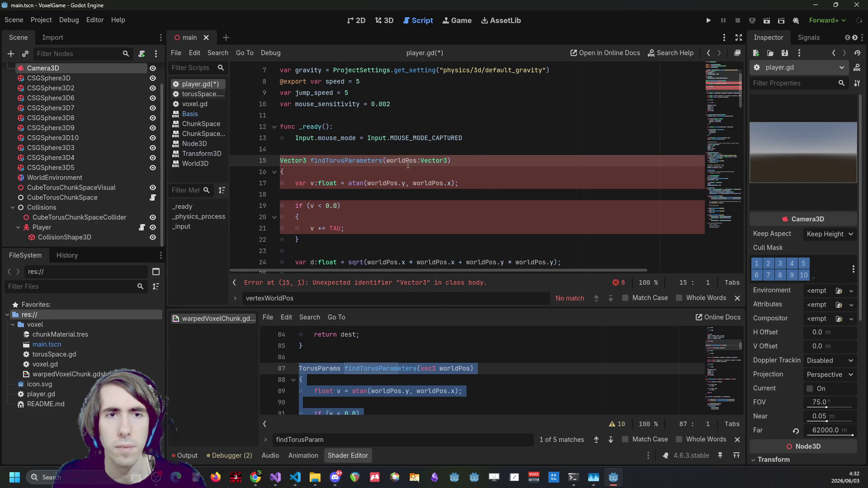
double_click(298, 162)
text(func)
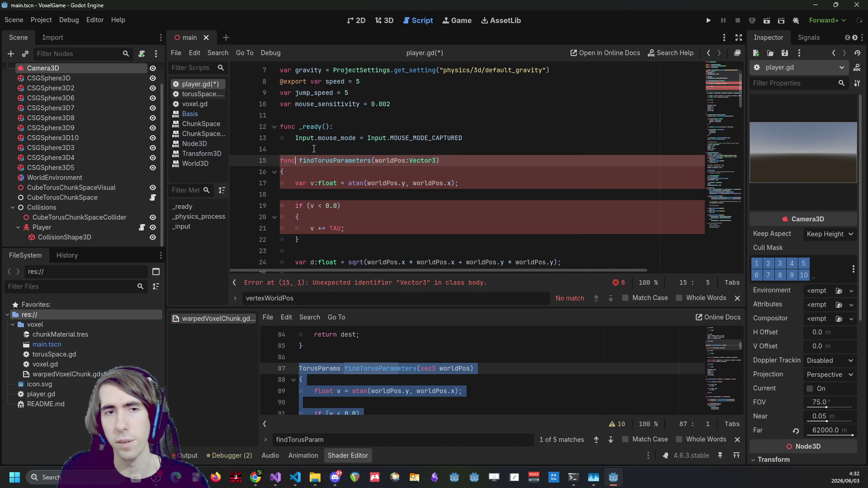
key(End)
key(Left)
text(Vecto)
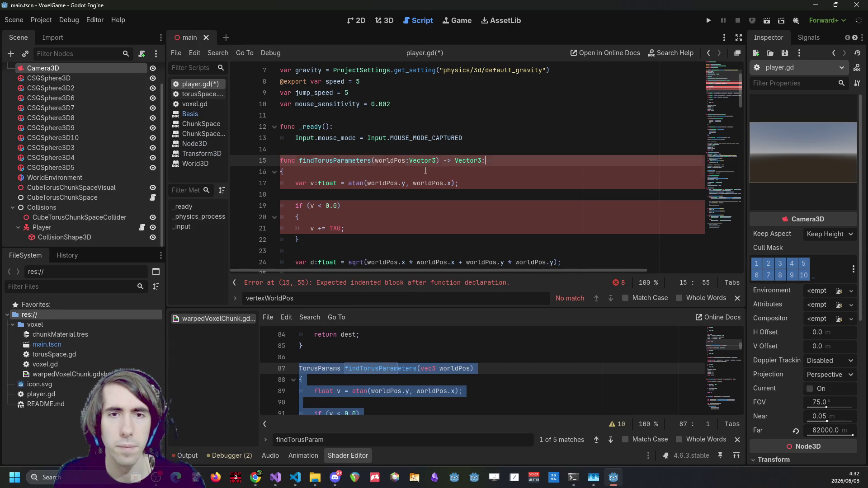
click(425, 171)
key(ctrl+s)
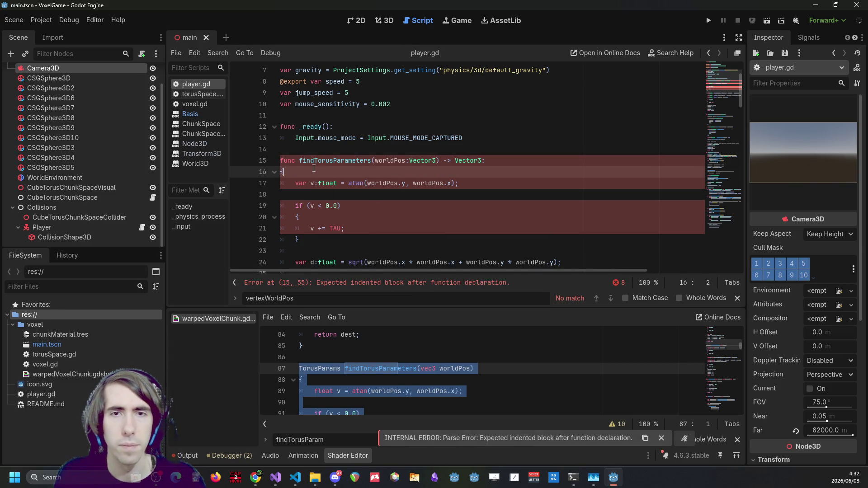
Remove the function's opening brace and give the v wraparound check a colon instead of braces.
key(BackSpace)
key(BackSpace)
scroll(315, 168, down, 3)
click(320, 105)
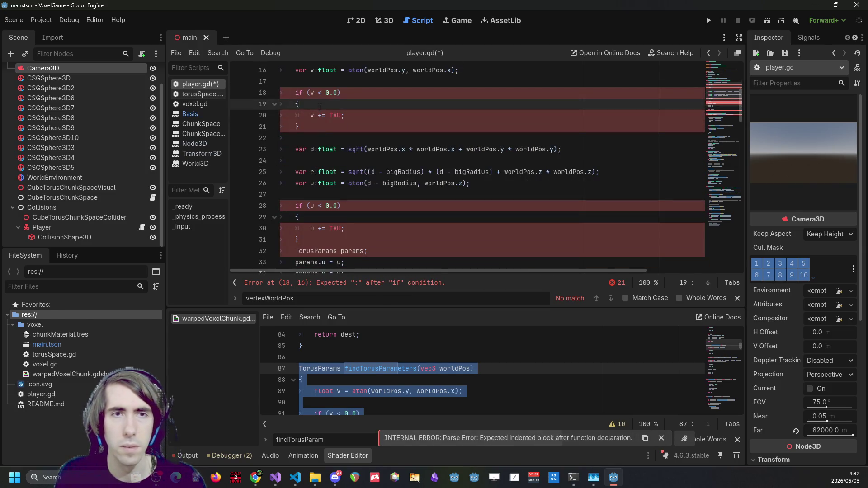
key(BackSpace)
key(BackSpace)
key(BackSpace)
text(:)
key(Down)
key(Down)
key(BackSpace)
key(BackSpace)
Replace the braces of the u check with a colon and tidy the lines after u += TAU.
key(Delete)
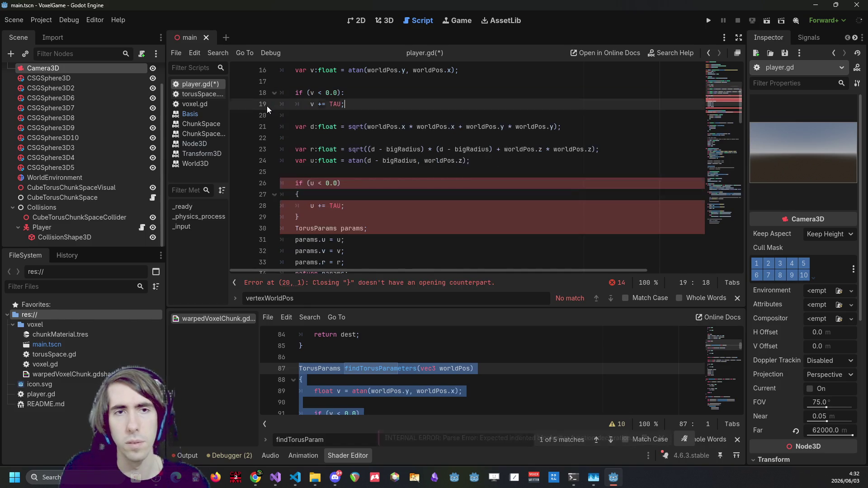
key(Down)
key(Down)
key(Down)
key(Delete)
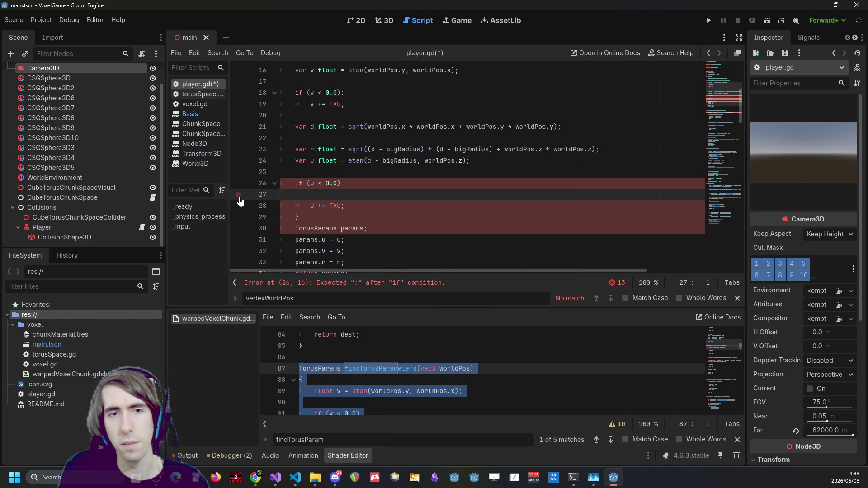
key(BackSpace)
text(:)
key(Down)
key(Down)
key(BackSpace)
key(BackSpace)
key(BackSpace)
scroll(329, 159, down, 1)
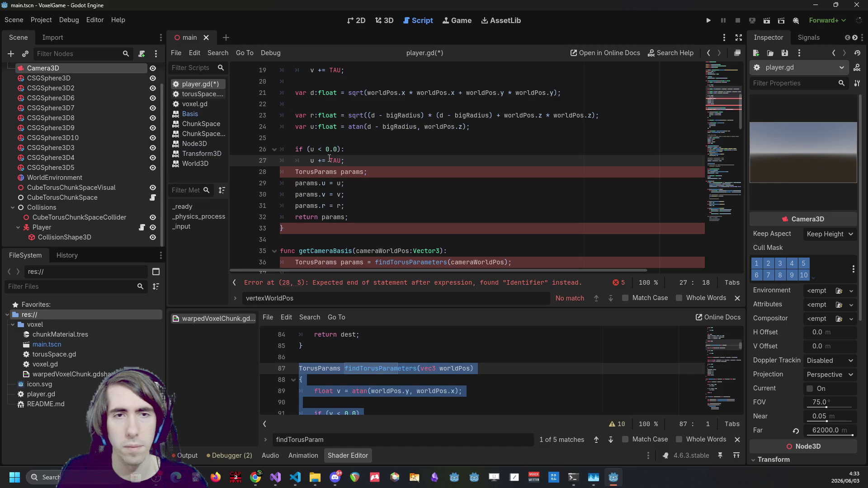
key(Return)
key(BackSpace)
click(354, 242)
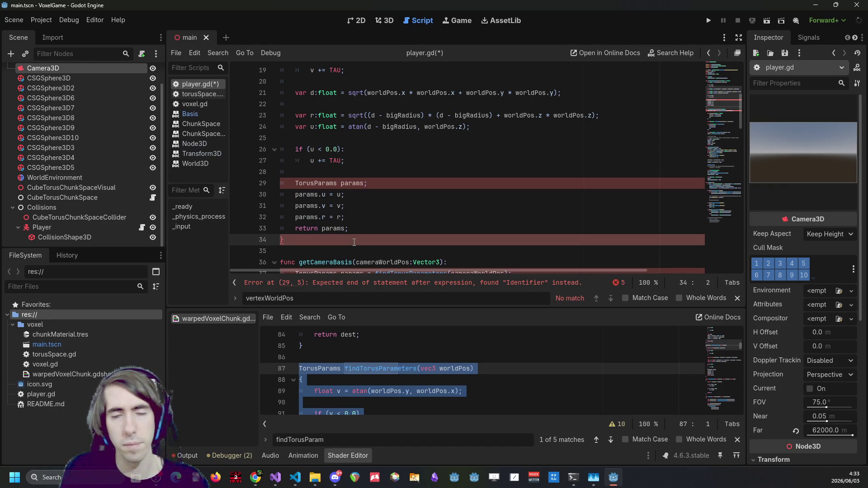
Make the function return Vector3(u,v,r) and delete the four TorusParams assignment lines.
double_click(316, 183)
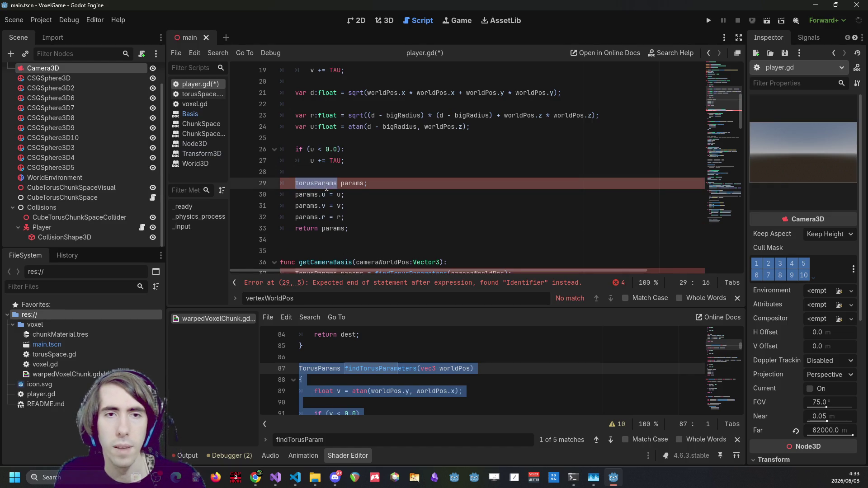
scroll(332, 194, up, 1)
scroll(332, 195, up, 2)
scroll(331, 204, down, 2)
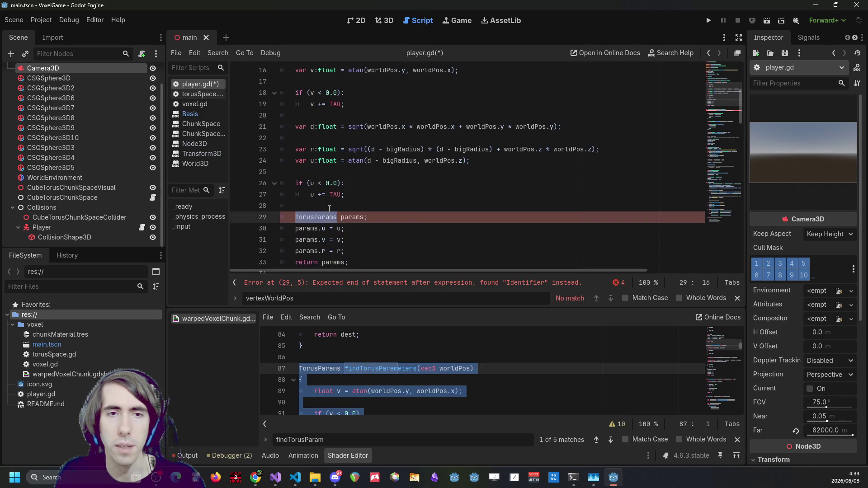
double_click(353, 216)
scroll(343, 135, up, 1)
scroll(314, 102, up, 1)
scroll(316, 117, down, 1)
scroll(321, 136, up, 2)
scroll(329, 174, down, 3)
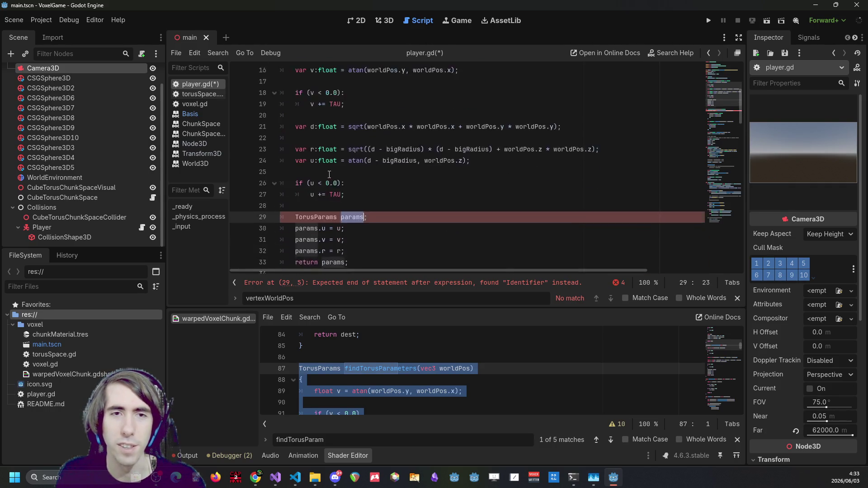
scroll(330, 194, down, 1)
double_click(333, 229)
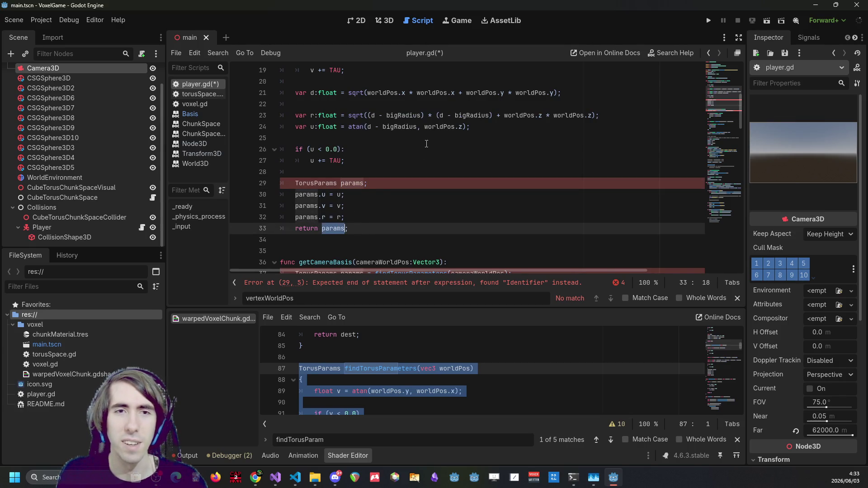
text(Vector3)
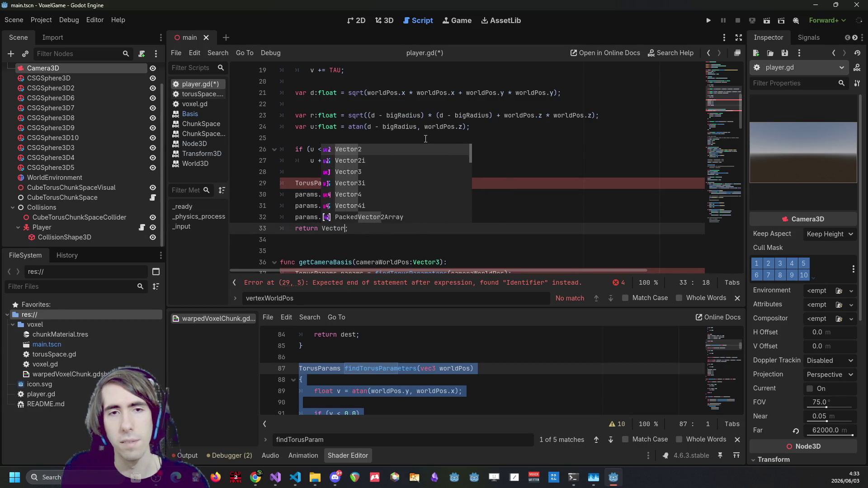
text((u,v,)
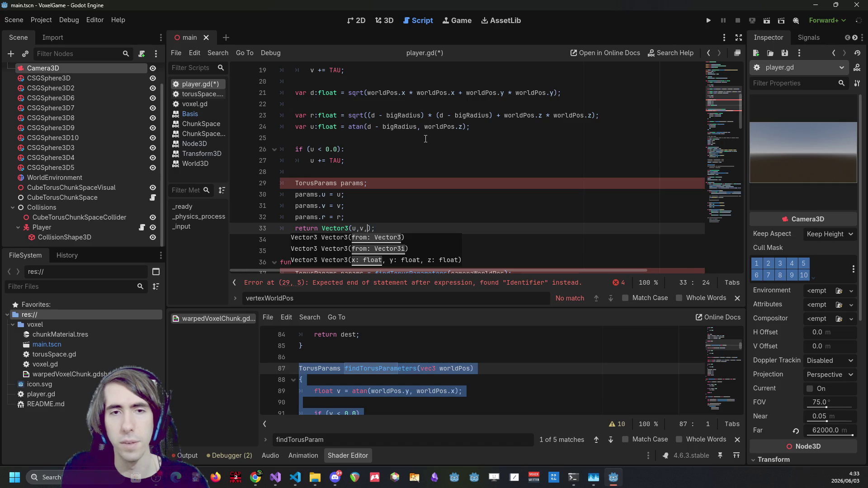
text(r))
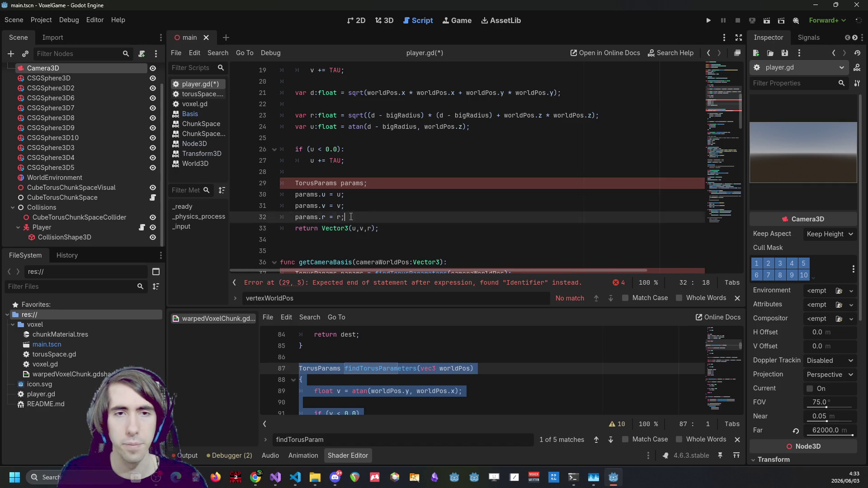
drag(345, 217, 259, 180)
key(BackSpace)
key(BackSpace)
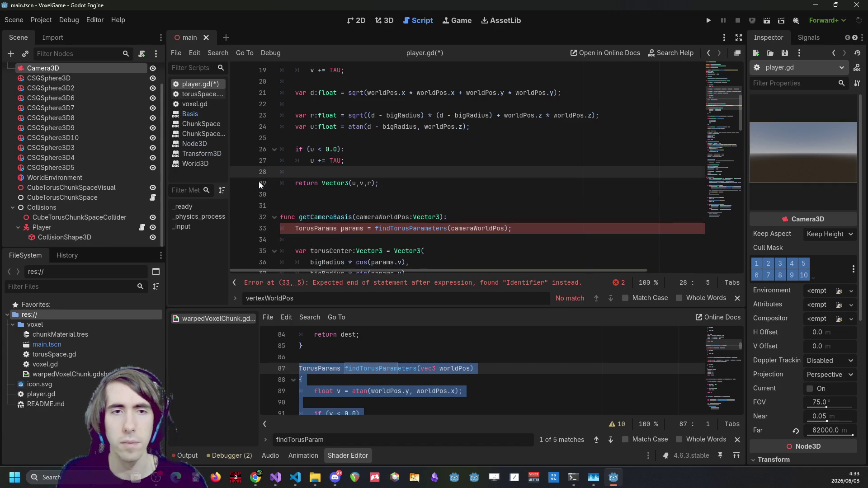
Change the TorusParams type of params in getCameraBasis to Vector3.
scroll(259, 181, up, 5)
scroll(473, 178, down, 5)
scroll(474, 177, down, 3)
scroll(380, 170, up, 2)
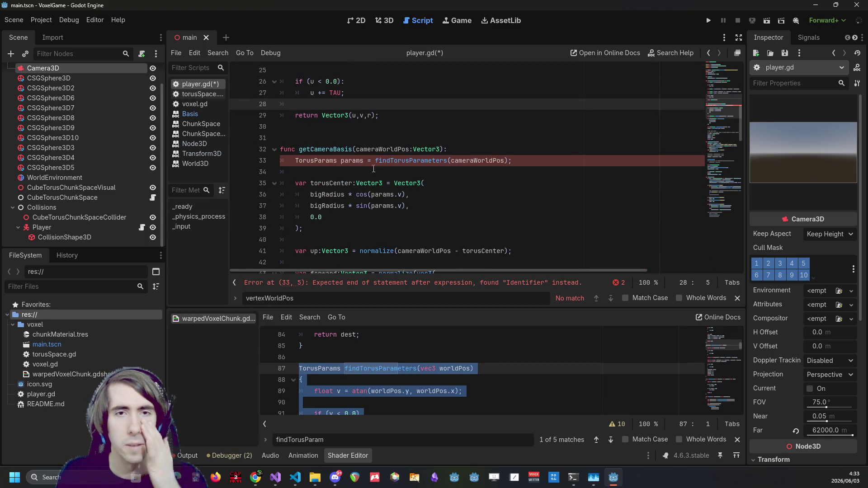
double_click(332, 160)
text(Vector3)
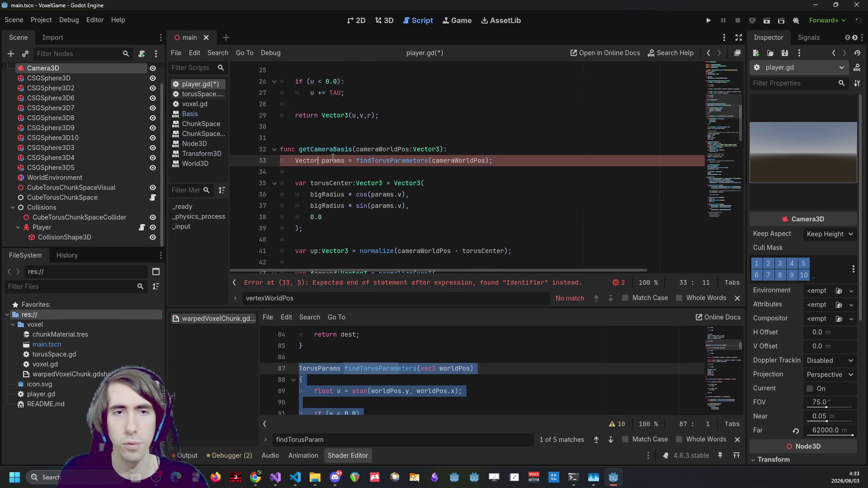
click(333, 160)
double_click(340, 160)
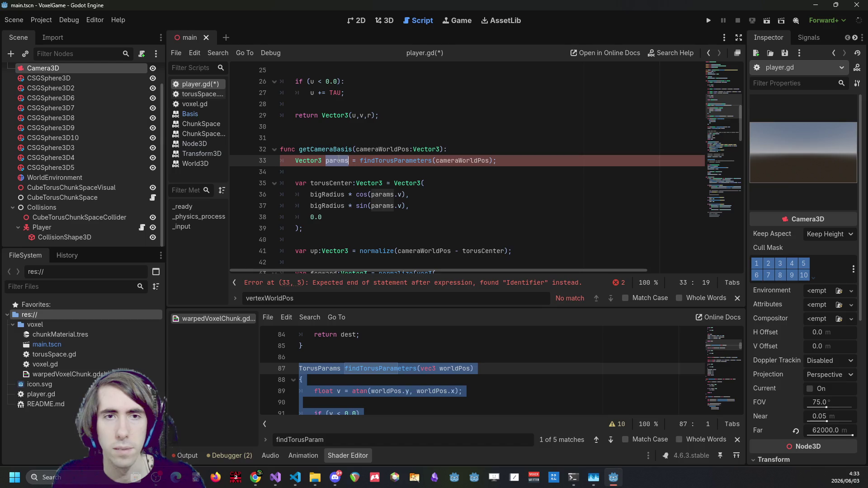
scroll(427, 214, down, 2)
Rewrite line 33 as 'var params:Vector3 = ...'.
double_click(312, 92)
text(var)
key(ctrl+Right)
text(:Vector3)
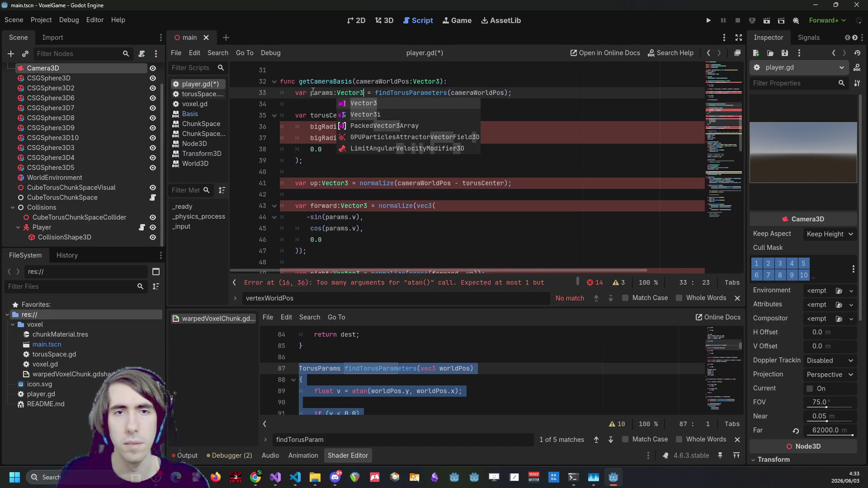
key(ctrl+s)
click(529, 90)
scroll(477, 115, down, 2)
scroll(478, 114, up, 2)
Add u, v and r variables from params.x, params.y and params.z below it.
key(Return)
text(float)
key(BackSpace)
key(BackSpace)
key(BackSpace)
text(var)
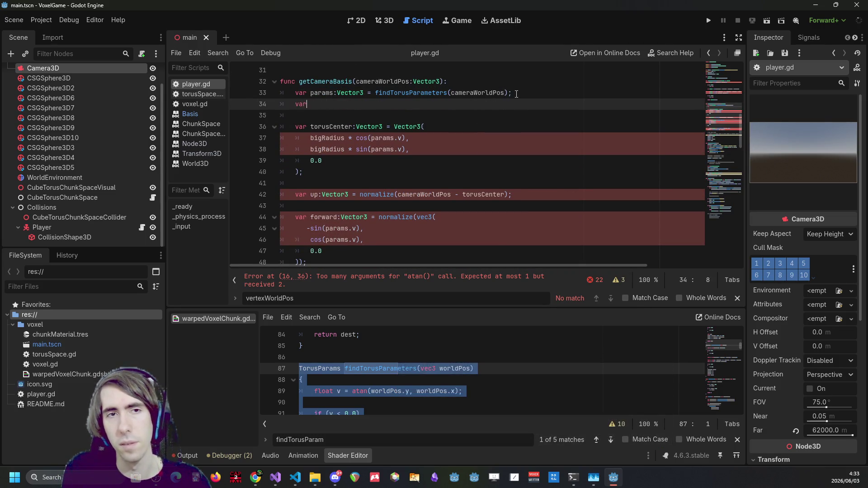
text(x)
key(Return)
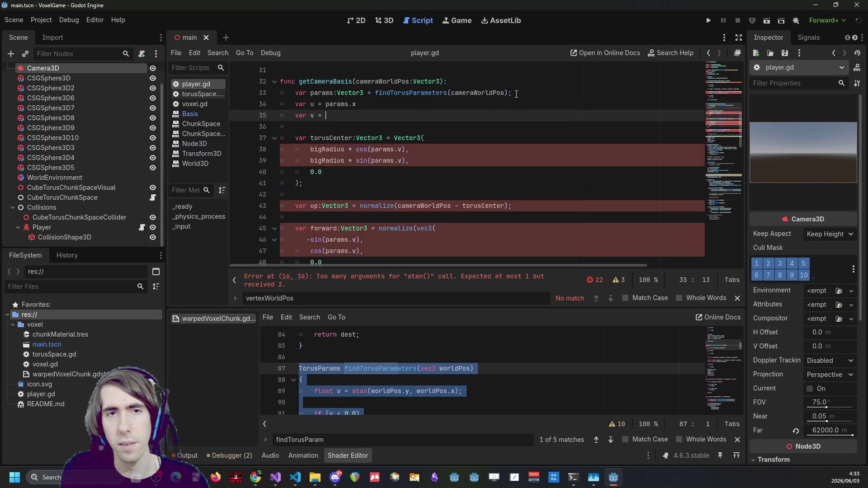
text(s.y)
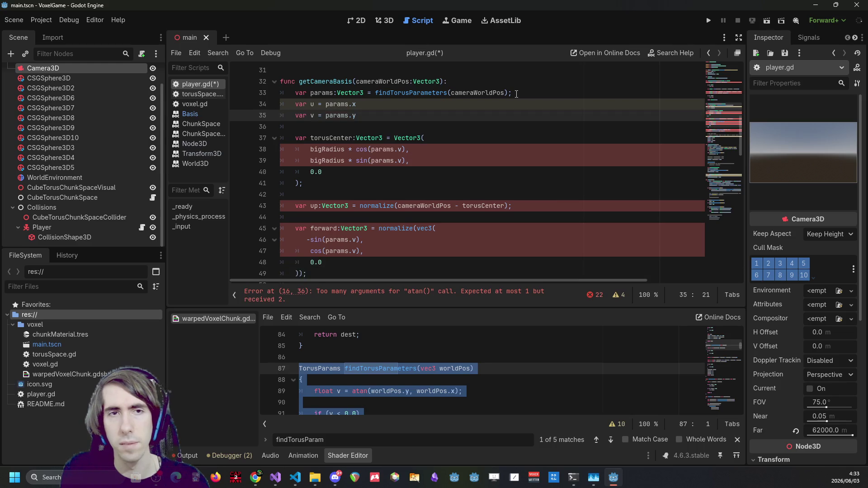
key(Return)
text(var r = params.z)
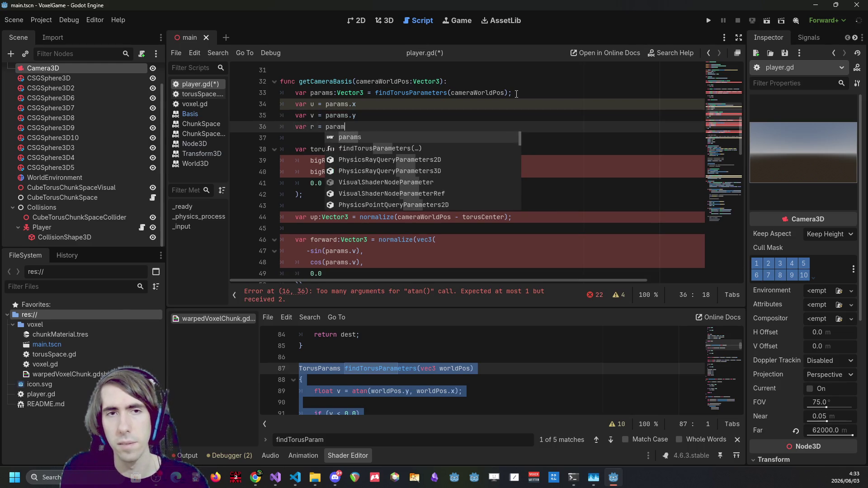
Replace params.v with v in the torus centre calculation and save.
click(487, 97)
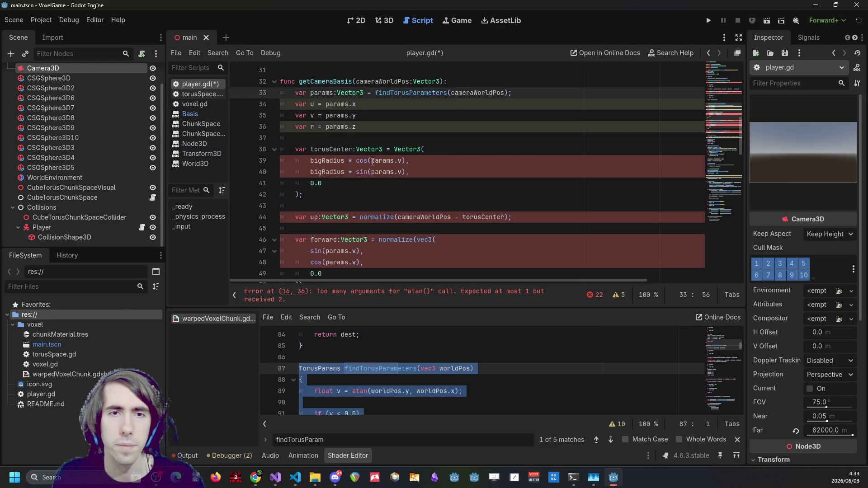
drag(372, 162, 398, 163)
scroll(398, 164, down, 1)
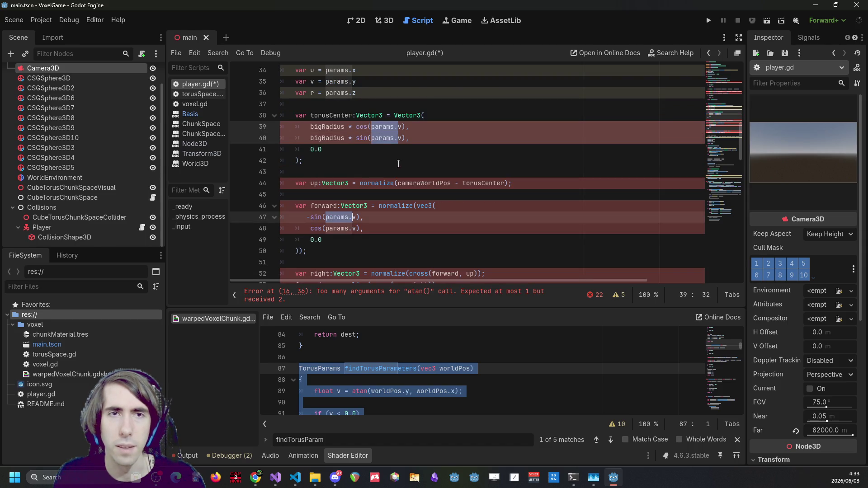
scroll(398, 164, down, 3)
scroll(399, 163, down, 3)
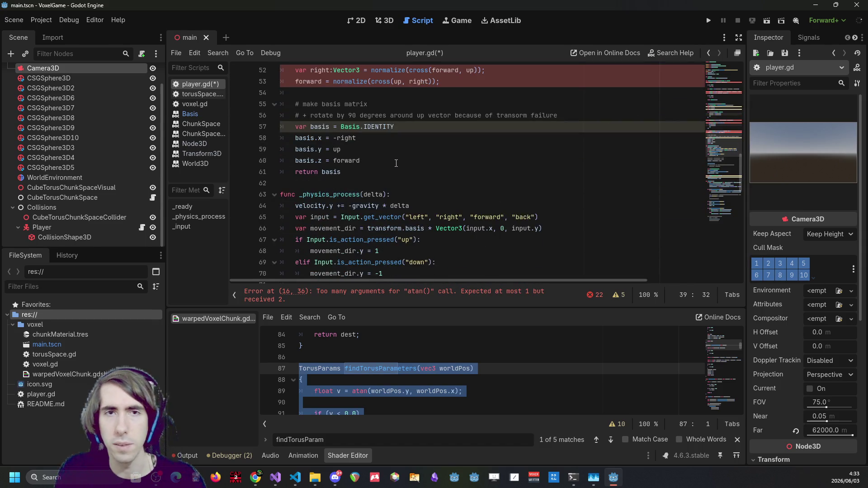
scroll(396, 163, up, 8)
click(385, 162)
key(ctrl+s)
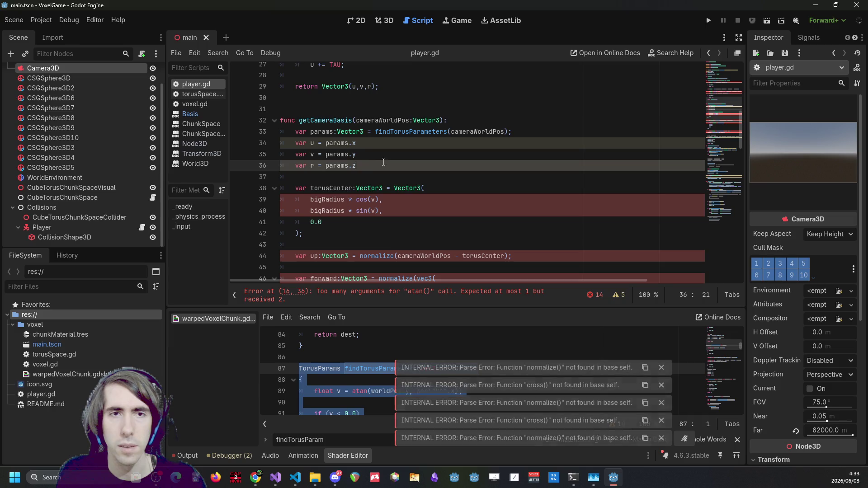
Change the atan calls on lines 16 and 24 to atan2.
click(409, 299)
click(363, 172)
text(2)
click(363, 262)
text(2)
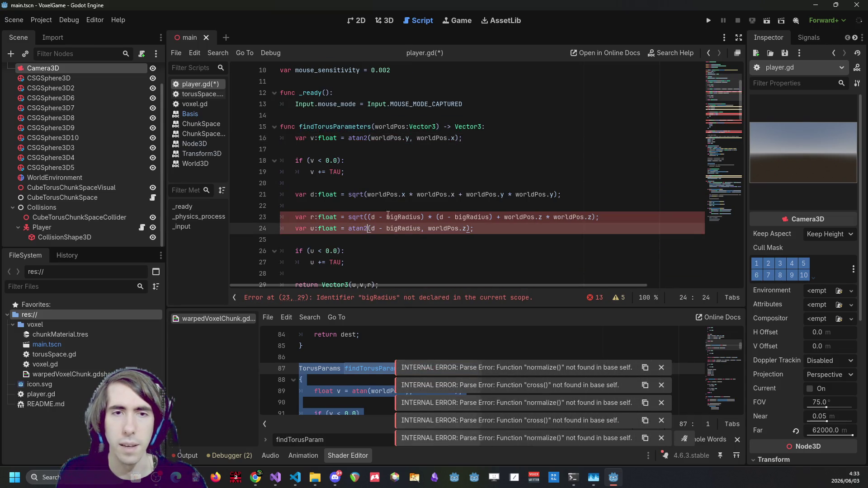
scroll(388, 215, down, 1)
Try replacing sqrt on line 23 through autocomplete, then undo back to sqrt.
double_click(356, 183)
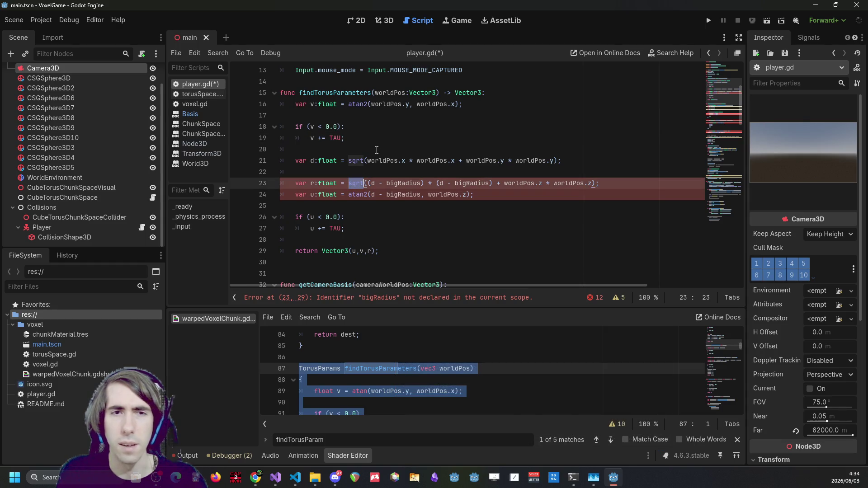
text(Math.s)
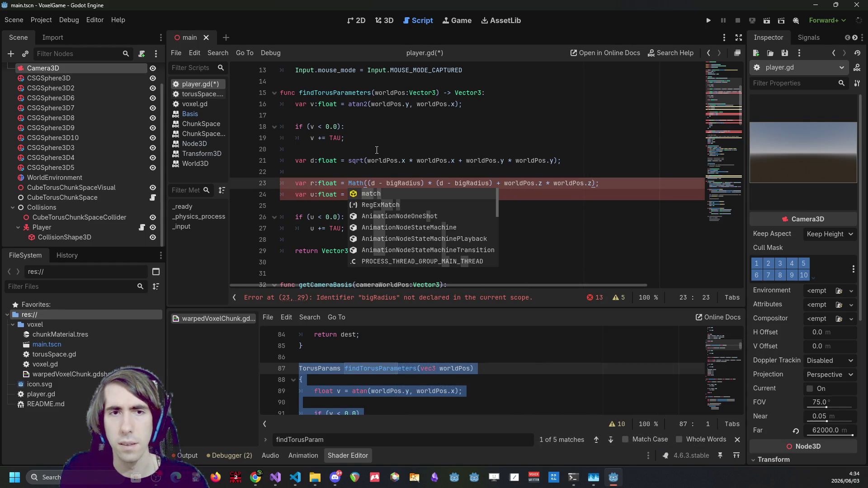
key(ctrl+z)
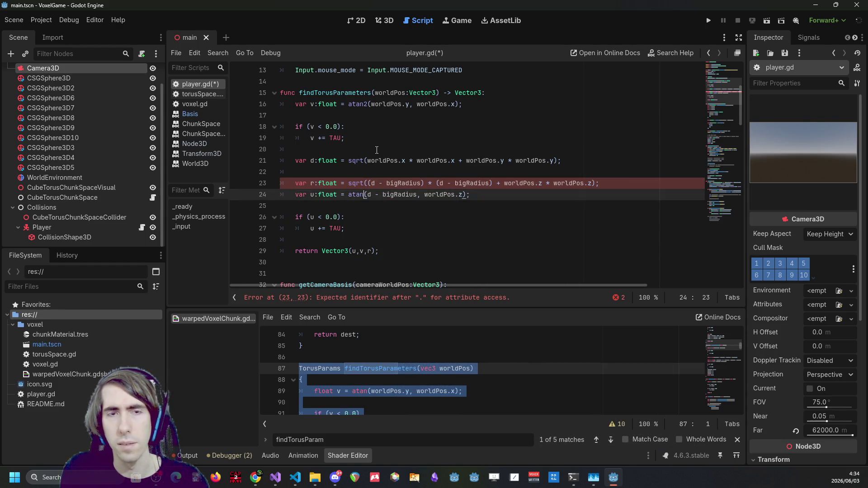
key(ctrl+shift+Left)
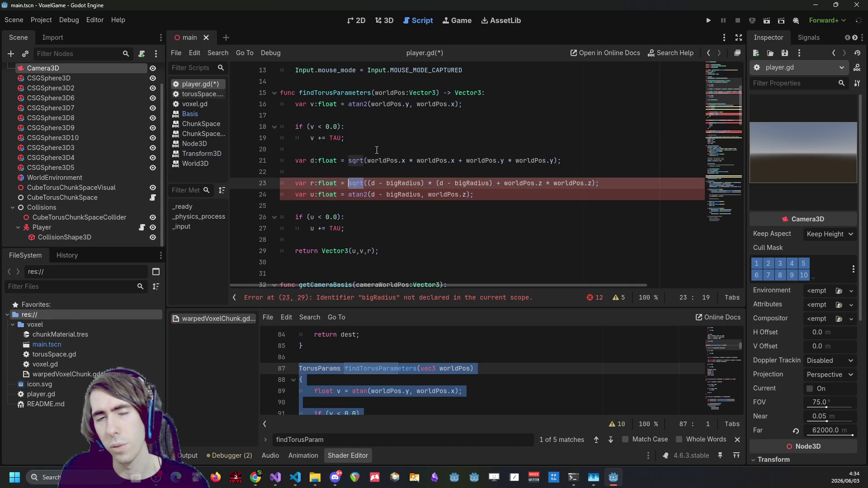
key(ctrl+space)
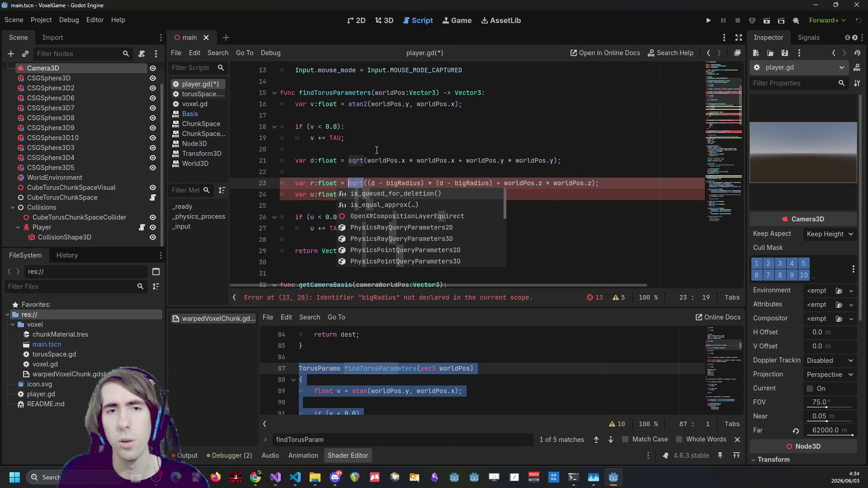
key(Left)
text(sqrt)
key(Return)
key(ctrl+z)
key(ctrl+z)
Undo the stray parenthesis on line 23 and save player.gd.
text(()
key(ctrl+s)
key(ctrl+z)
key(ctrl+s)
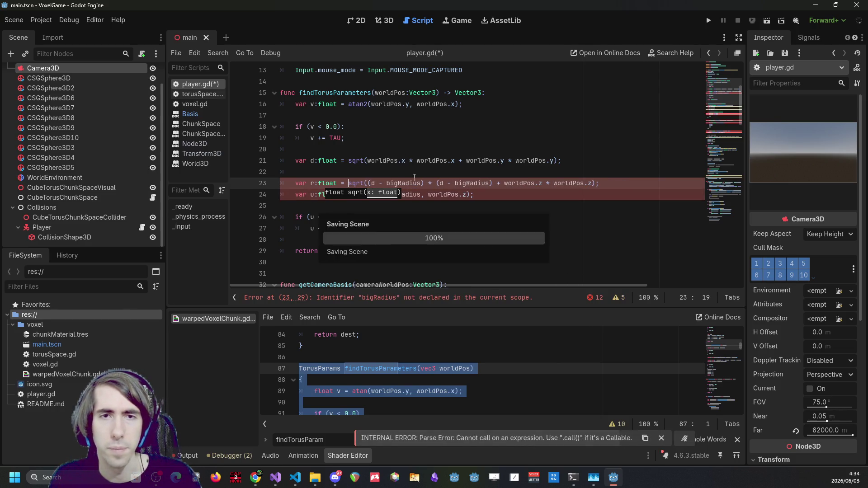
double_click(403, 183)
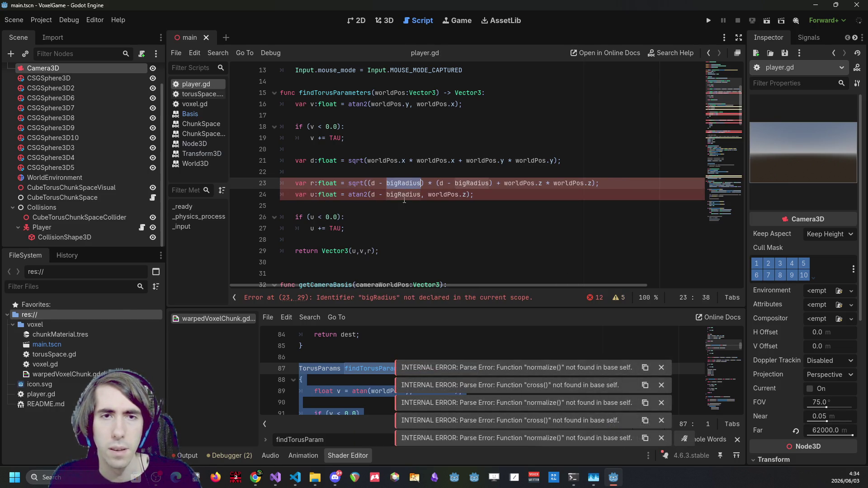
Try prefixing bigRadius on line 23 with chunkSpace, then revert the line.
click(612, 346)
scroll(592, 345, up, 3)
drag(730, 387, 723, 324)
scroll(383, 347, down, 1)
scroll(383, 346, up, 1)
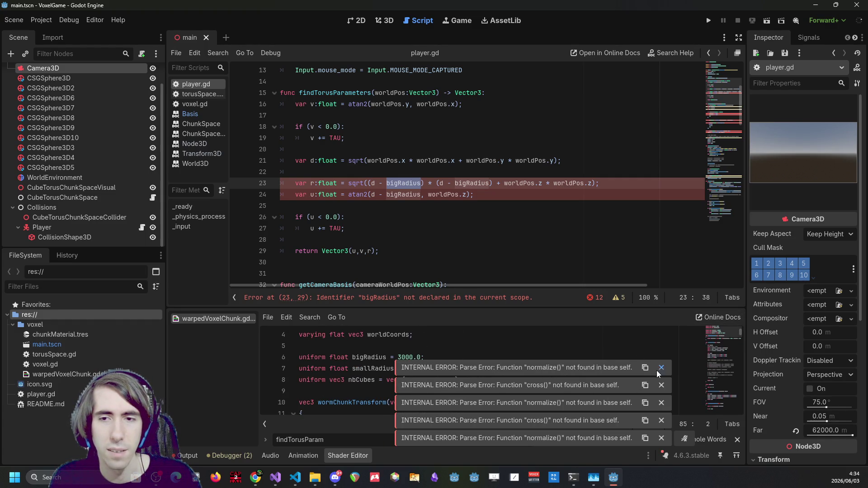
scroll(349, 117, up, 4)
scroll(350, 117, down, 4)
click(393, 175)
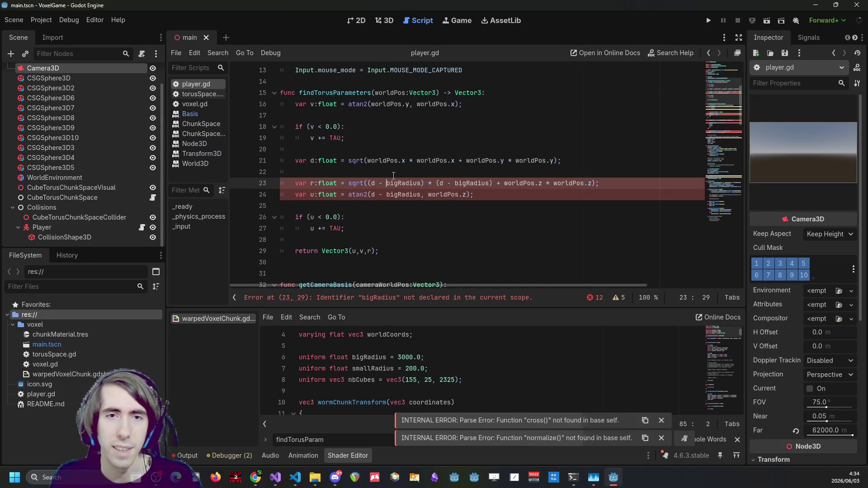
text(chunkSpace.big)
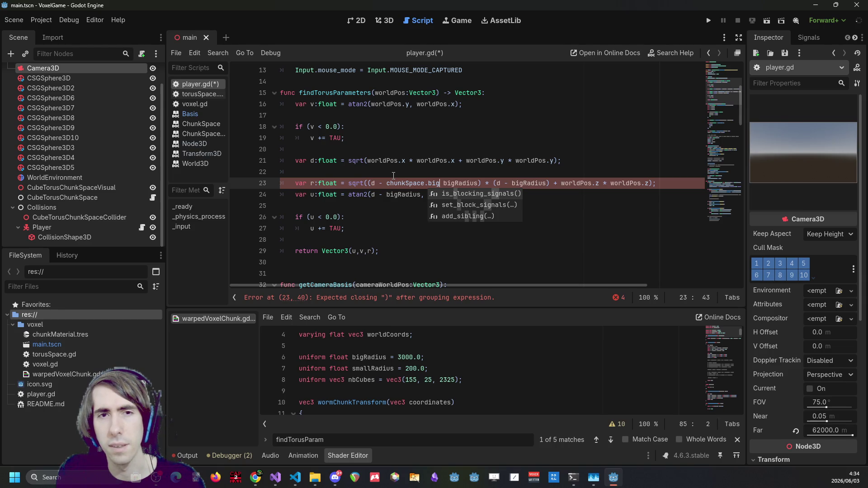
key(BackSpace)
key(BackSpace)
key(BackSpace)
scroll(398, 190, up, 1)
click(404, 207)
key(ctrl+z)
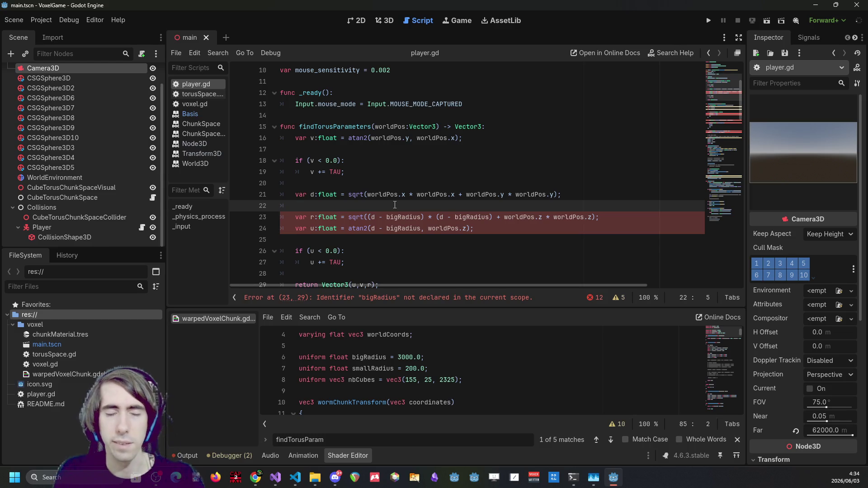
Add line 23 'var torusSpace = chunkSpace as CubeTorusChunkSpace'.
key(Return)
key(Return)
key(Up)
key(BackSpace)
key(BackSpace)
key(BackSpace)
text(var )
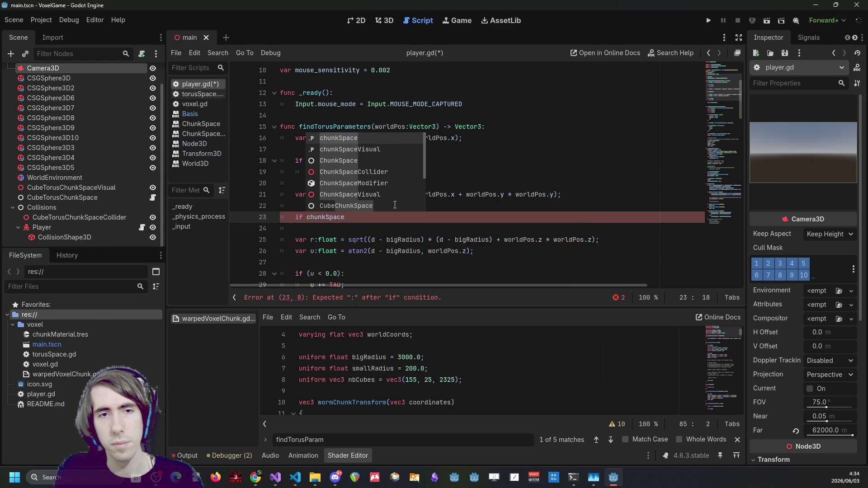
text(torusSpace = )
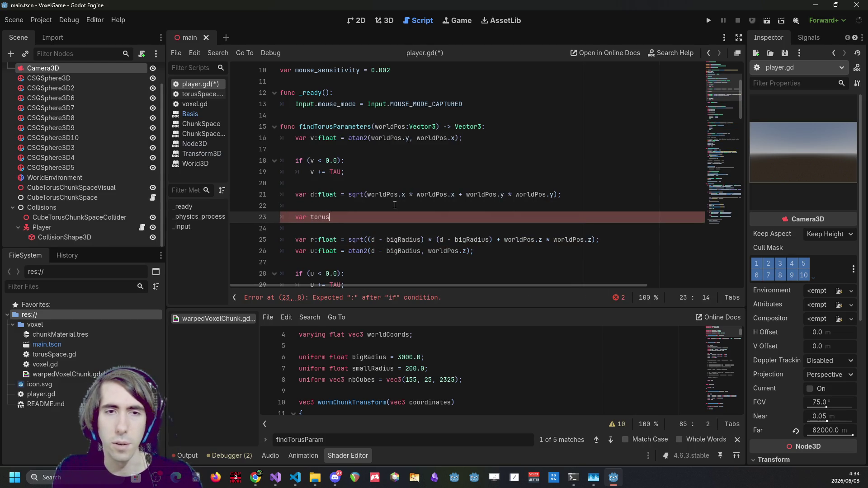
text(chunkSpace as )
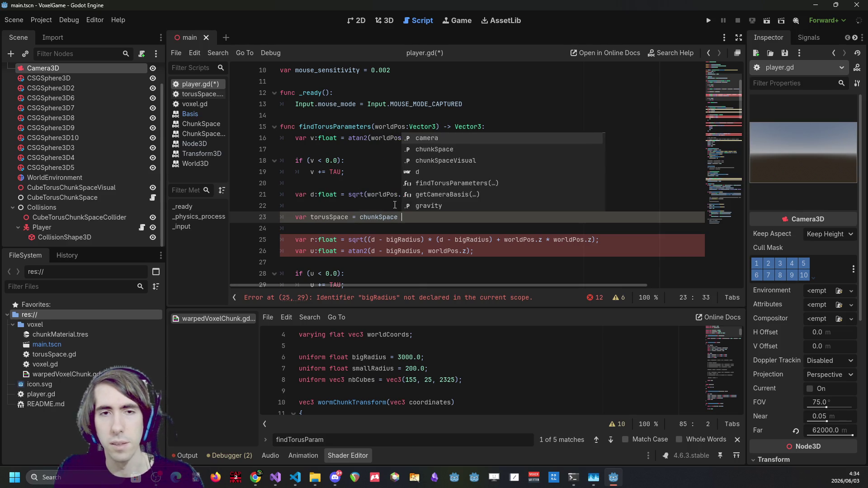
text(TorusSpace)
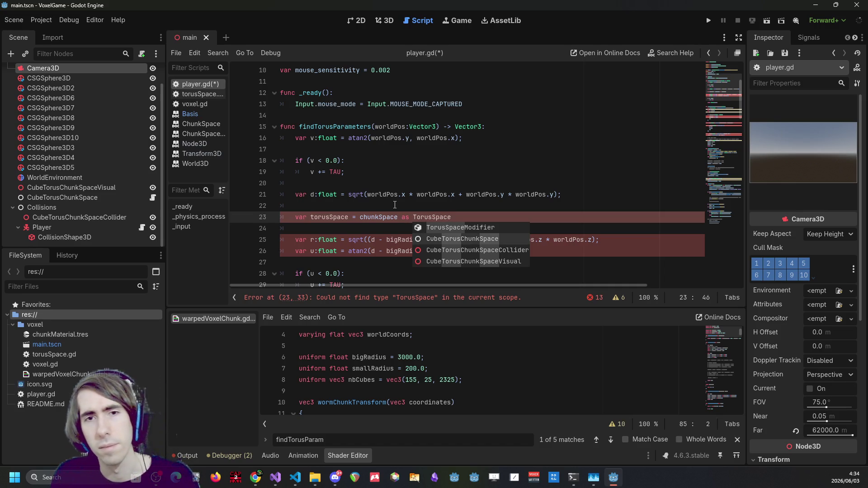
key(Down)
key(Return)
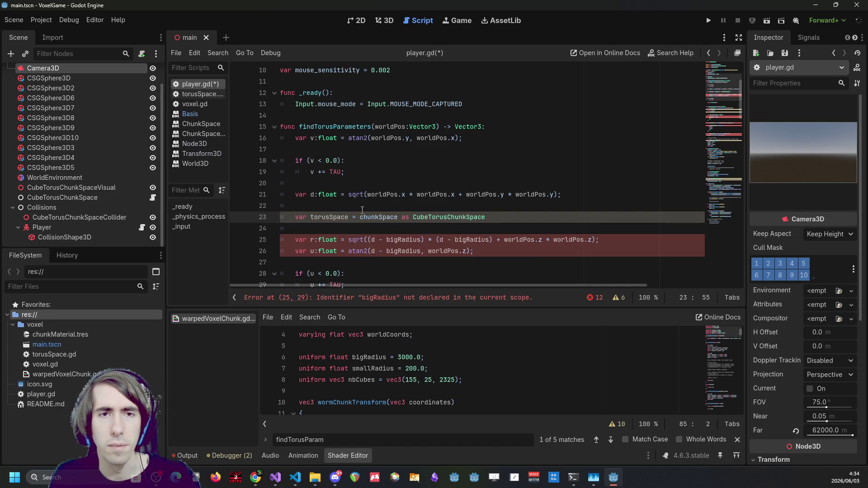
Prefix bigRadius on lines 25 and 26 with 'torusSpace.'.
double_click(320, 218)
key(ctrl+c)
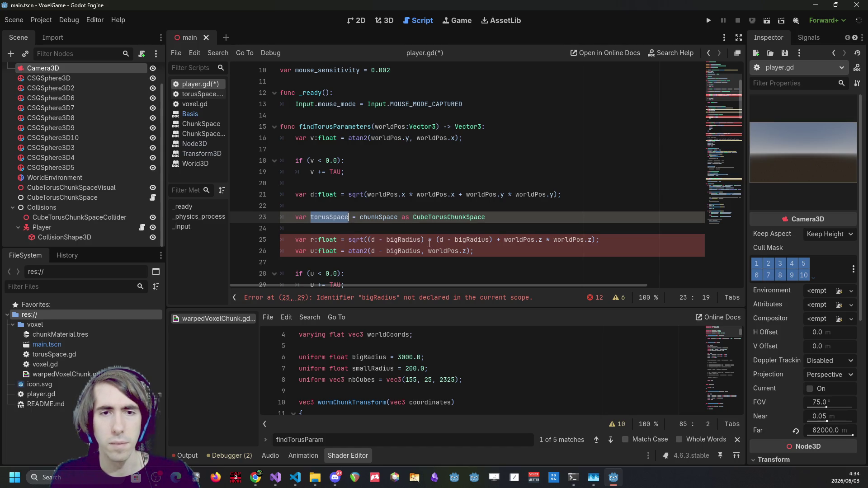
click(387, 239)
key(ctrl+v)
text(.)
key(Down)
key(Escape)
key(Down)
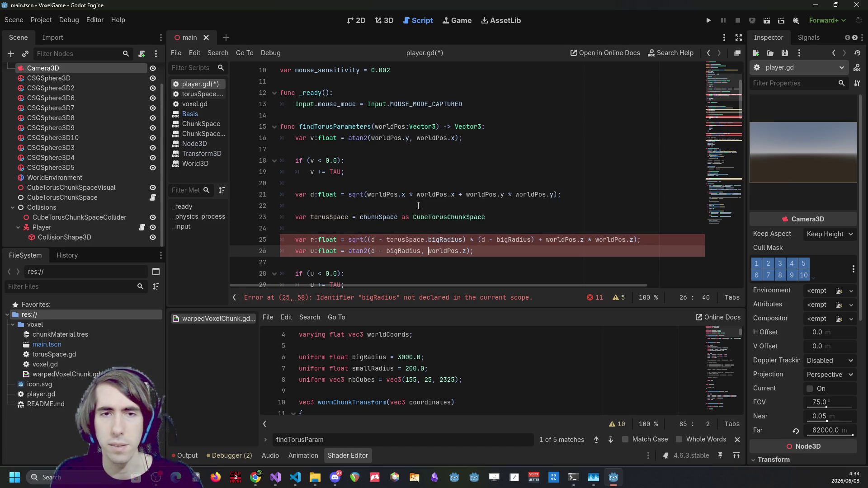
text(torusSpace.)
text(.)
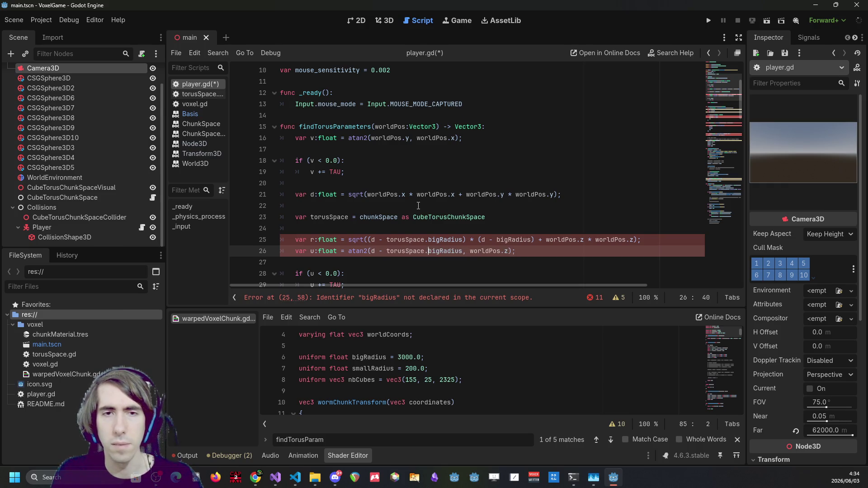
key(Escape)
Prefix the second bigRadius on line 25 with 'torusSpace.' and save.
key(Up)
key(ctrl+Right)
key(ctrl+Right)
key(ctrl+Right)
key(ctrl+Left)
key(ctrl+v)
text(.)
key(ctrl+s)
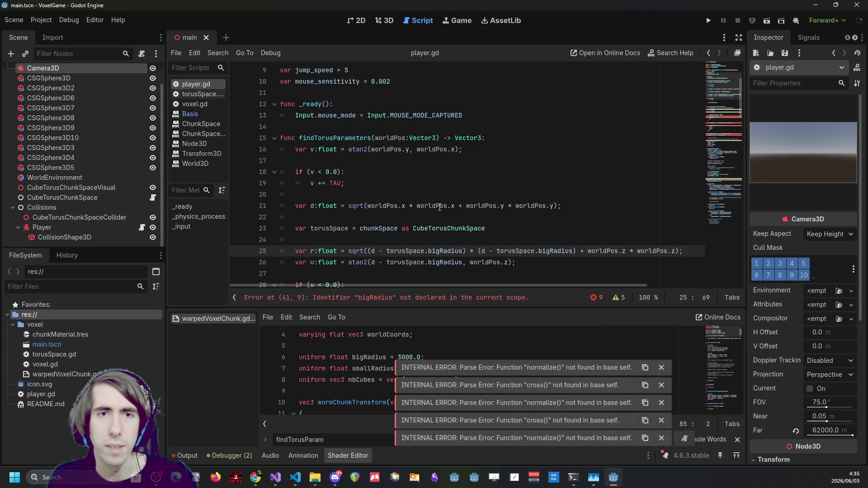
click(407, 299)
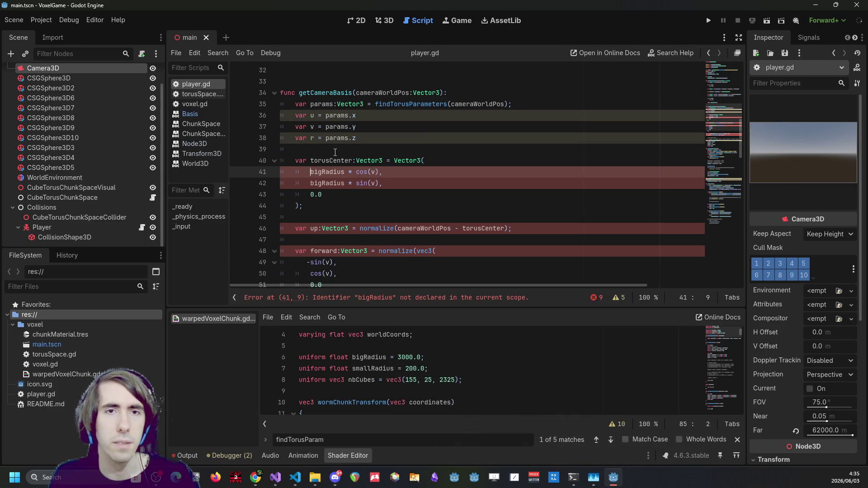
Copy the torusSpace cast declaration to the top of getCameraBasis.
scroll(335, 153, down, 4)
scroll(395, 235, down, 5)
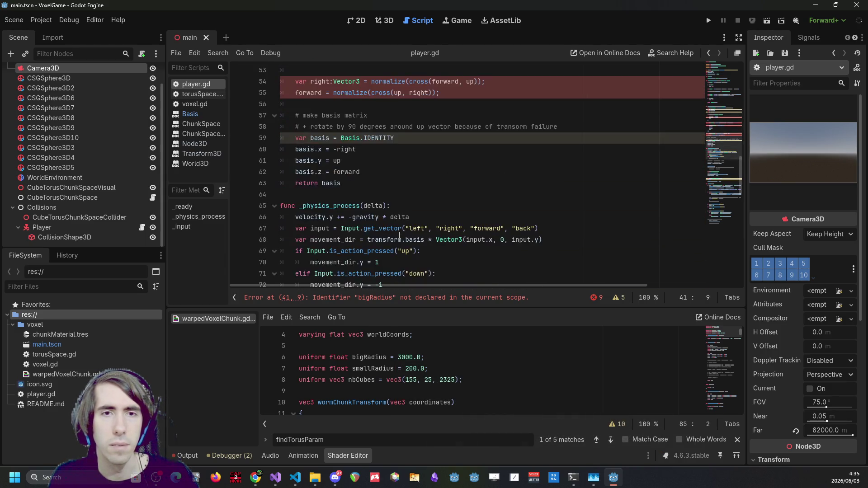
scroll(398, 226, up, 8)
click(402, 217)
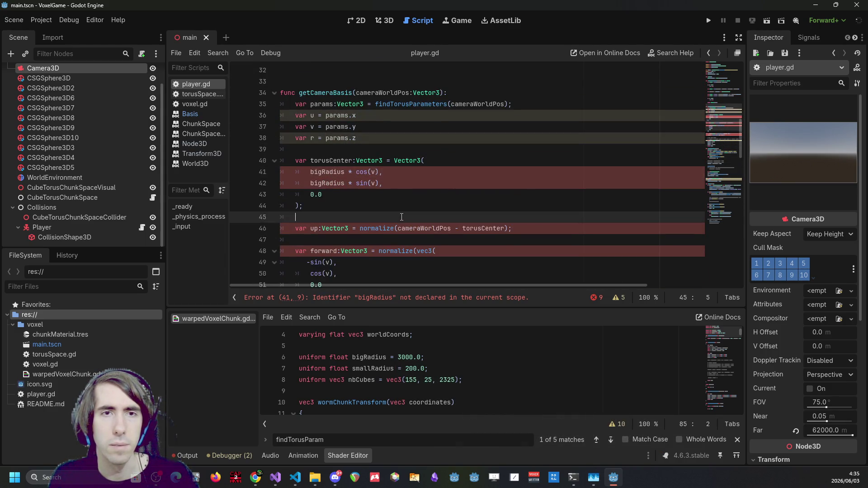
scroll(402, 213, up, 6)
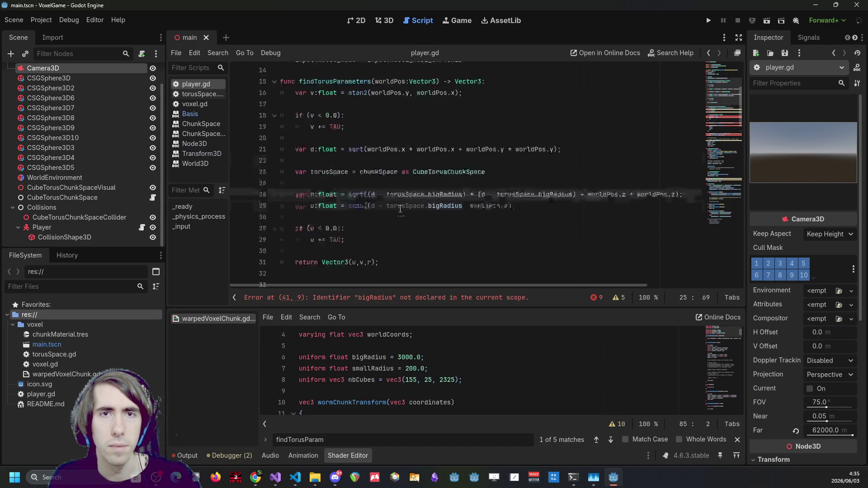
drag(280, 195, 278, 186)
key(ctrl+c)
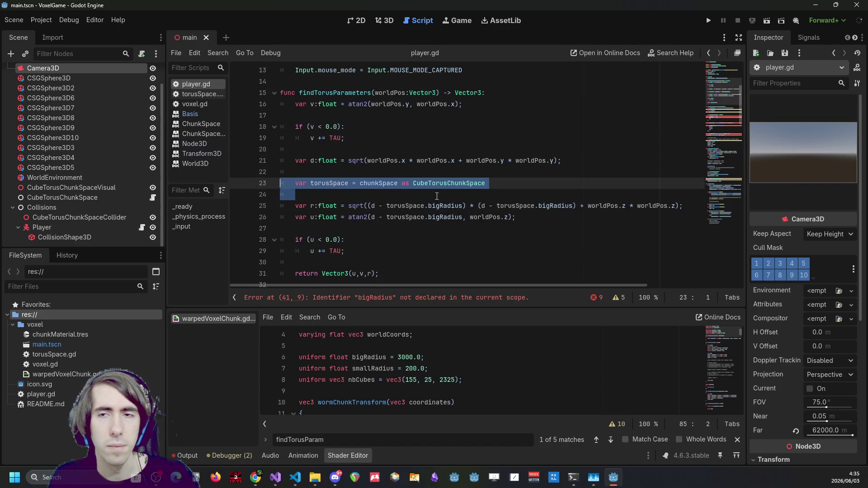
scroll(436, 196, down, 6)
click(396, 102)
key(End)
key(Return)
key(ctrl+v)
key(Return)
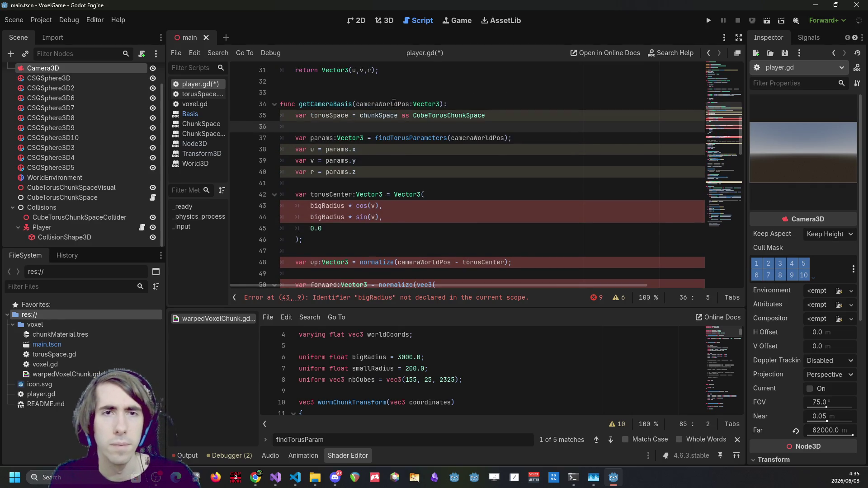
Prefix bigRadius on lines 43 and 44 with 'torusSpace.' and save.
scroll(396, 136, down, 1)
double_click(328, 172)
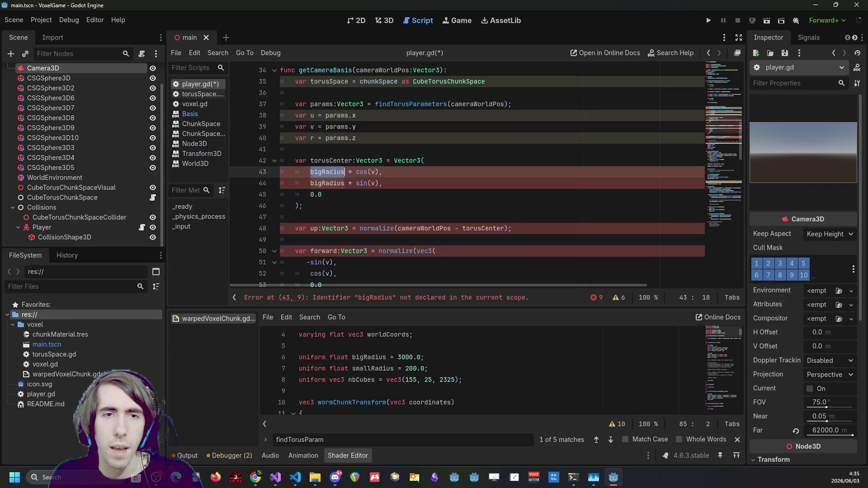
key(ctrl+d)
key(Left)
text(torusSpace)
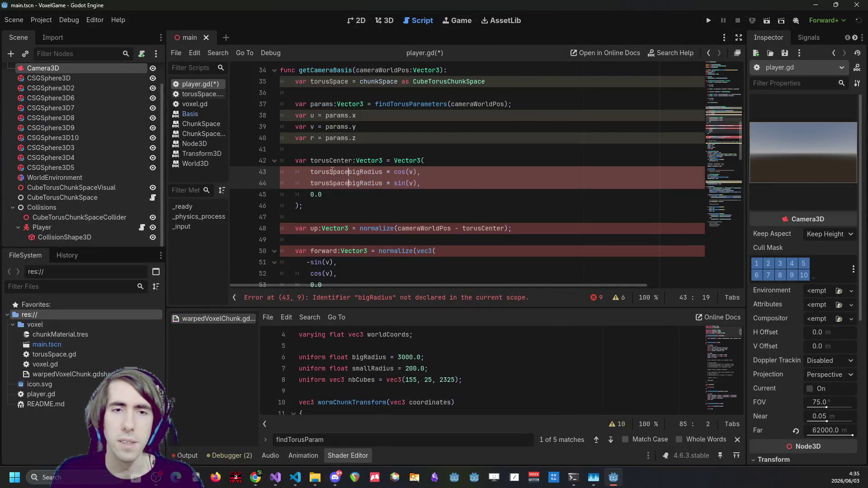
text(.)
key(ctrl+s)
scroll(331, 171, down, 3)
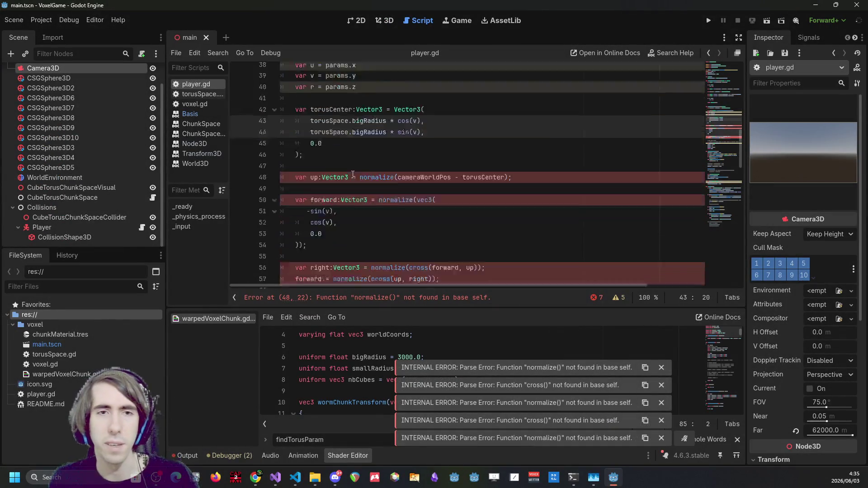
click(362, 172)
Try a torusSpace member on line 48, revert to torusCenter, and go to its declaration.
click(463, 127)
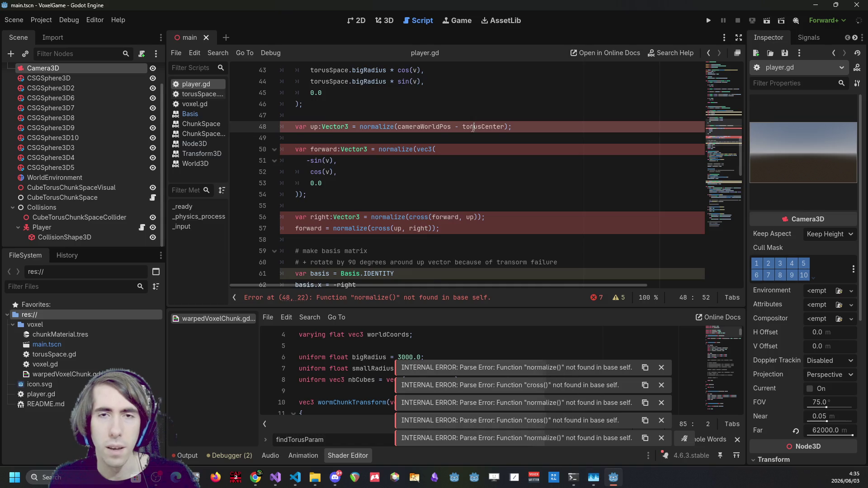
text(torusSpace)
scroll(466, 129, up, 1)
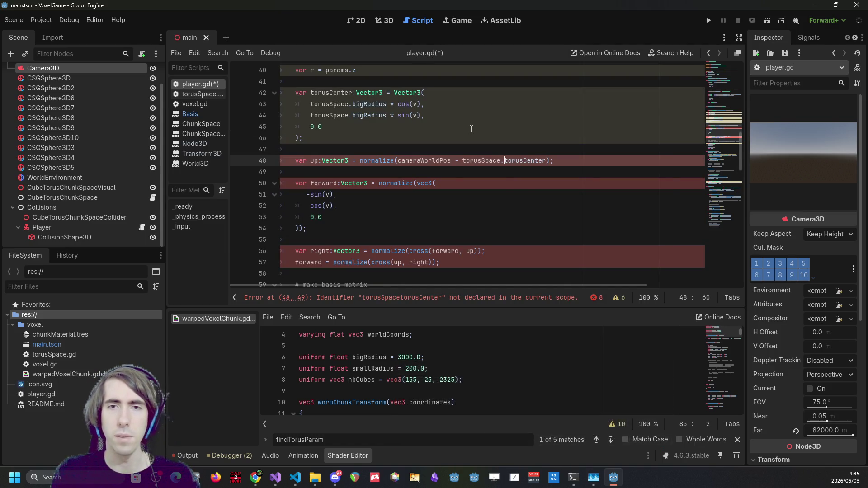
text(.)
key(ctrl+s)
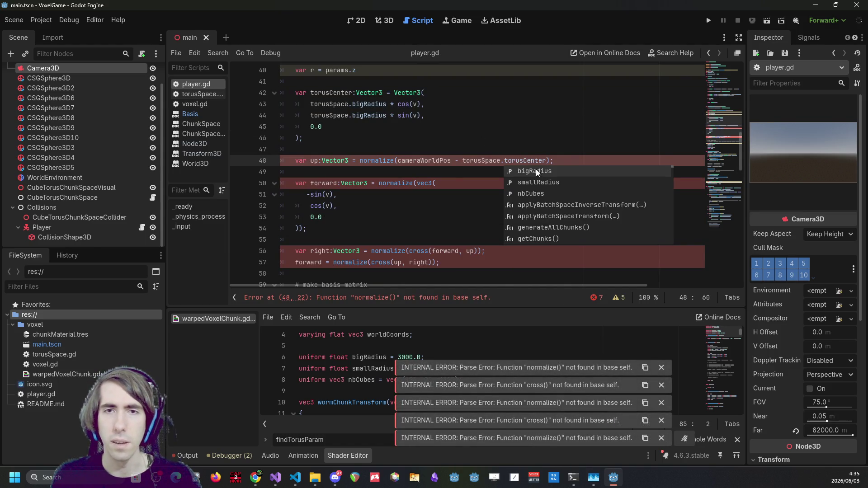
key(ctrl+Delete)
text(cen)
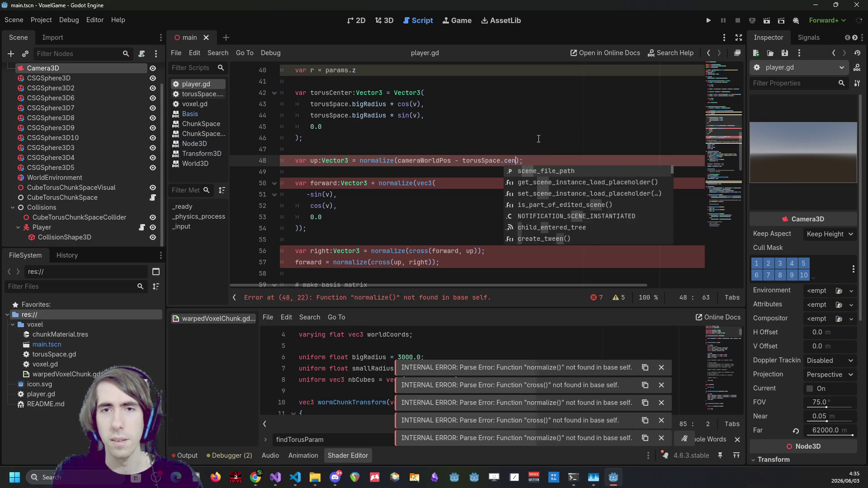
key(BackSpace)
key(BackSpace)
key(BackSpace)
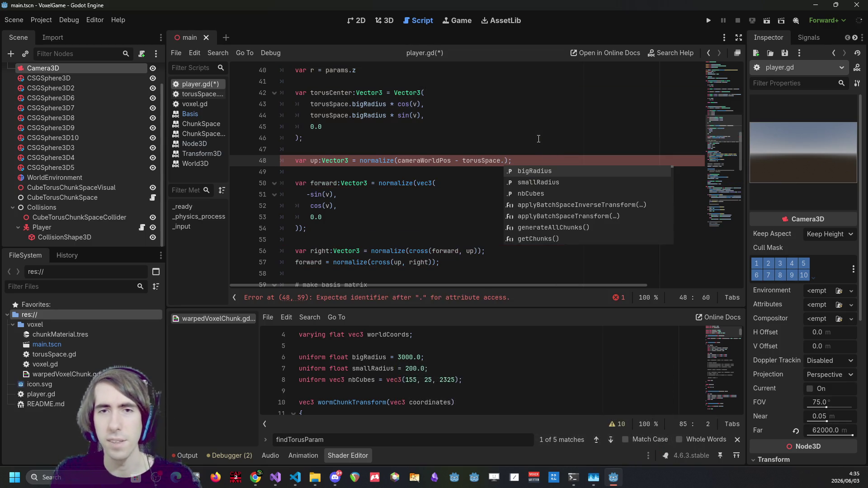
key(ctrl+z)
key(ctrl+z)
key(ctrl+z)
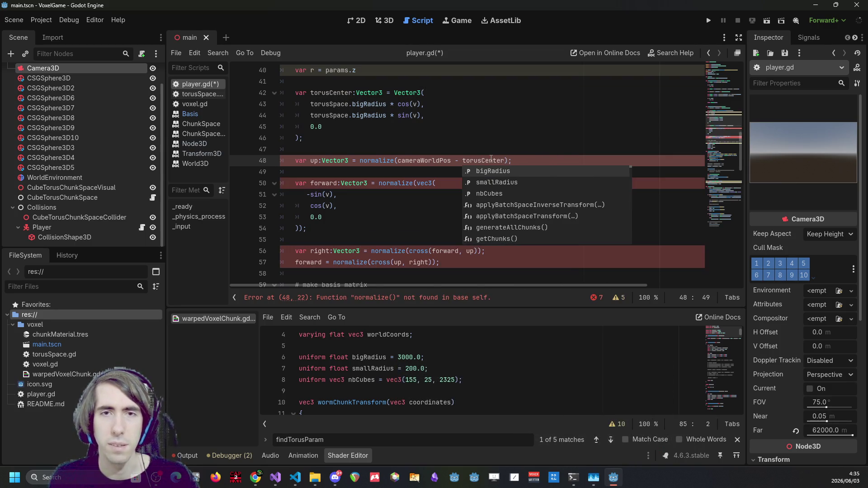
ctrl+click(491, 160)
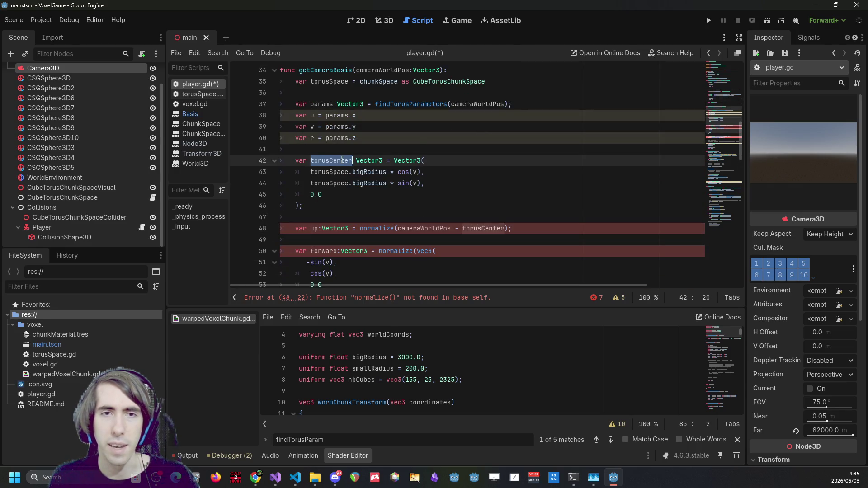
scroll(415, 241, down, 1)
Replace the normalize calls on lines 48 and 54 with .normalized().
click(409, 297)
double_click(390, 168)
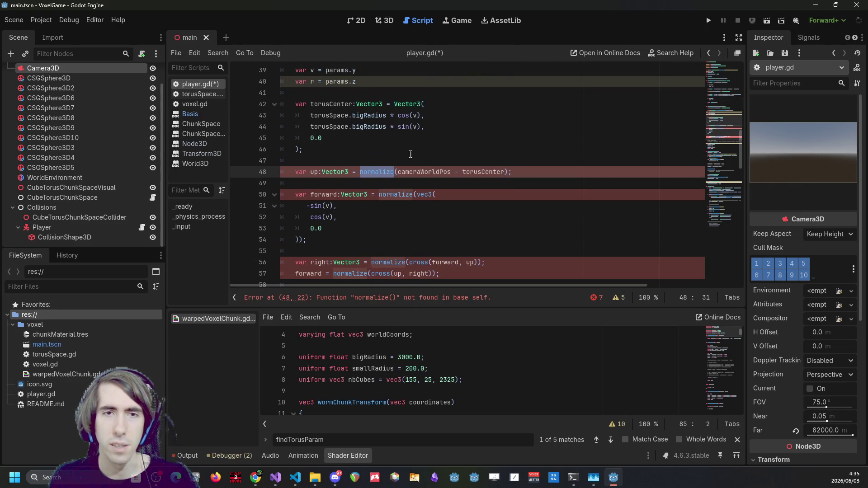
key(BackSpace)
key(End)
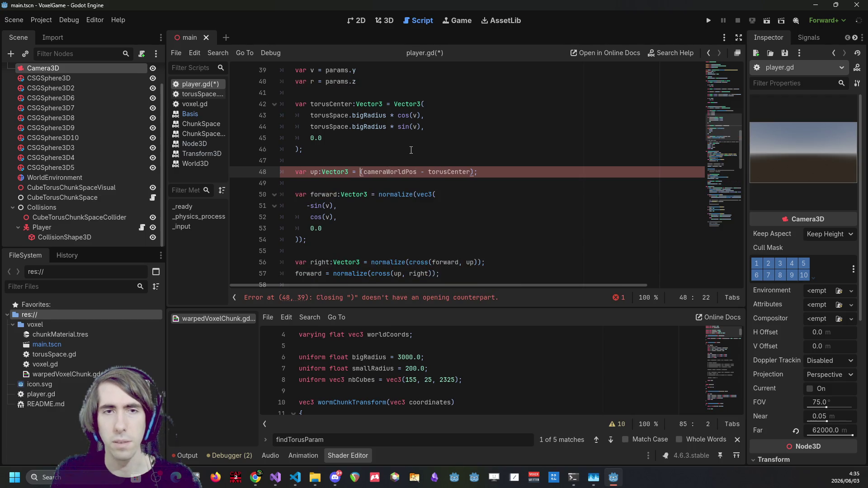
text(norma)
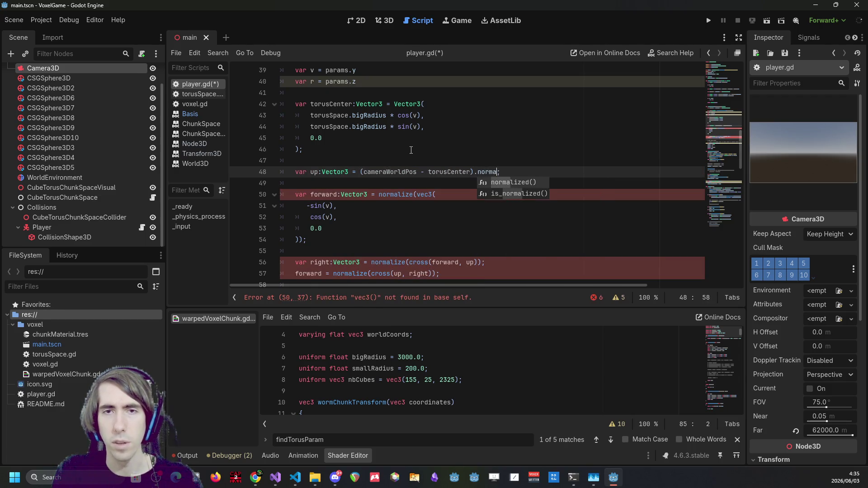
key(Return)
scroll(391, 176, down, 1)
double_click(393, 160)
key(BackSpace)
text(Vect)
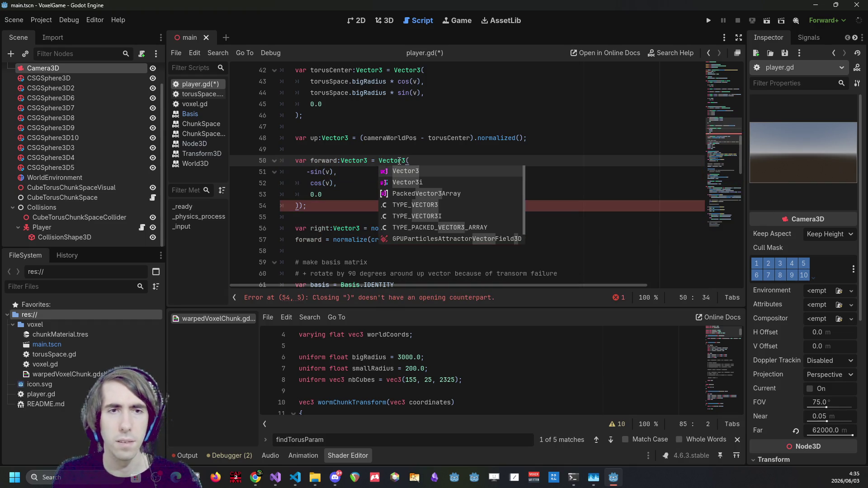
click(325, 205)
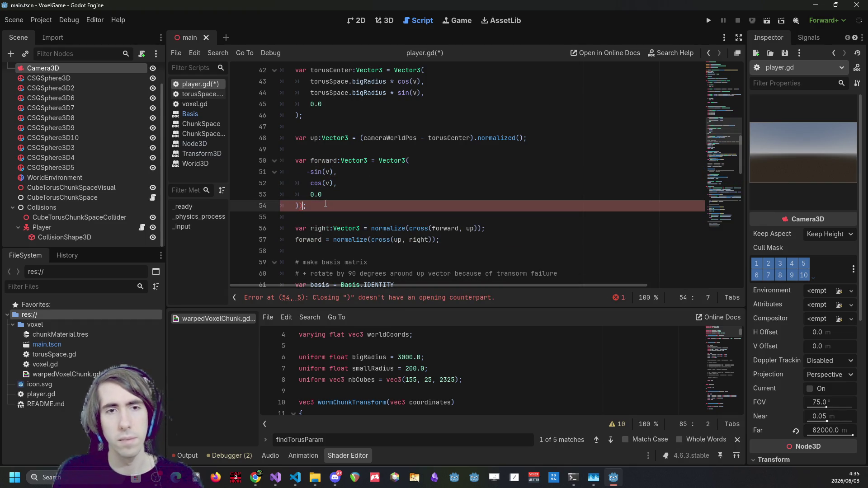
text(.norm)
key(Return)
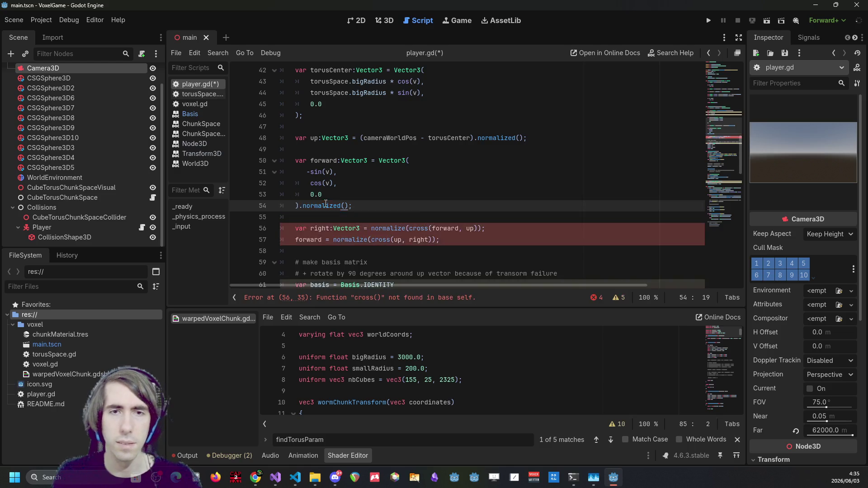
Replace normalize on lines 56 and 57 with normalized() and save the script.
scroll(348, 178, down, 3)
scroll(349, 177, up, 1)
double_click(386, 160)
key(ctrl+d)
key(BackSpace)
key(ctrl+Right)
key(ctrl+Right)
text(normalized())
key(ctrl+s)
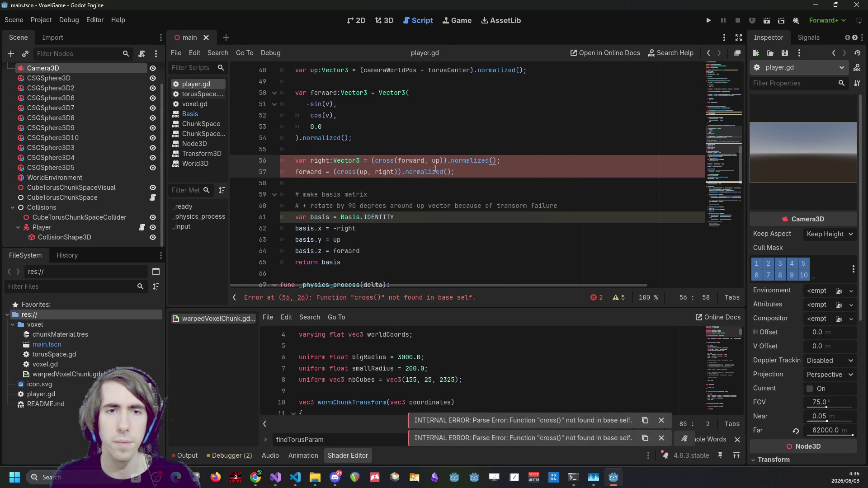
Rewrite line 56's vector as forward.cross(up).
scroll(422, 177, down, 1)
scroll(421, 176, up, 2)
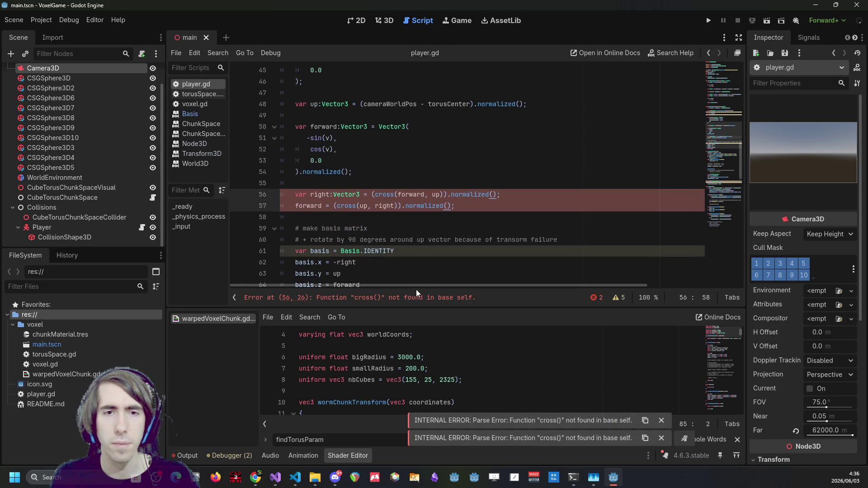
click(428, 194)
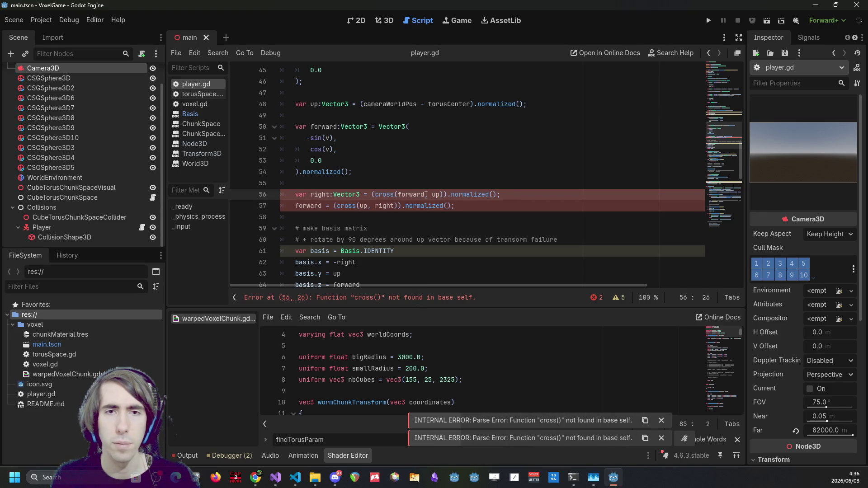
text(.cros)
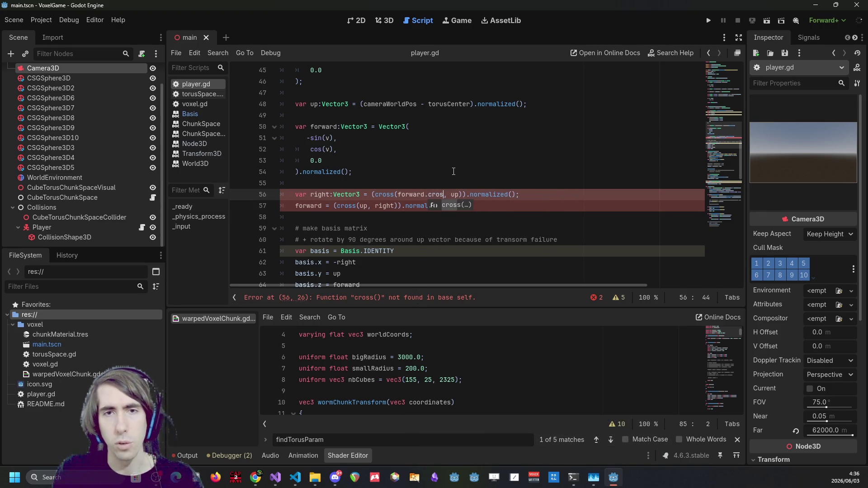
key(Return)
key(Delete)
key(Delete)
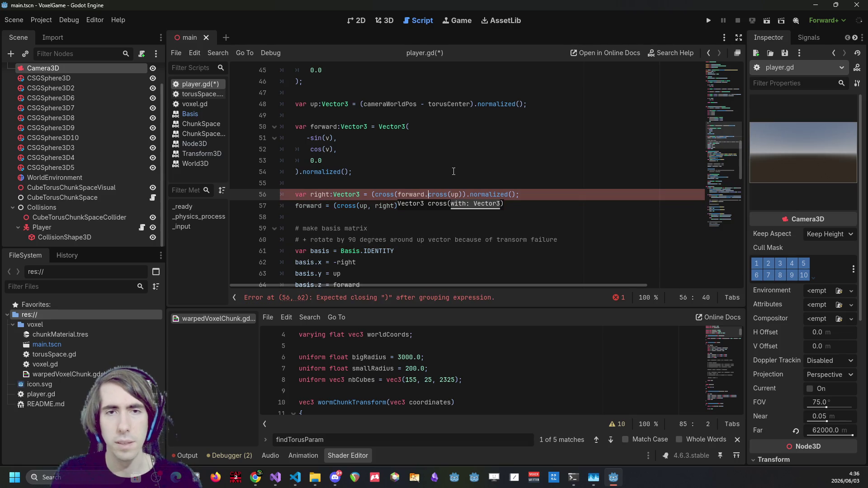
key(BackSpace)
key(BackSpace)
key(BackSpace)
click(454, 172)
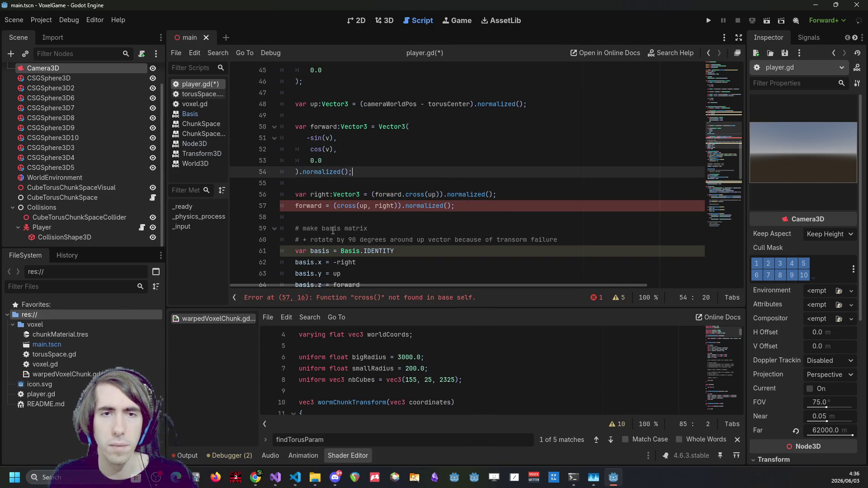
Rewrite line 57's vector as up.cross(right) and review the remaining script warnings.
click(365, 205)
text(.cros)
key(Return)
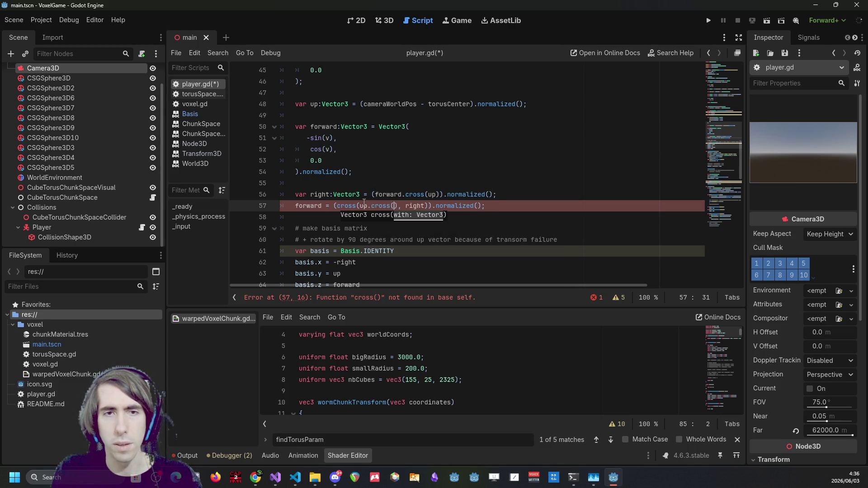
key(Delete)
key(Delete)
key(Delete)
key(ctrl+Left)
key(BackSpace)
key(BackSpace)
key(BackSpace)
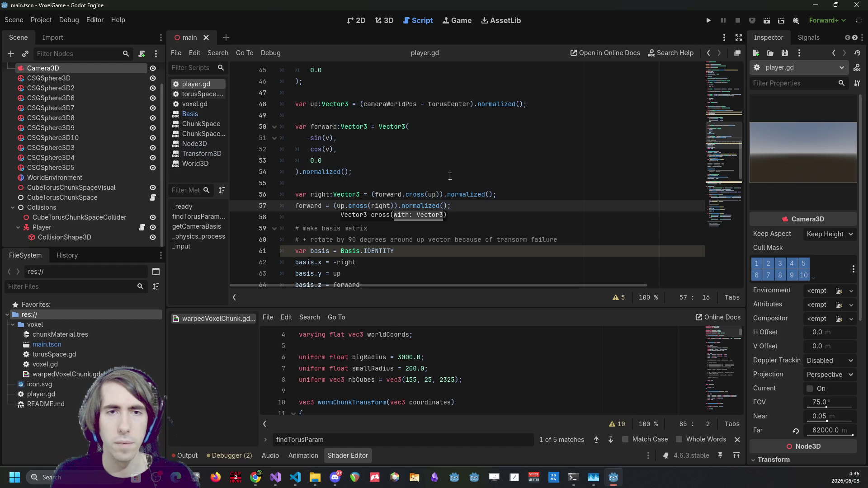
click(450, 176)
scroll(450, 177, down, 5)
scroll(448, 177, up, 3)
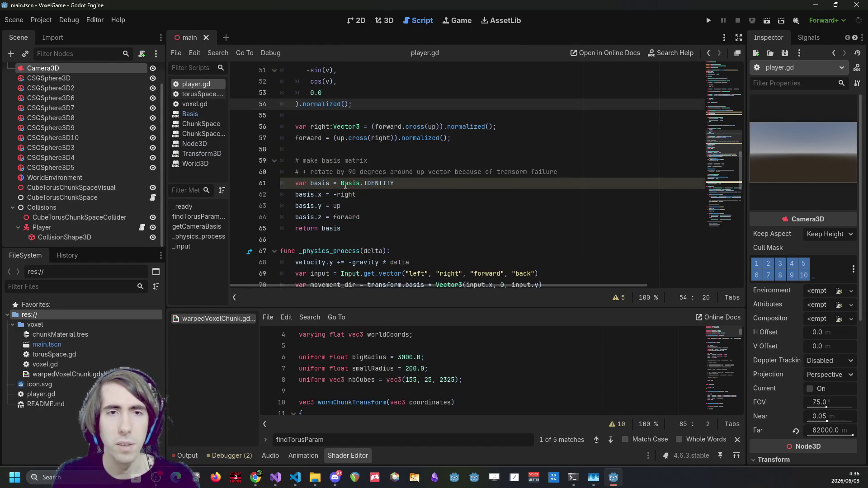
click(624, 298)
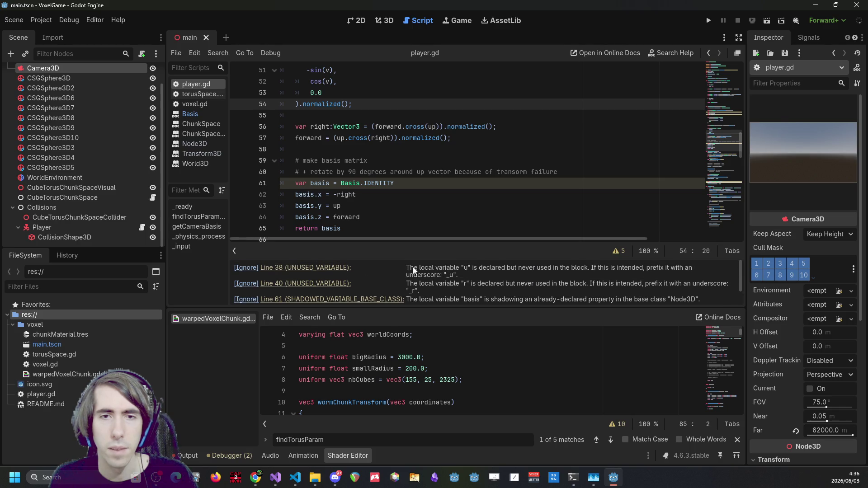
Review the unused-variable warnings for u on line 38 and r on line 40.
click(341, 269)
scroll(310, 149, down, 5)
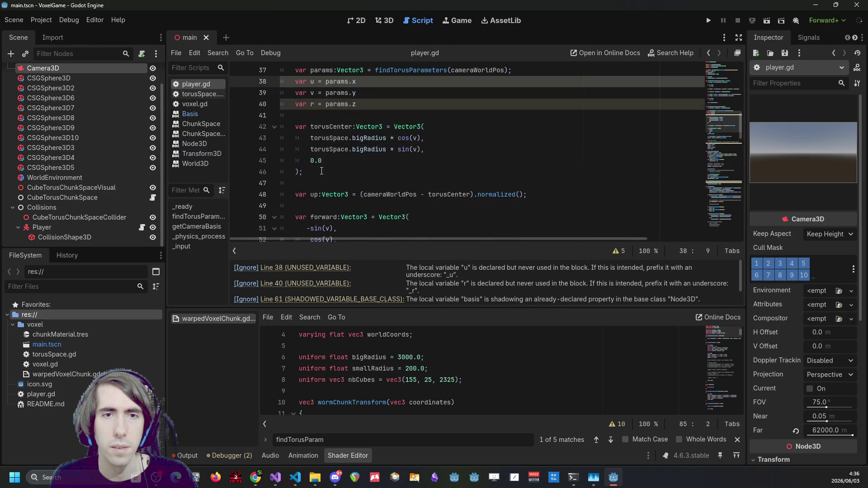
scroll(321, 171, up, 3)
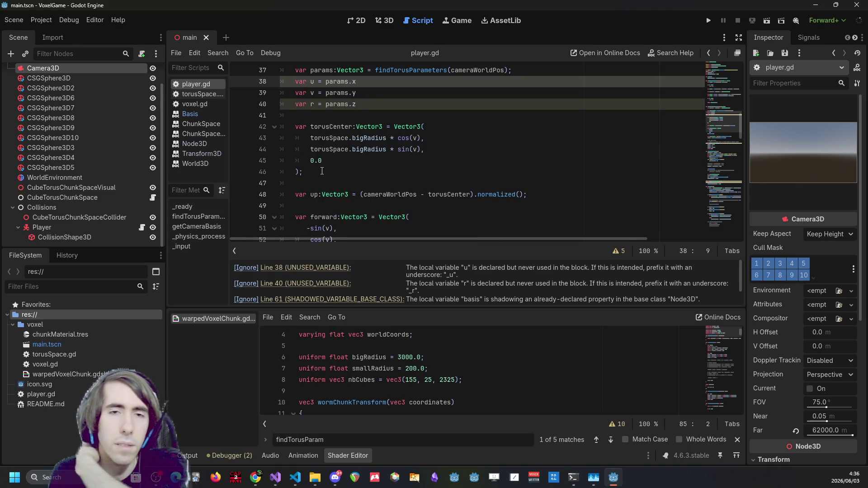
scroll(361, 168, up, 1)
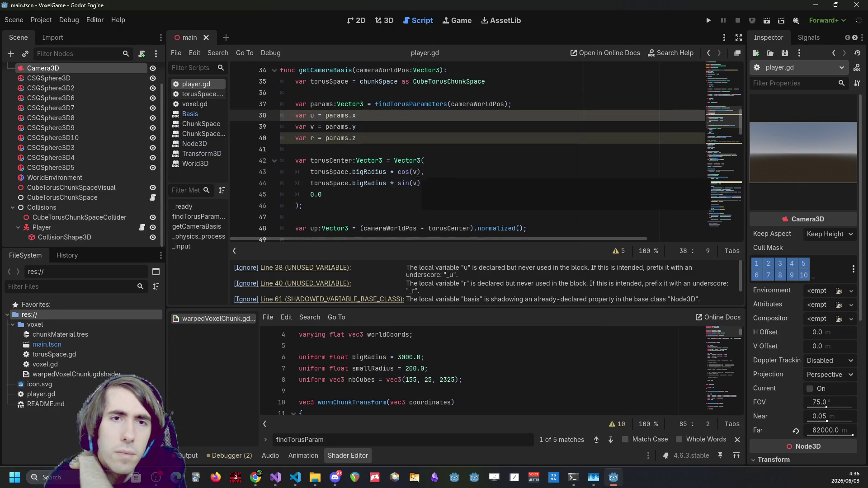
scroll(416, 167, down, 2)
scroll(414, 162, down, 5)
scroll(411, 180, up, 6)
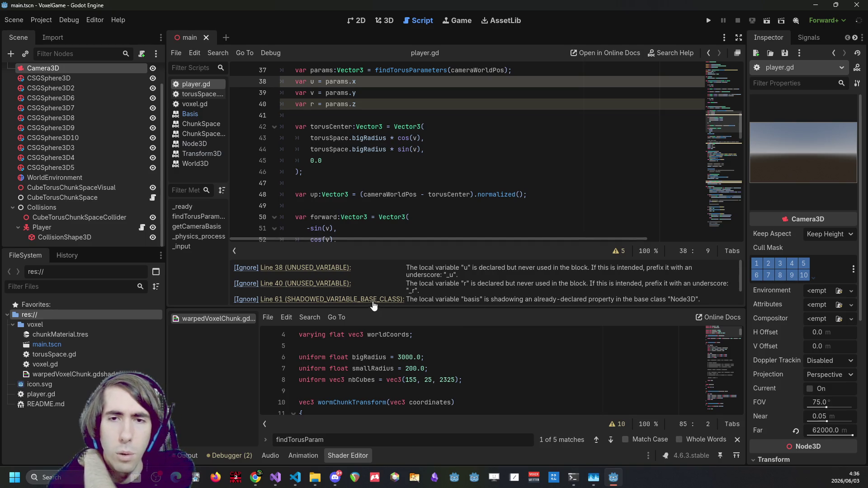
click(332, 284)
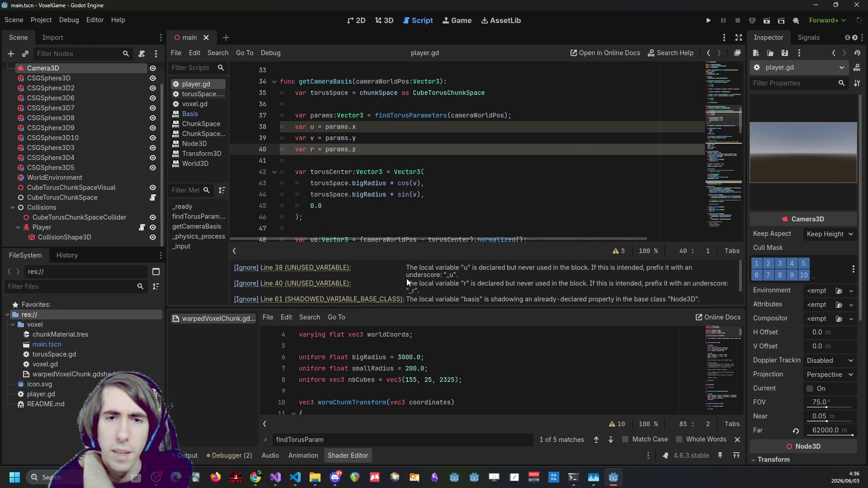
Rename getCameraBasis's local basis variable to transformBasis and save the script.
click(388, 300)
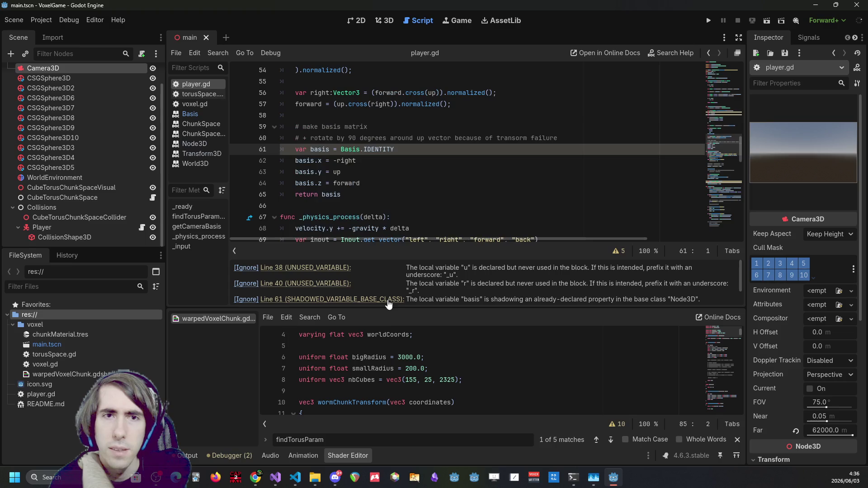
double_click(320, 148)
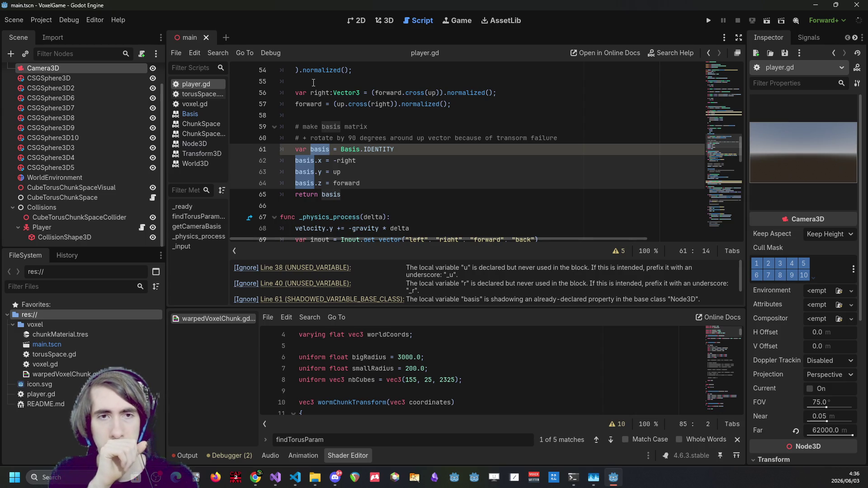
text(transformBasis)
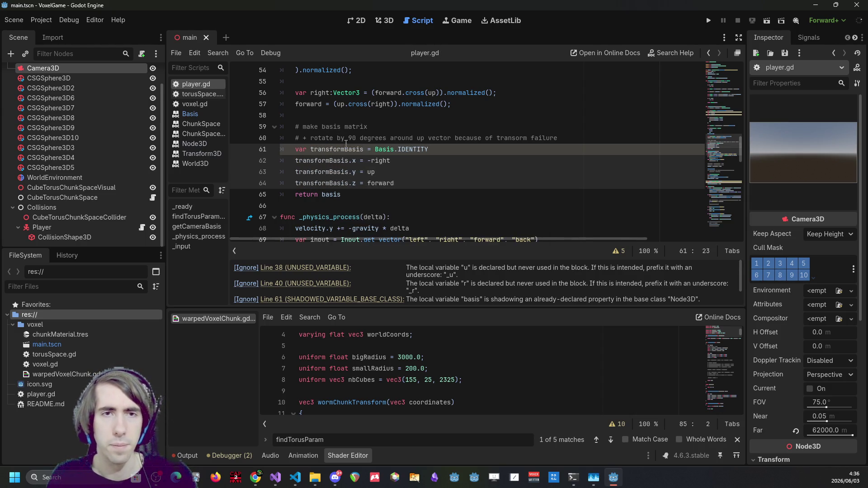
double_click(334, 194)
text(transformBasis)
key(ctrl+s)
scroll(346, 212, up, 4)
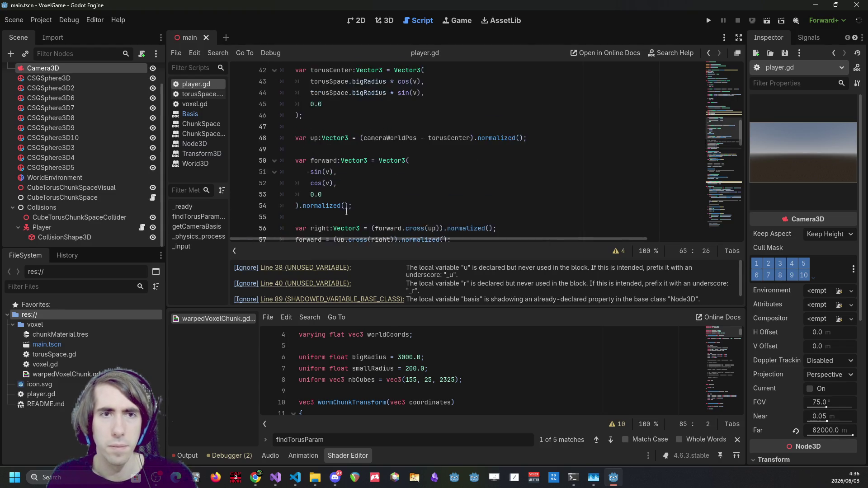
scroll(345, 212, up, 4)
double_click(329, 116)
key(ctrl+c)
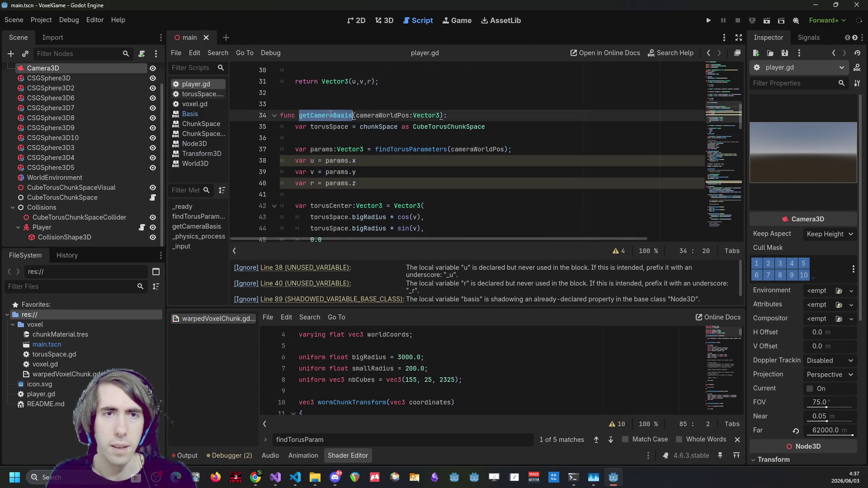
Search player.gd for getCameraBasis and remove the .x from basis.x.
key(ctrl+f)
drag(711, 212, 710, 183)
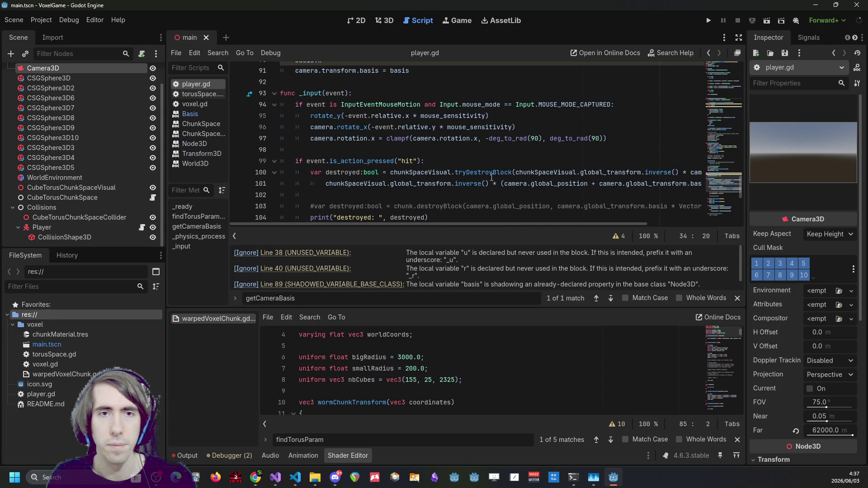
scroll(491, 177, down, 3)
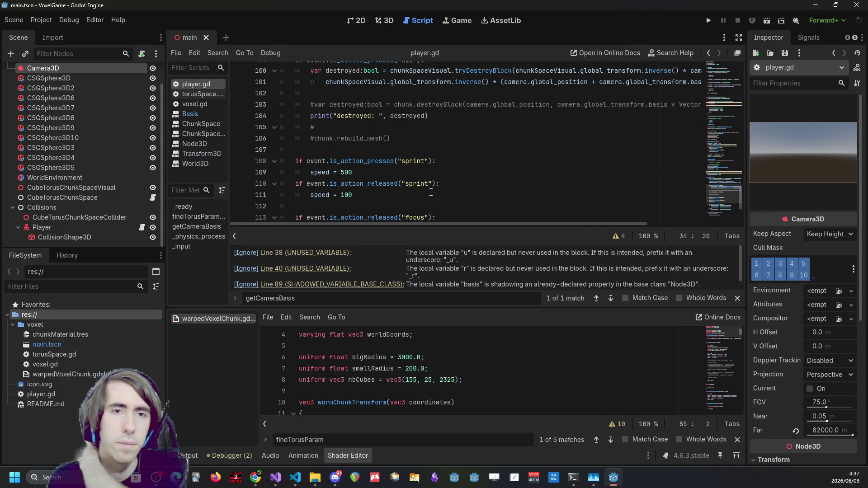
scroll(432, 183, down, 3)
scroll(344, 167, up, 4)
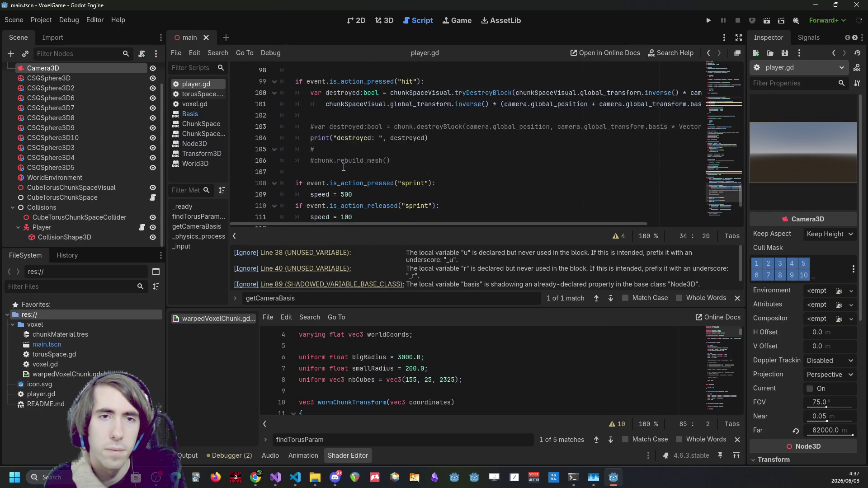
scroll(344, 167, up, 1)
scroll(343, 167, down, 3)
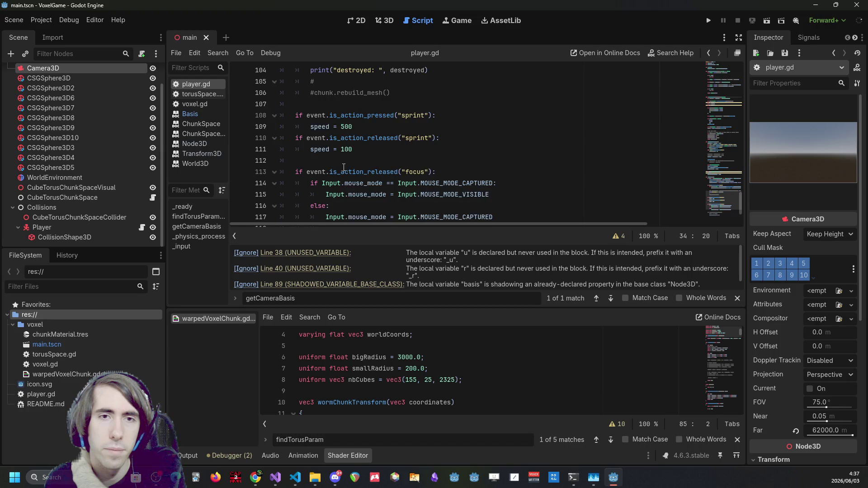
scroll(344, 167, up, 4)
scroll(343, 168, up, 5)
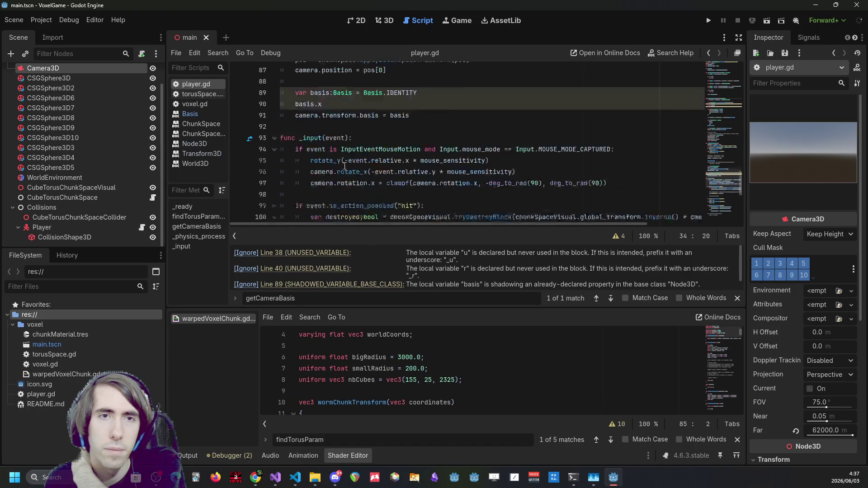
scroll(344, 167, down, 2)
click(339, 151)
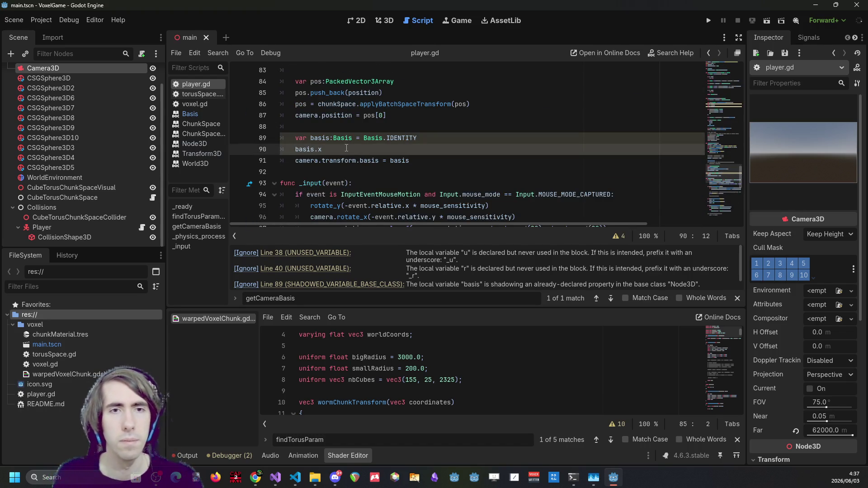
key(BackSpace)
key(BackSpace)
key(BackSpace)
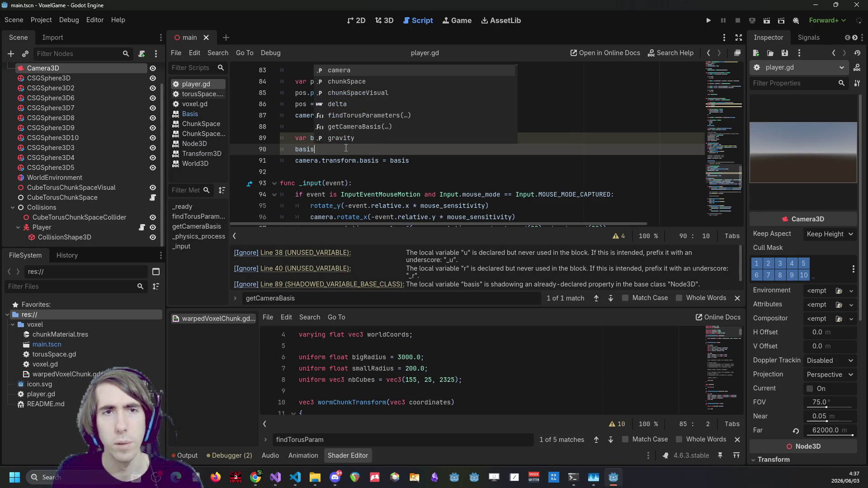
key(Escape)
scroll(332, 192, up, 3)
scroll(332, 192, down, 2)
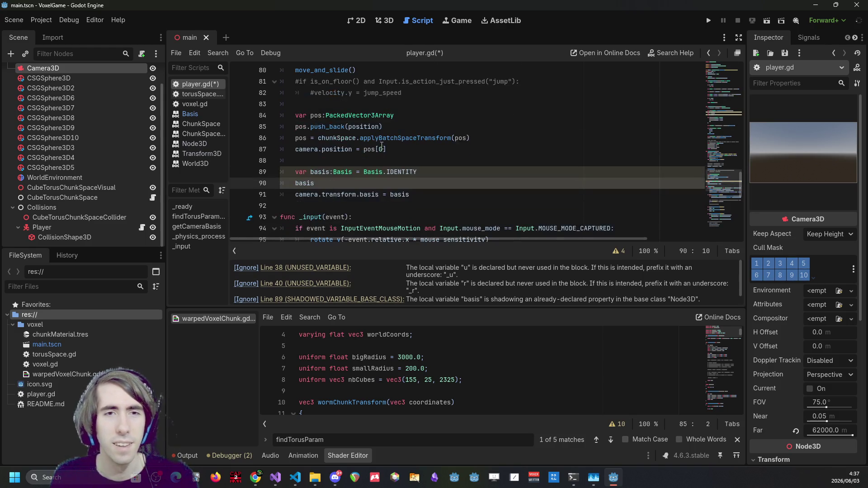
Set the camera basis to getCameraBasis(camera.position), delete the identity basis lines, and save.
double_click(400, 194)
key(ctrl+v)
text(()
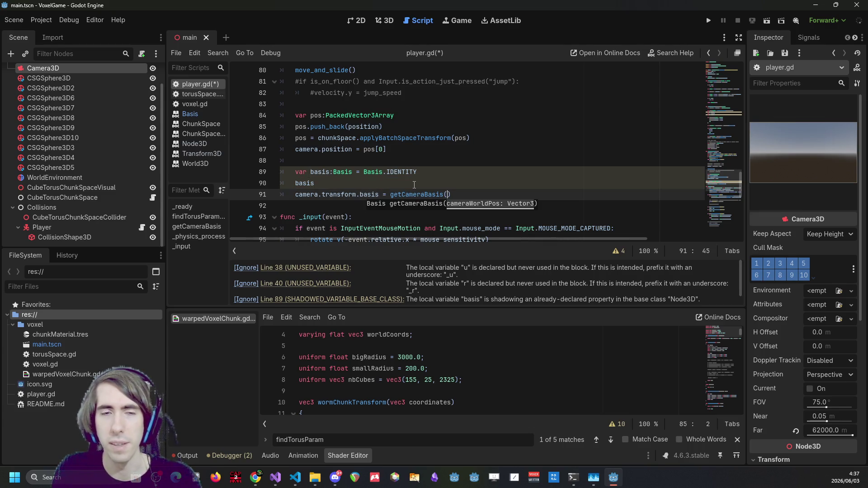
text(camera.)
text(pos)
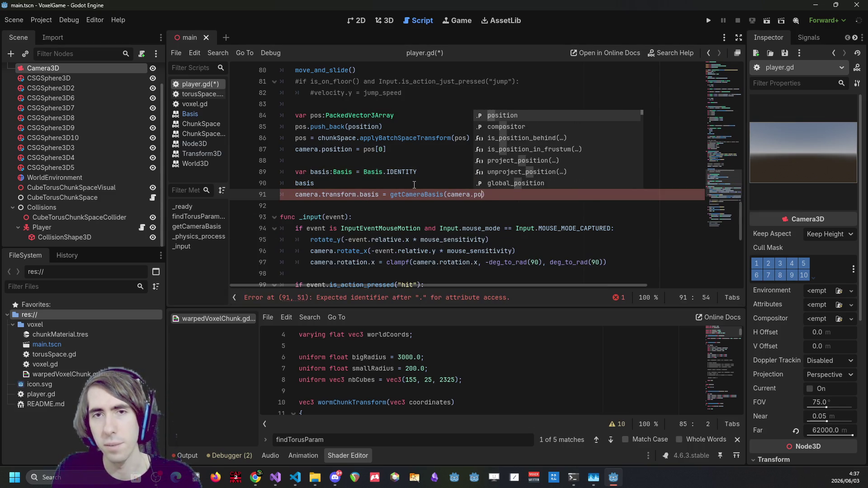
key(Return)
click(414, 184)
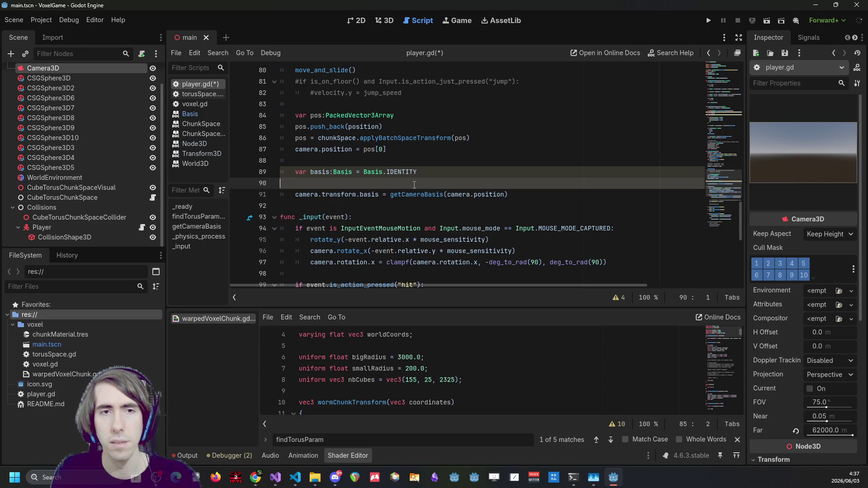
key(BackSpace)
key(ctrl+BackSpace)
key(ctrl+BackSpace)
key(ctrl+BackSpace)
key(BackSpace)
key(ctrl+s)
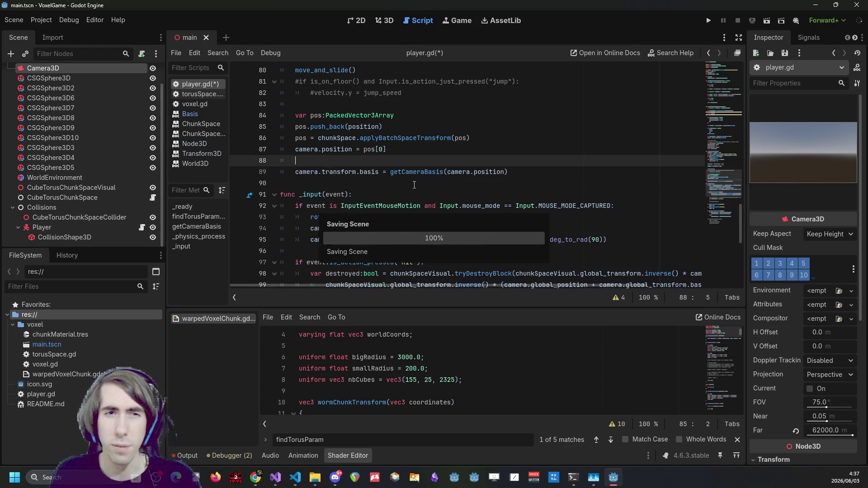
Launch VoxelGame, test the camera on the textured torus tube, and switch back to the editor.
click(707, 21)
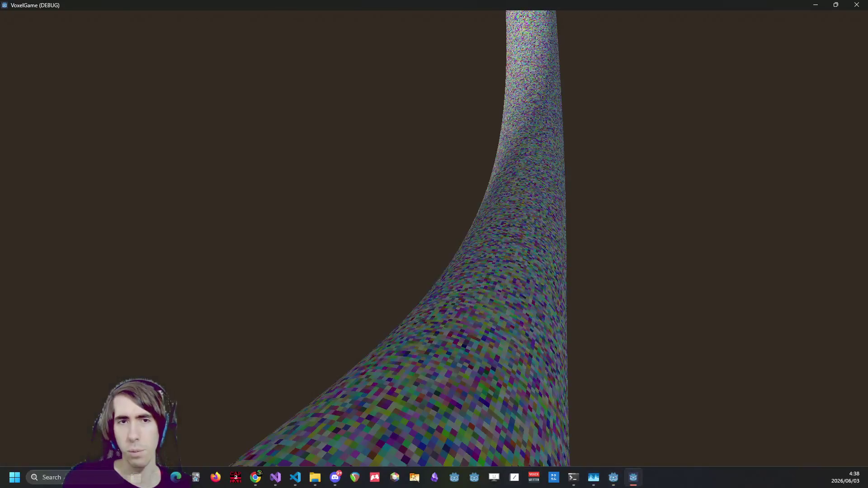
key(alt+Tab)
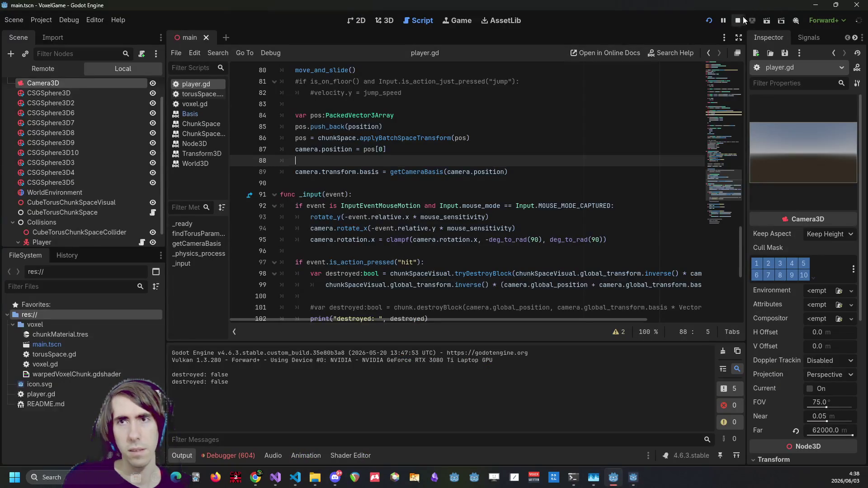
Stop the game and inspect a Basis::invert det == 0 error in the Debugger's Errors list.
click(738, 21)
scroll(451, 155, down, 6)
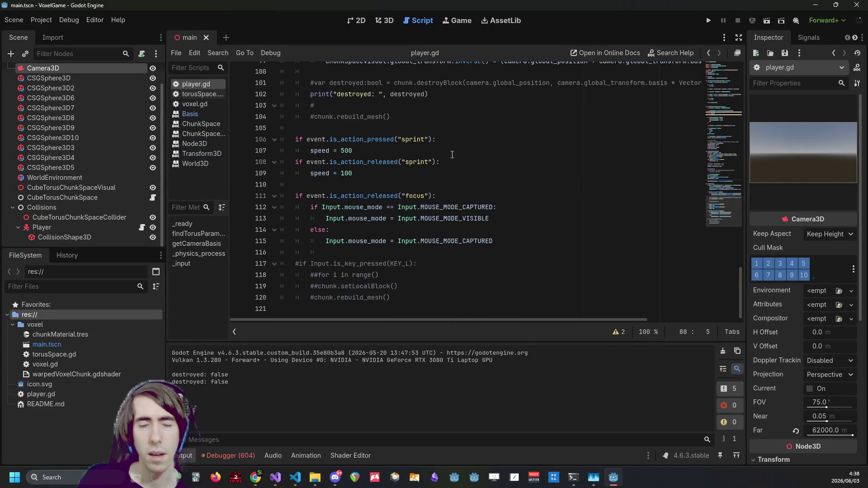
click(229, 456)
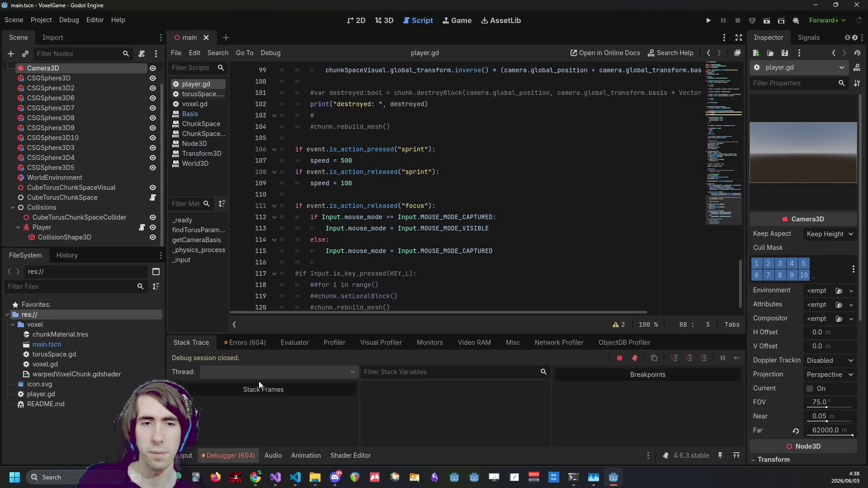
click(261, 341)
scroll(350, 411, down, 1)
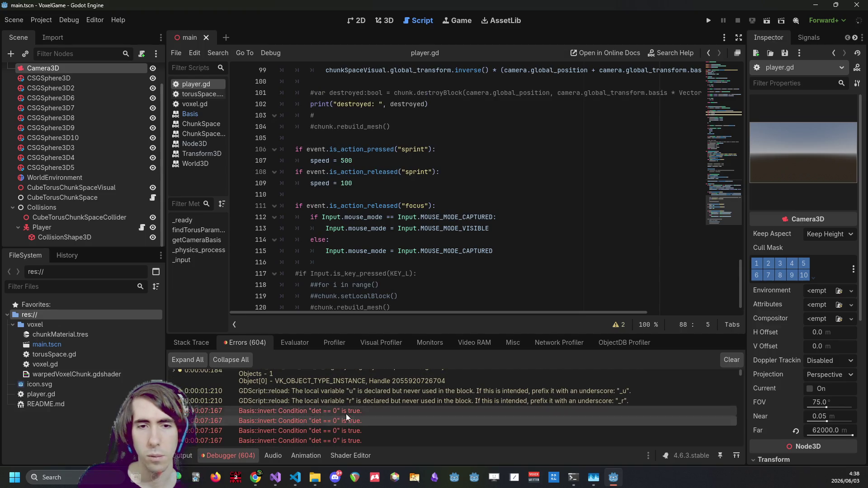
click(346, 414)
scroll(412, 220, down, 1)
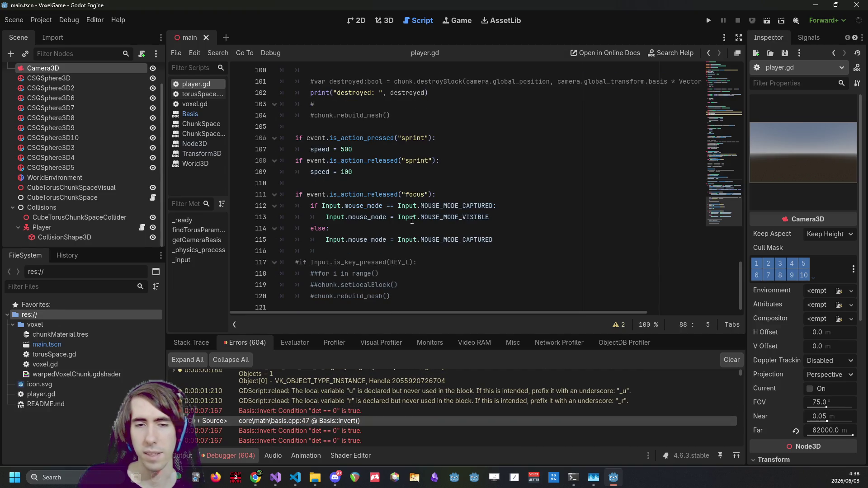
scroll(342, 420, down, 5)
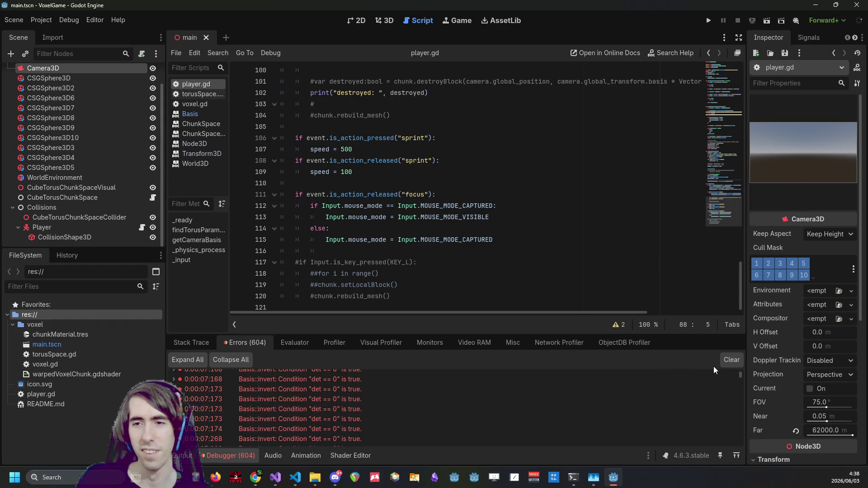
drag(741, 377, 734, 451)
Search the script for 'basis' and place the caret on the getCameraBasis camera line.
click(445, 167)
key(ctrl+f)
text(basis)
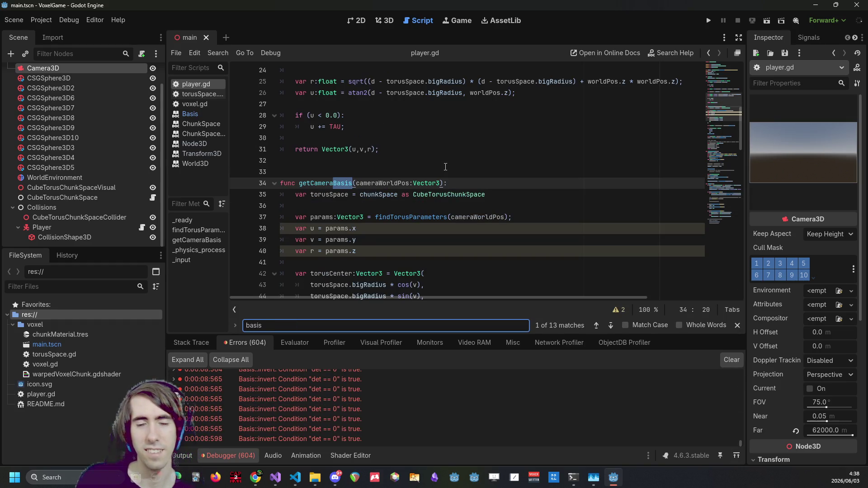
scroll(445, 167, down, 8)
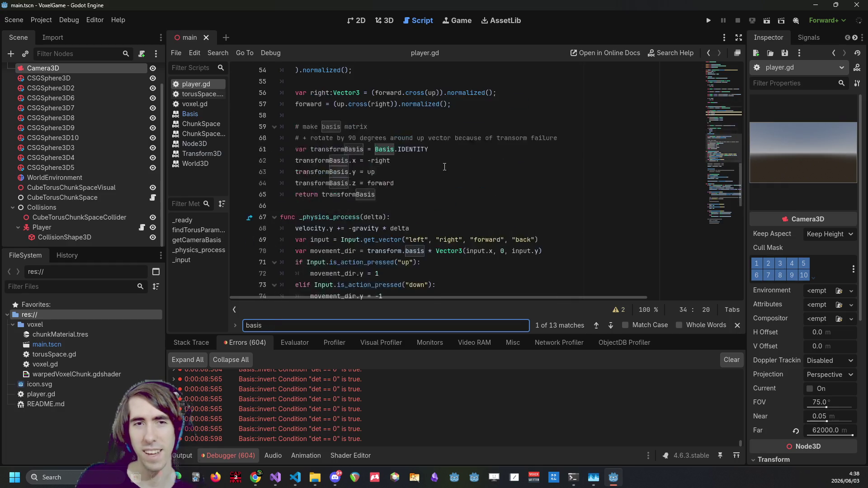
scroll(442, 166, down, 2)
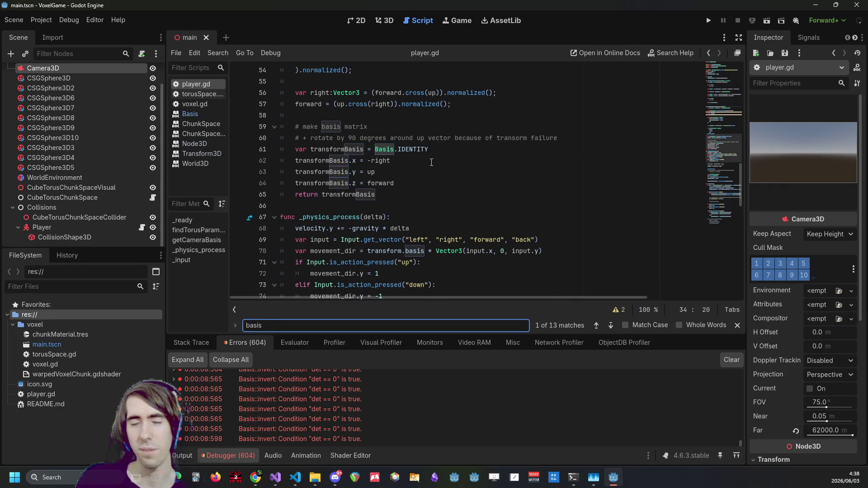
scroll(431, 163, down, 4)
scroll(431, 163, down, 9)
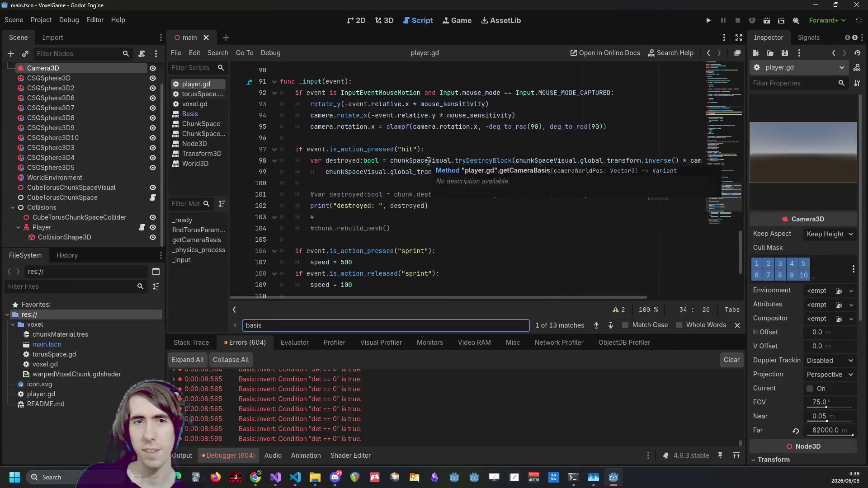
scroll(429, 161, up, 3)
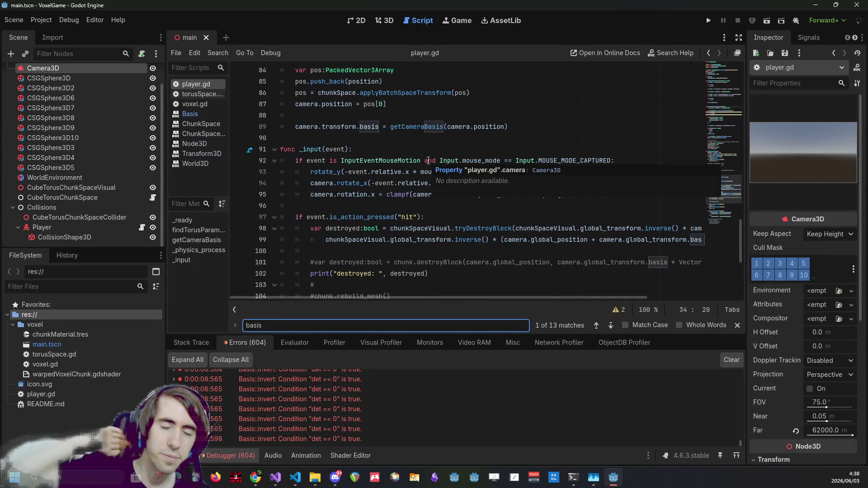
double_click(309, 182)
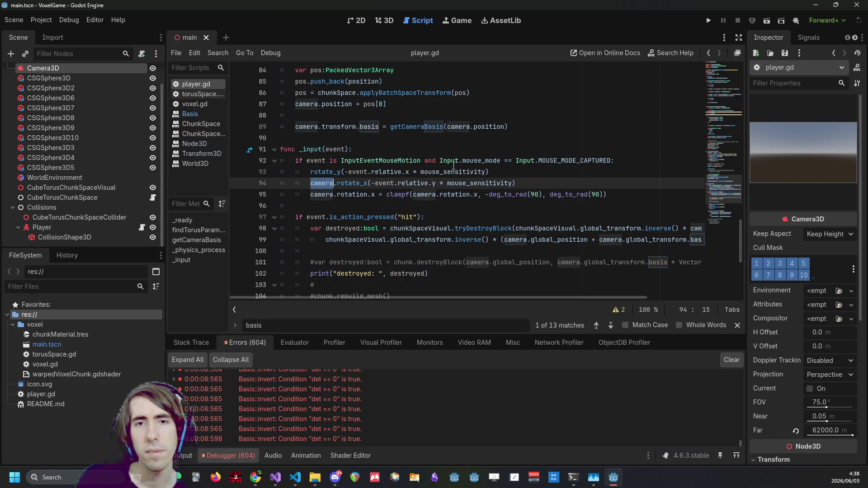
click(448, 183)
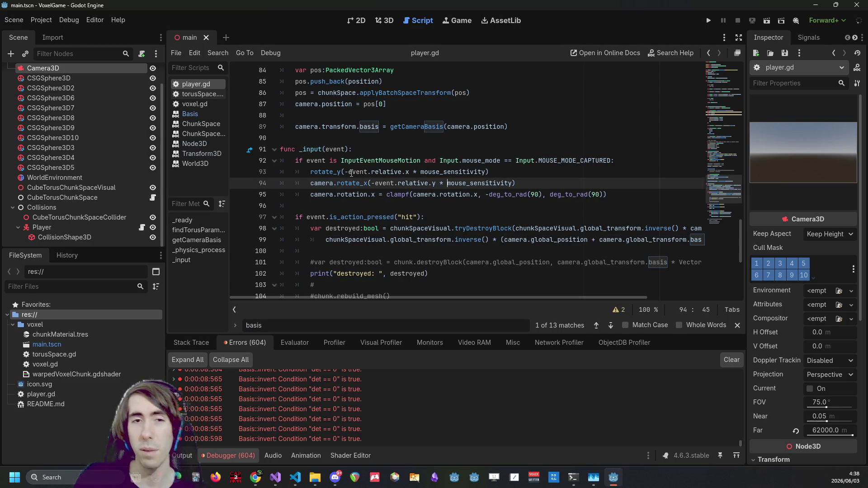
mouse_move(351, 173)
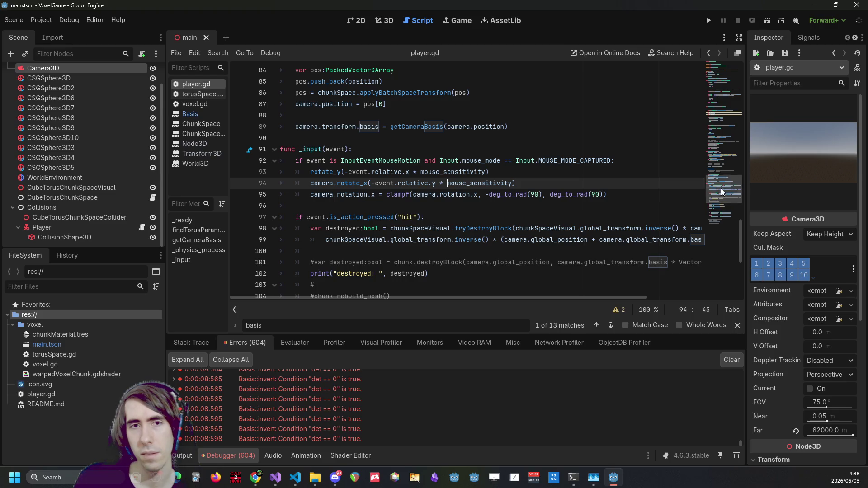
click(508, 123)
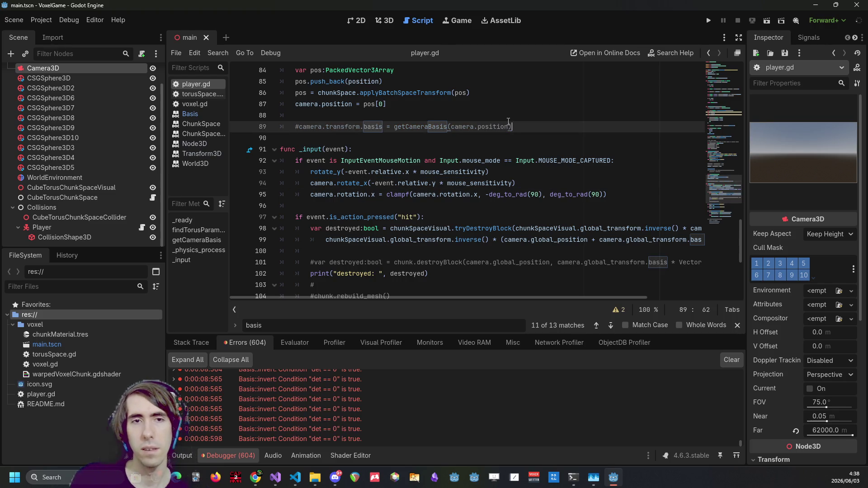
Relaunch the game with the basis line commented out, then stop it.
click(709, 21)
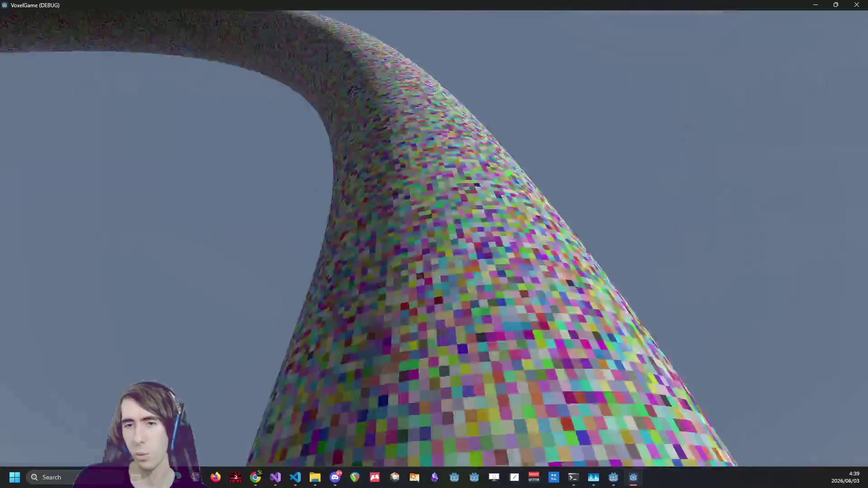
key(Escape)
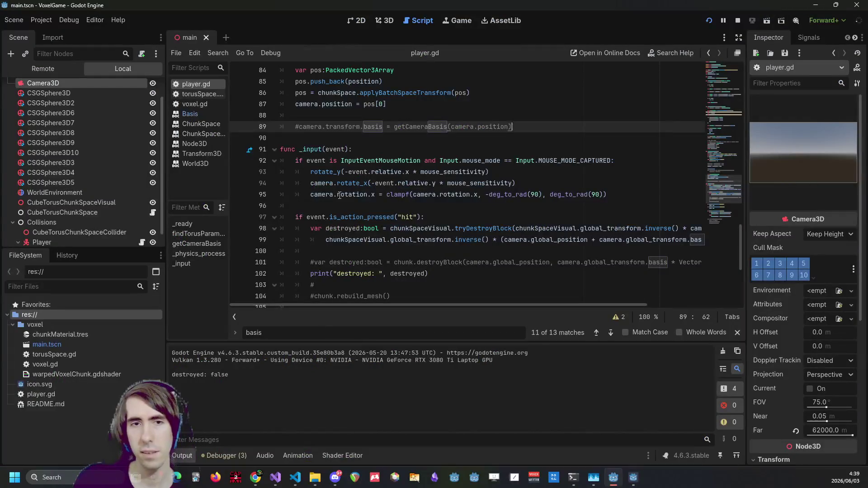
Copy line 93's rotate_y call below itself as camera.rotate_y and save the script.
click(324, 173)
mouse_move(323, 178)
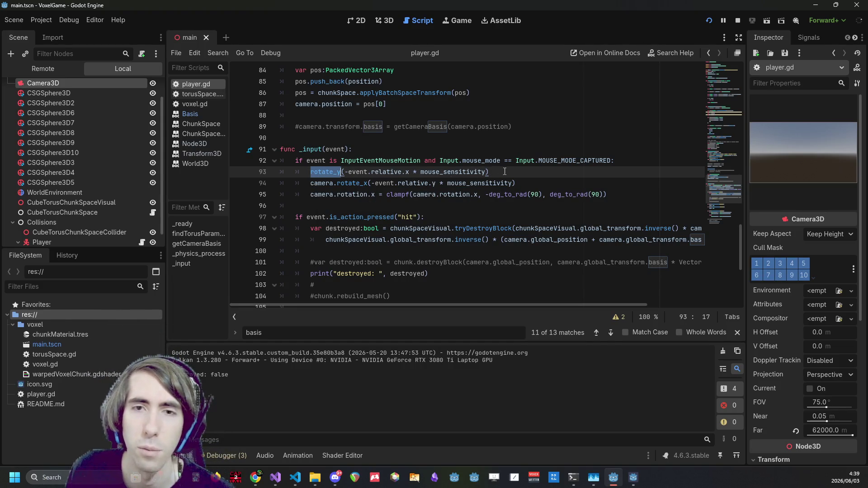
drag(504, 172, 311, 171)
key(ctrl+c)
key(End)
key(Return)
key(ctrl+v)
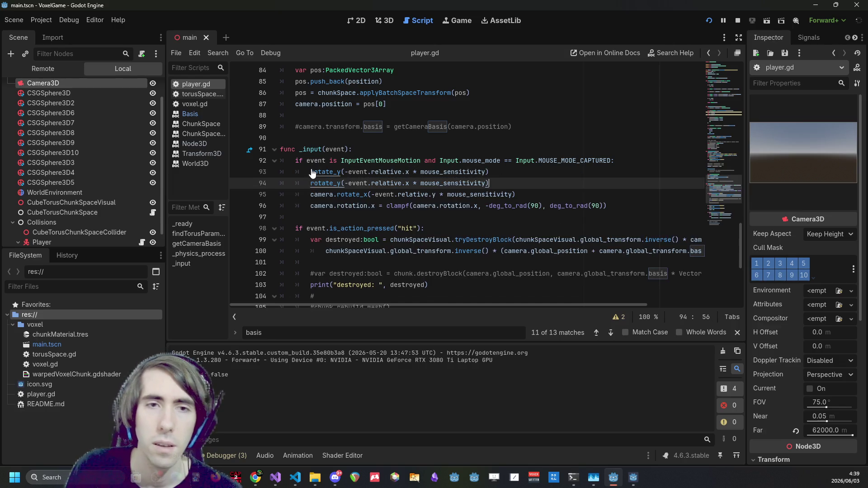
click(311, 183)
text(camera.)
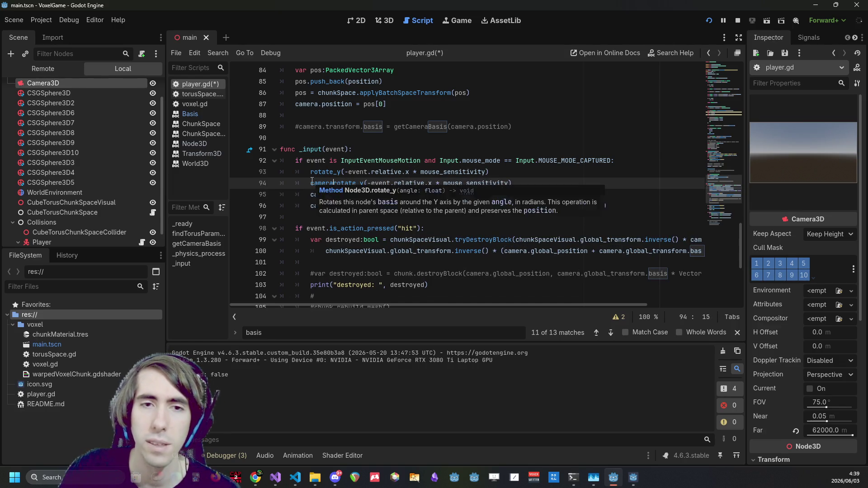
key(ctrl+s)
Relaunch the game to test the camera.rotate_y change, then stop it with F8.
click(708, 21)
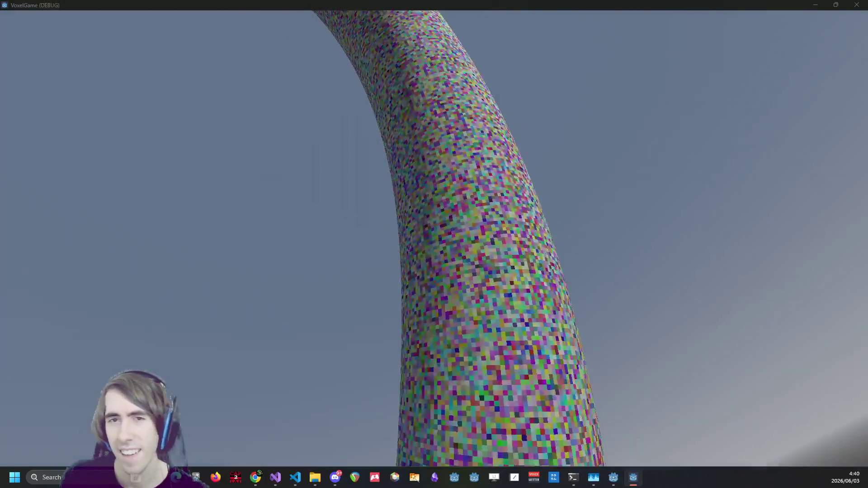
key(F8)
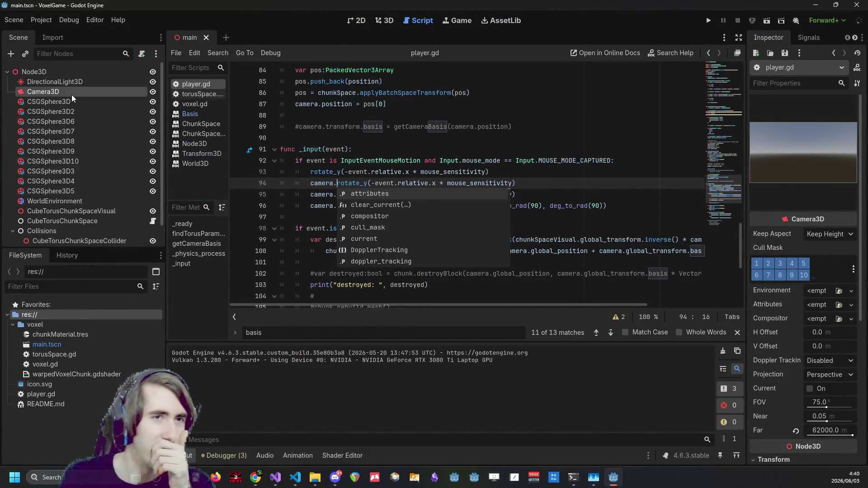
scroll(829, 353, down, 5)
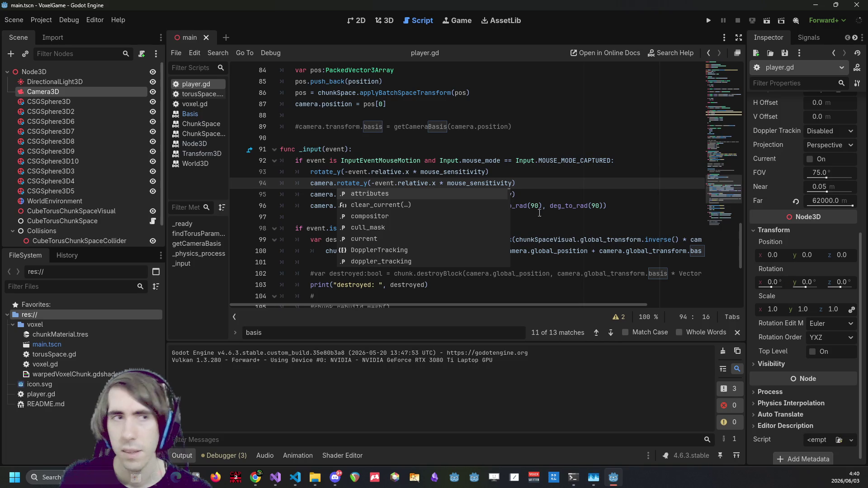
Inspect the Player and CubeTorusChunkSpace nodes, including the torus's Nb Cubes x value.
scroll(33, 122, down, 1)
click(57, 227)
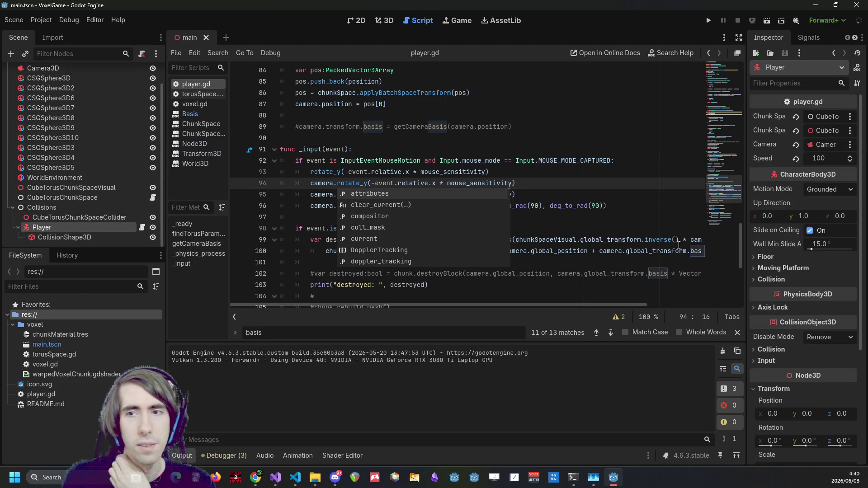
scroll(821, 320, down, 4)
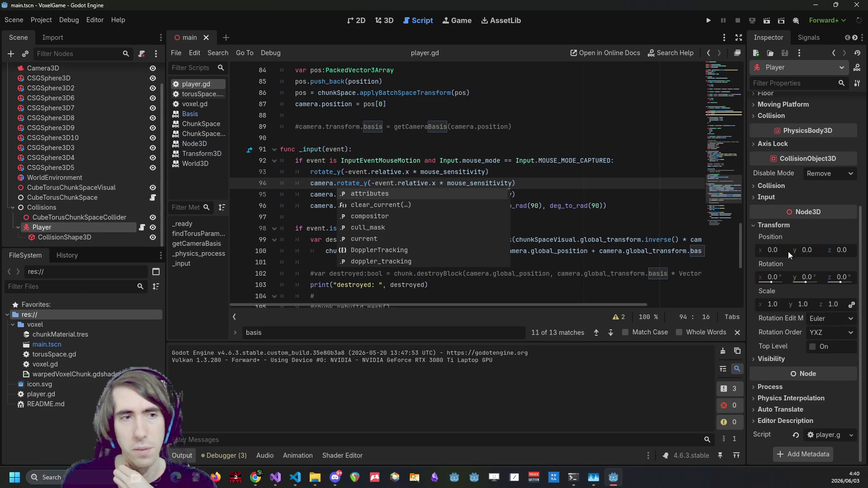
click(60, 198)
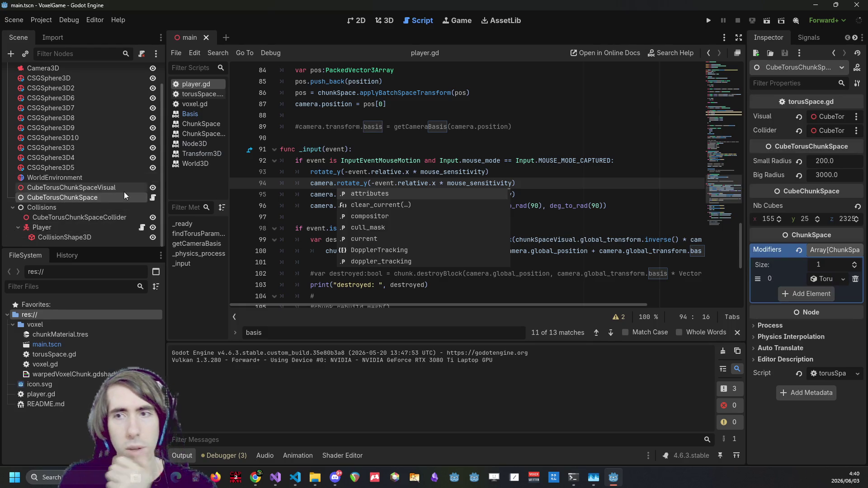
click(770, 222)
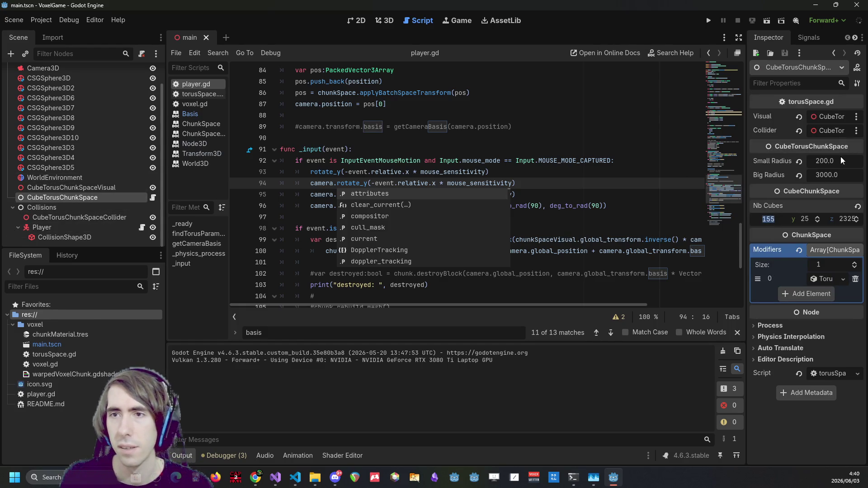
Zero CubeTorusChunkSpaceVisual's position and rotation values, then run the game with F5.
click(58, 187)
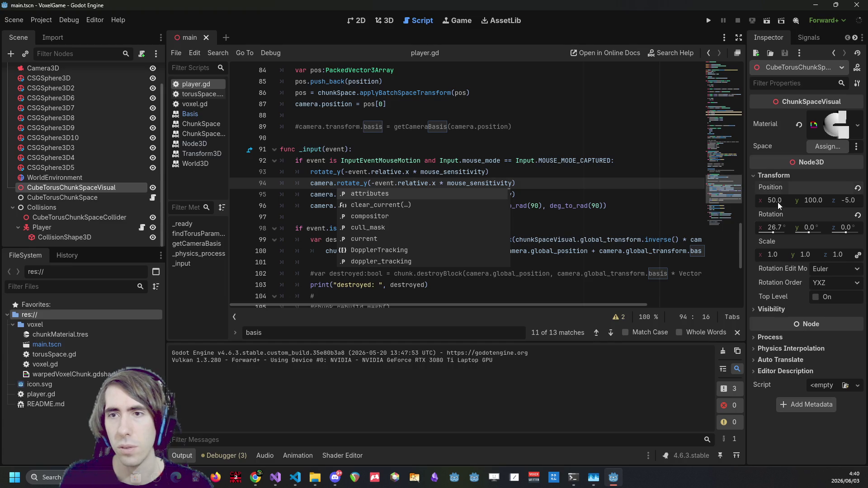
key(Tab)
text(0)
key(Tab)
text(0)
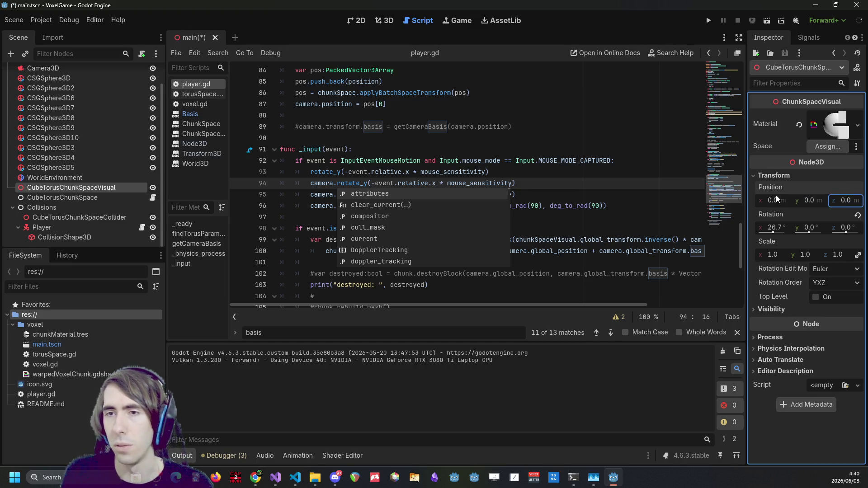
click(771, 224)
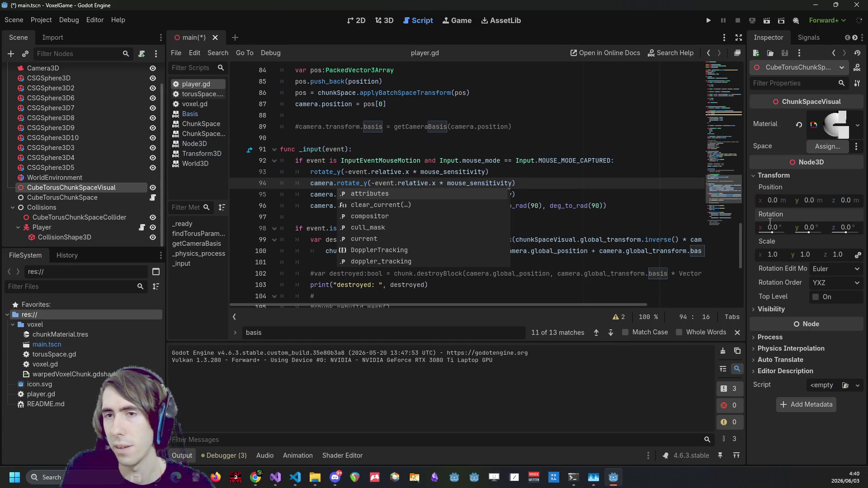
key(F5)
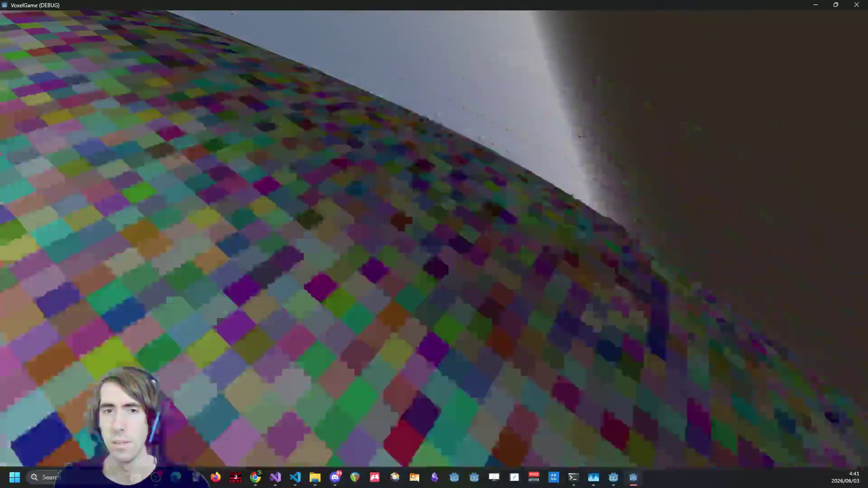
Walk on the re-centred voxel torus, then stop the game with F8.
key(F8)
Open torusSpace.gd from the CubeTorusChunkSpace node's script icon.
scroll(48, 203, down, 1)
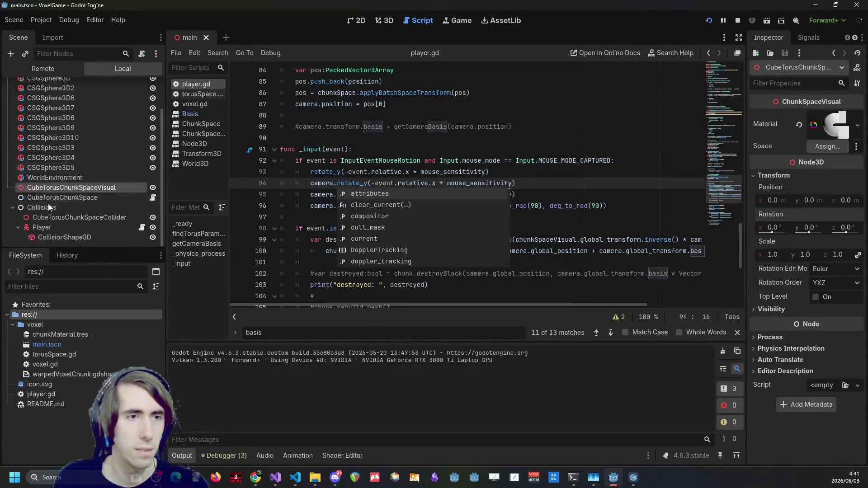
click(90, 197)
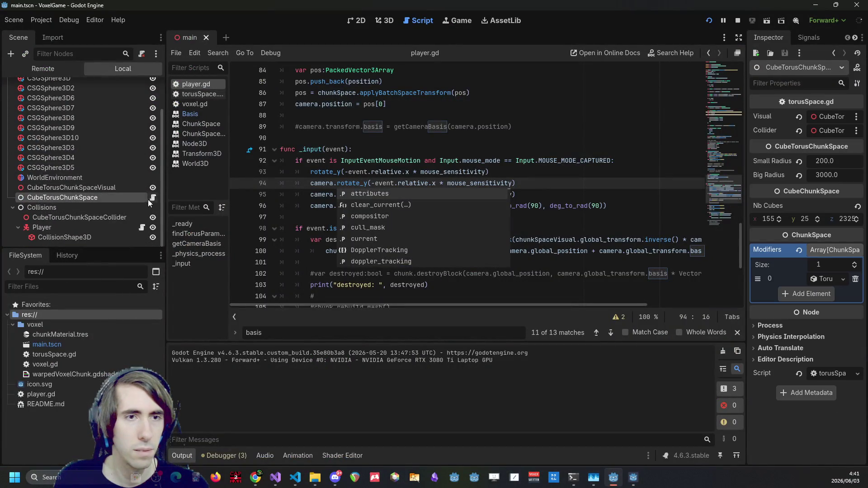
click(141, 228)
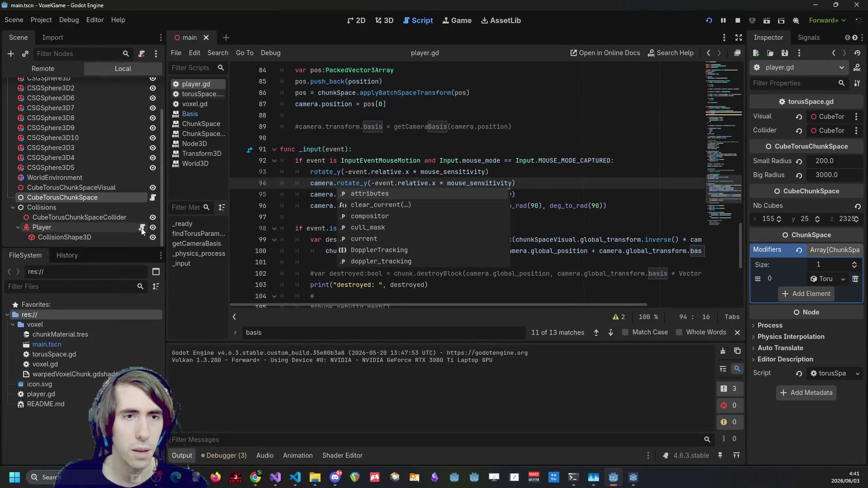
click(152, 197)
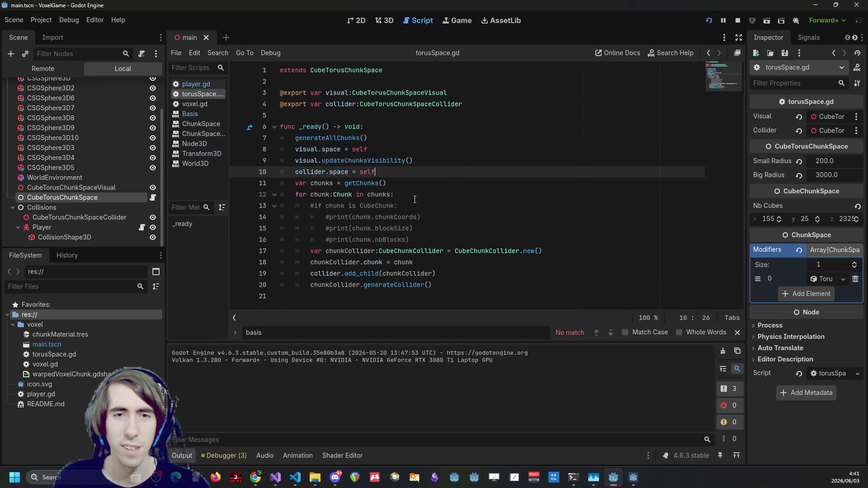
Run and stop VoxelGame three times, inspecting the CubeTorusChunkSpaceCollider and Player nodes between runs.
key(F5)
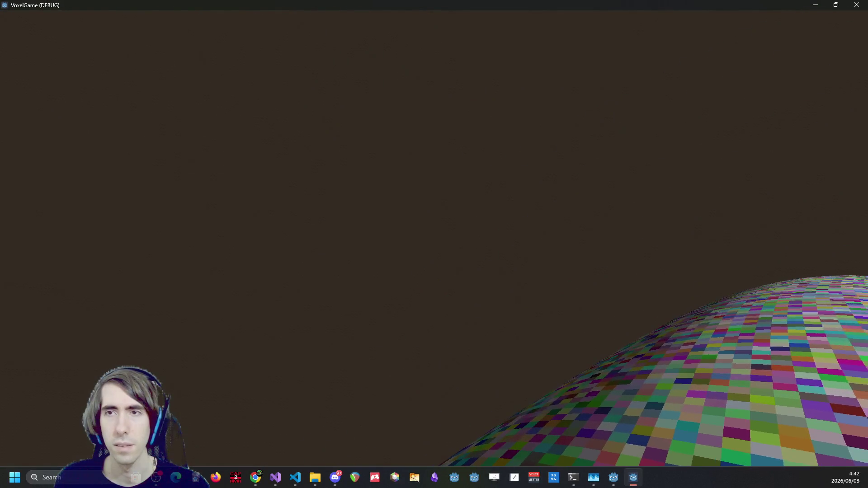
key(F8)
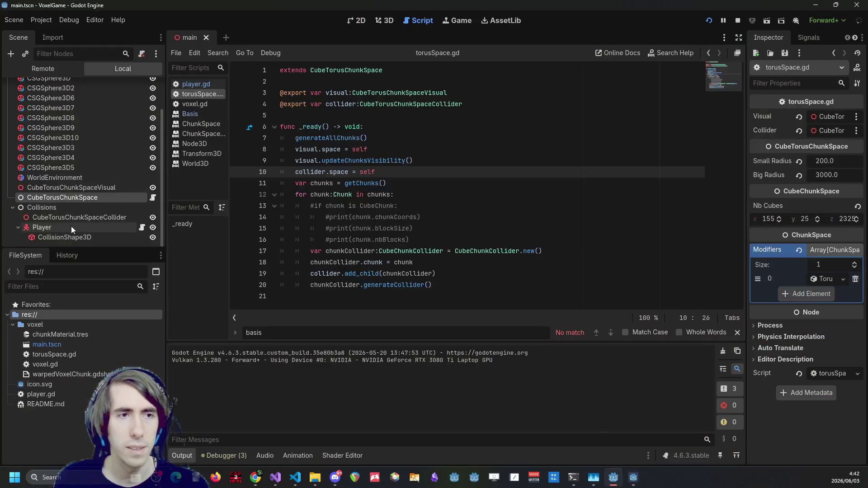
click(68, 219)
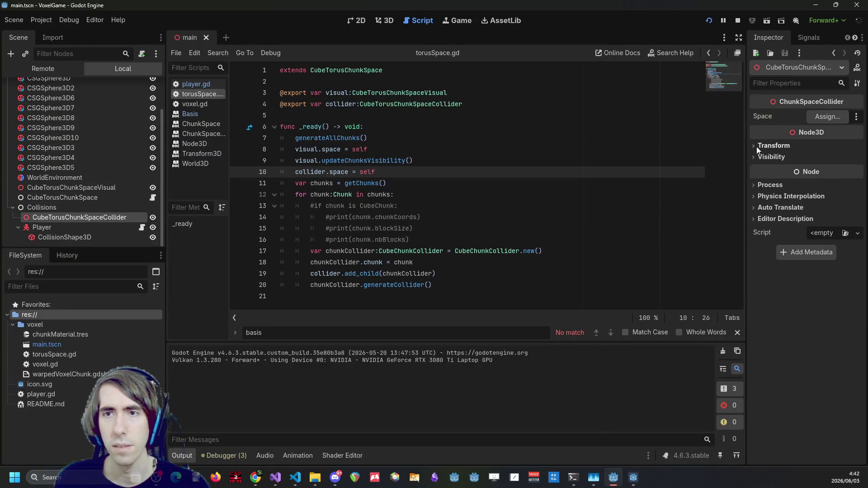
click(109, 225)
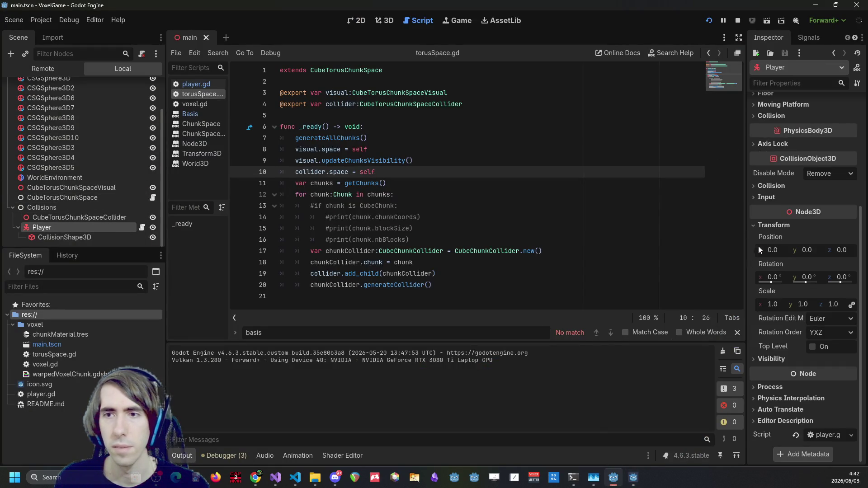
key(F5)
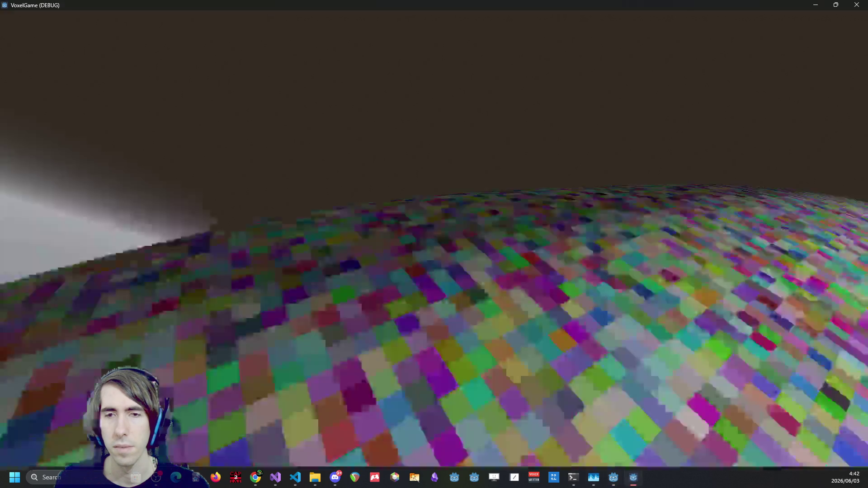
key(Escape)
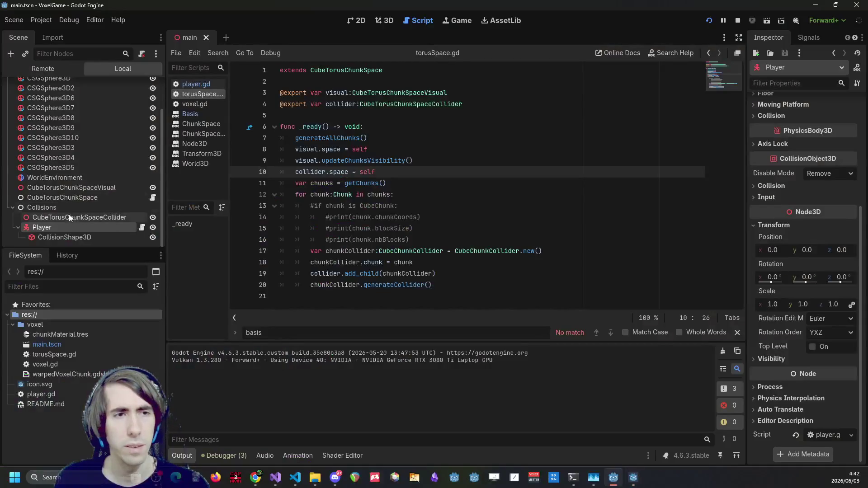
click(69, 219)
key(F5)
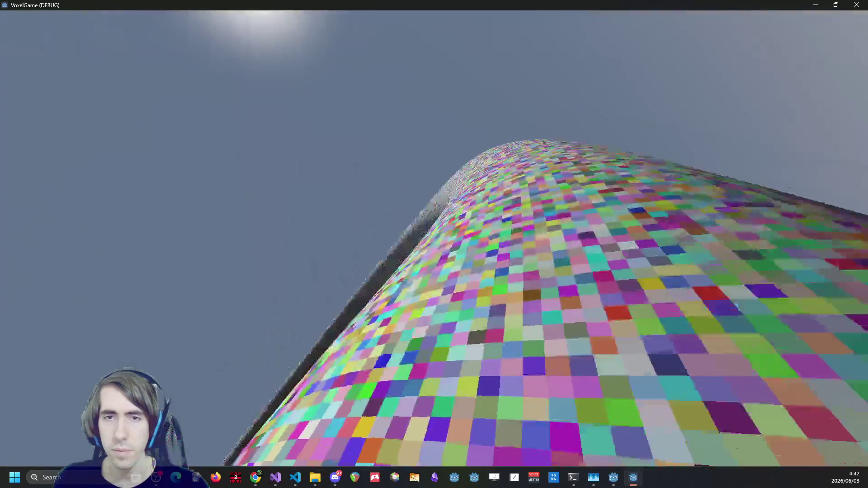
key(F8)
scroll(74, 169, up, 2)
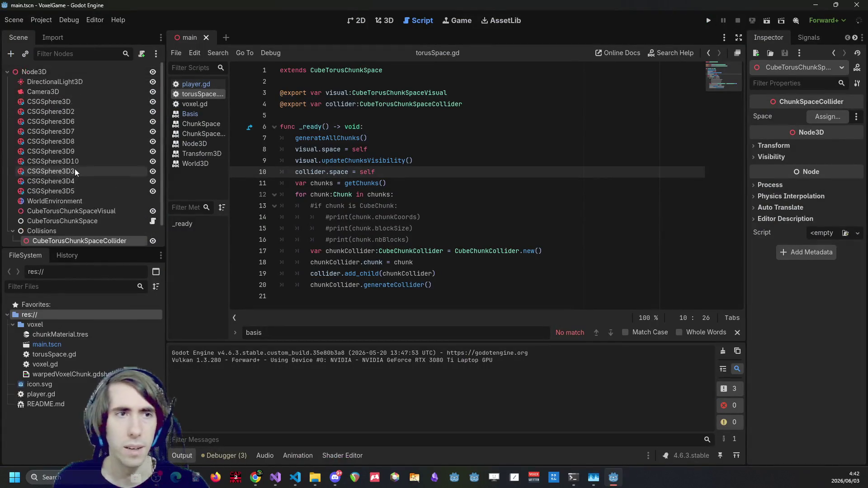
Inspect the Camera3D, root Node3D and DirectionalLight3D nodes and the CubeTorusChunkSpace script.
click(136, 91)
click(126, 74)
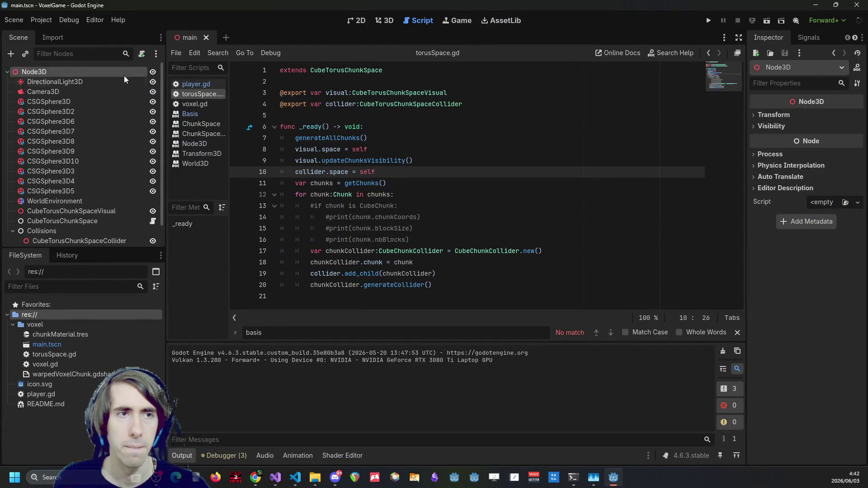
click(121, 94)
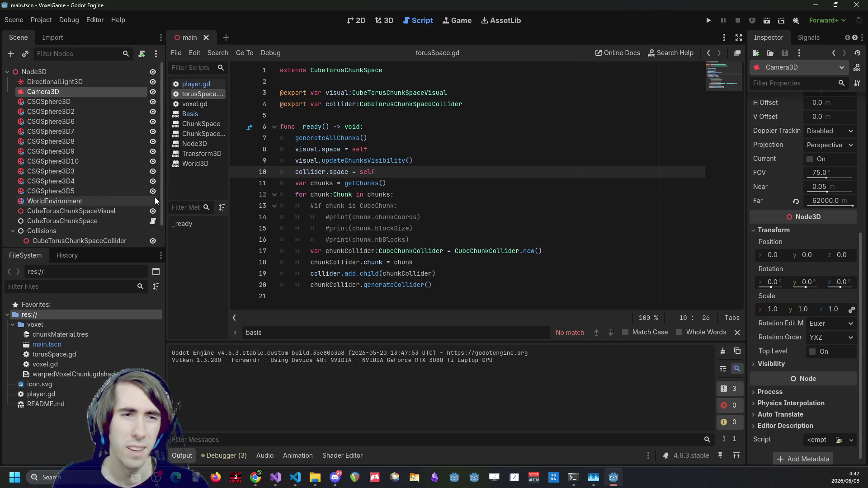
click(153, 223)
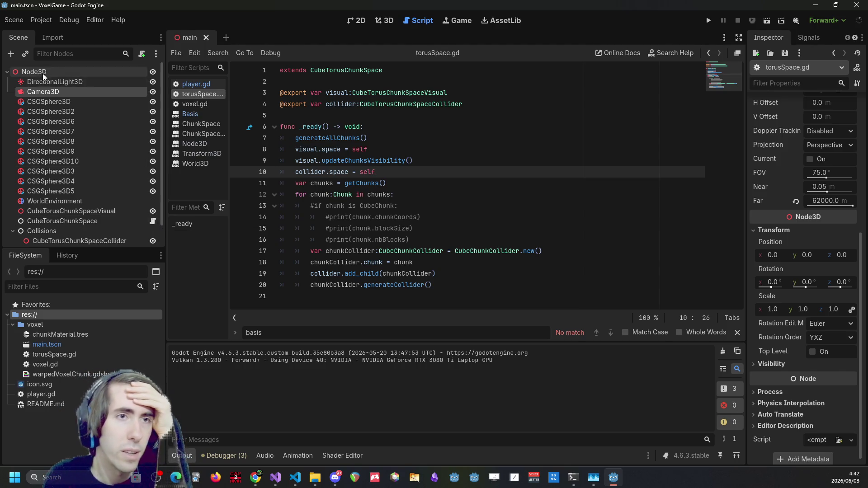
click(55, 83)
click(58, 72)
click(61, 90)
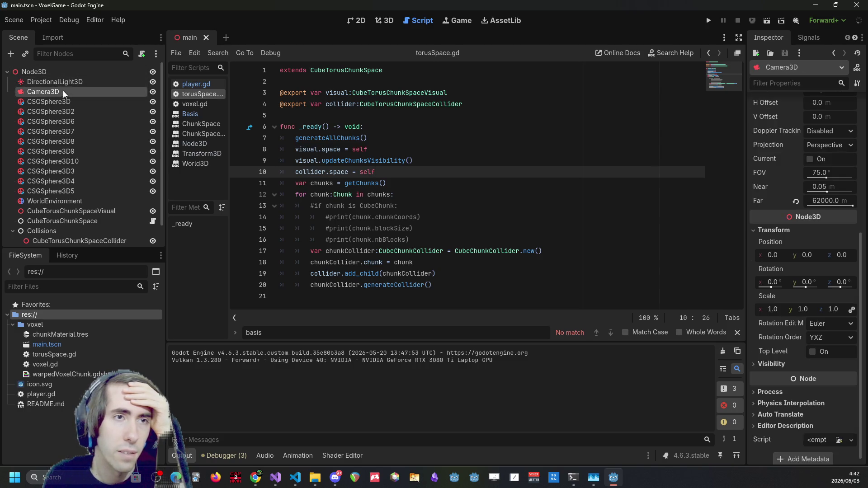
Switch the script editor from torusSpace.gd to player.gd at the _input camera rotation code.
scroll(109, 176, down, 1)
click(153, 198)
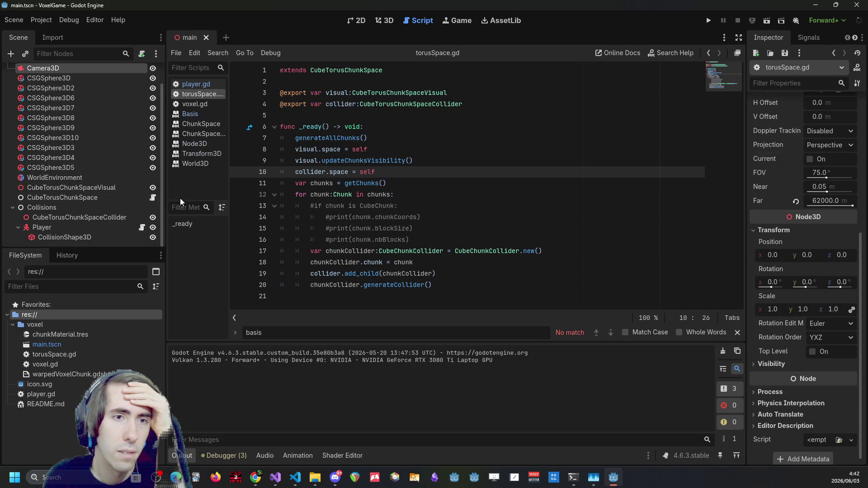
click(271, 239)
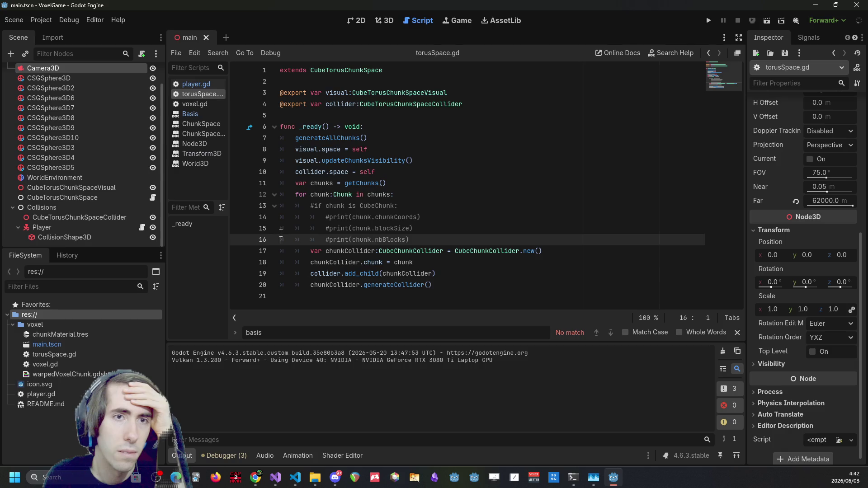
scroll(72, 104, up, 1)
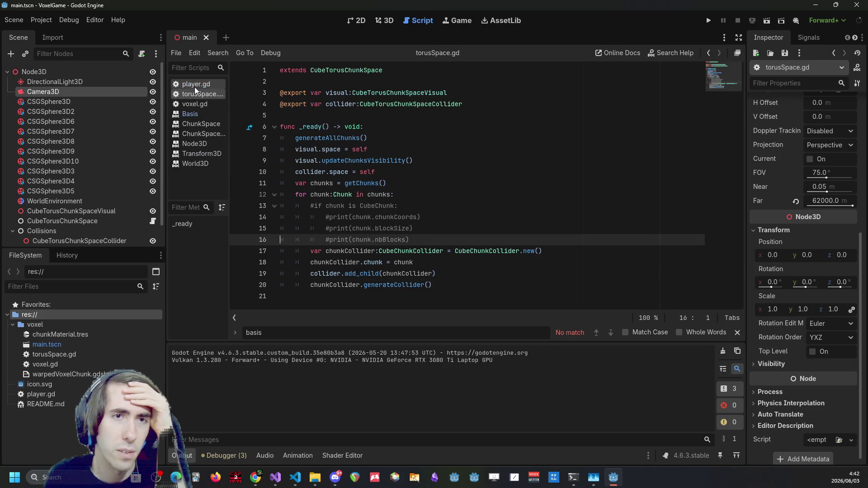
click(194, 86)
click(296, 171)
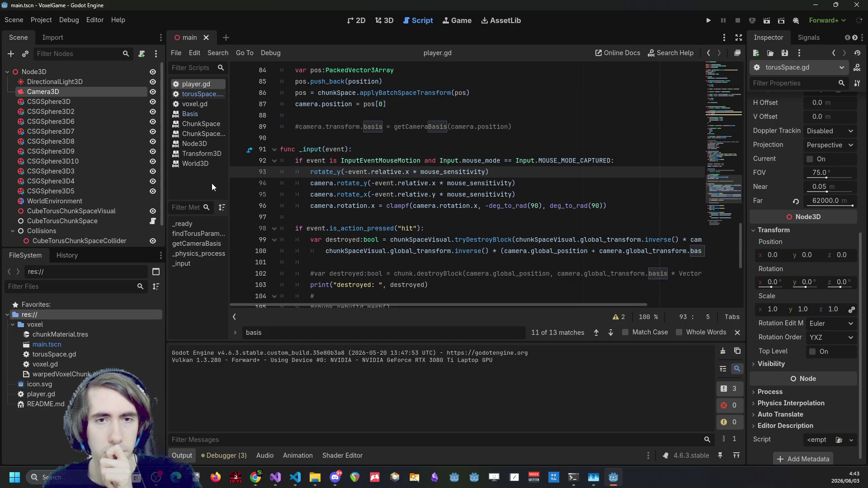
double_click(360, 184)
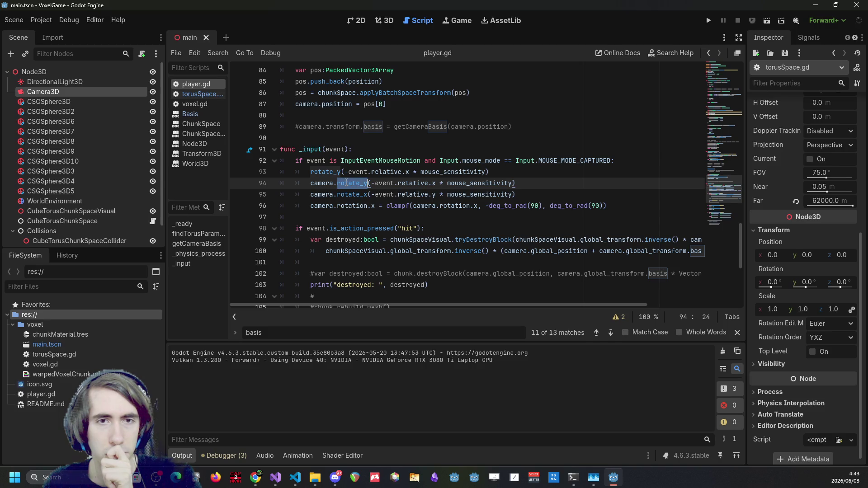
mouse_move(346, 183)
scroll(344, 182, down, 4)
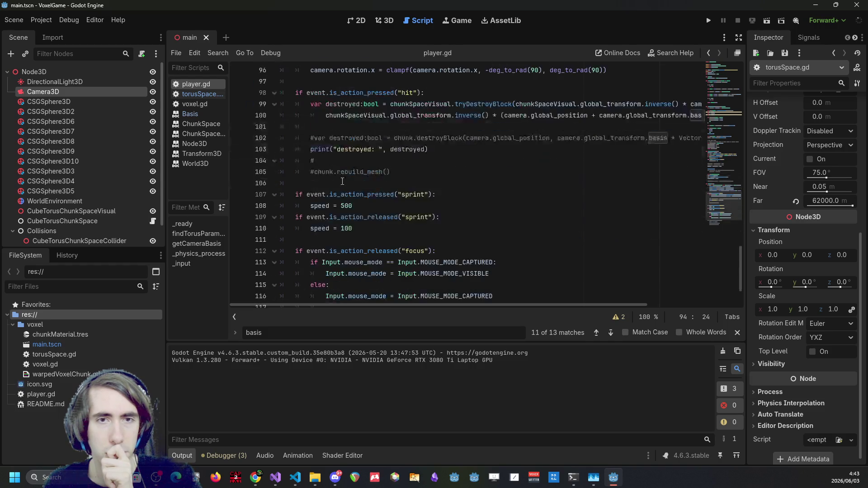
scroll(342, 181, up, 4)
scroll(343, 181, down, 5)
scroll(326, 176, up, 8)
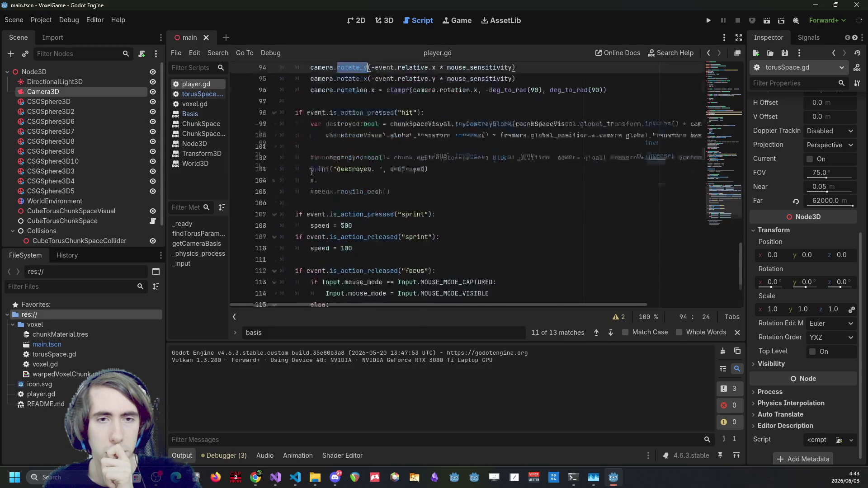
scroll(315, 168, down, 2)
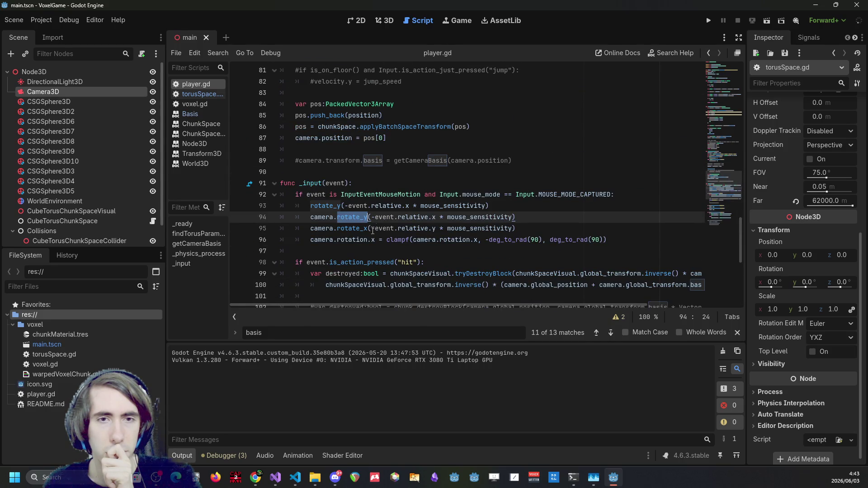
mouse_move(351, 221)
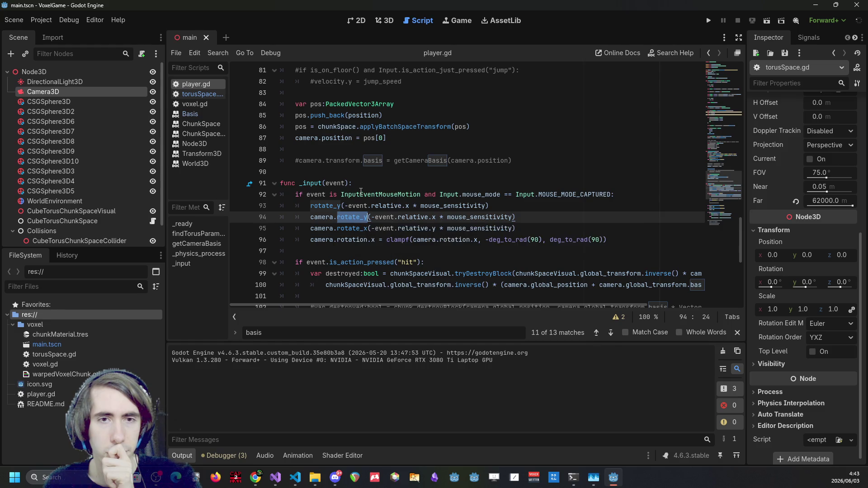
click(538, 170)
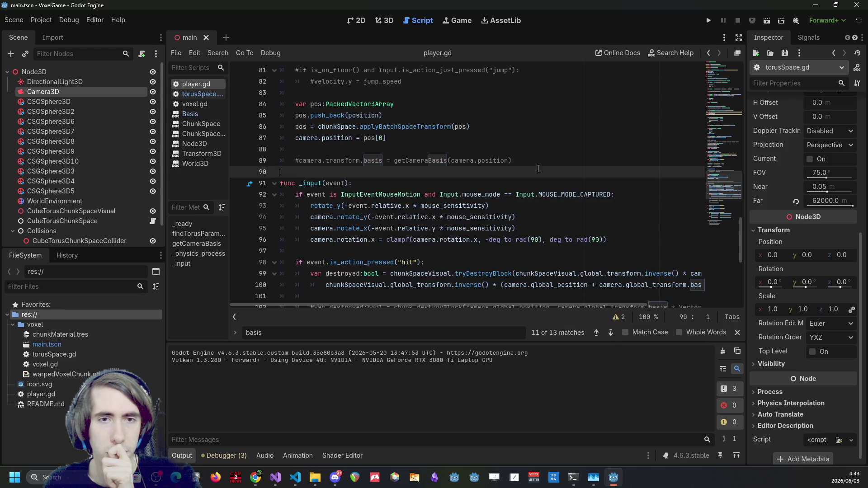
click(534, 211)
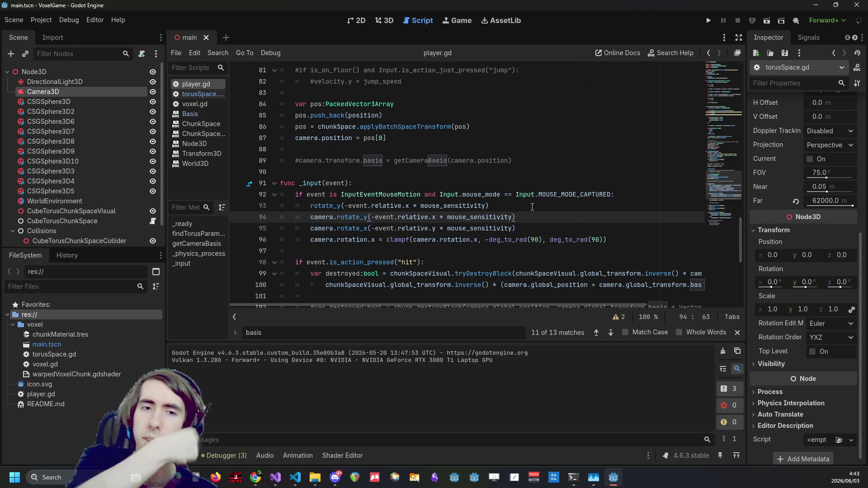
scroll(532, 207, up, 15)
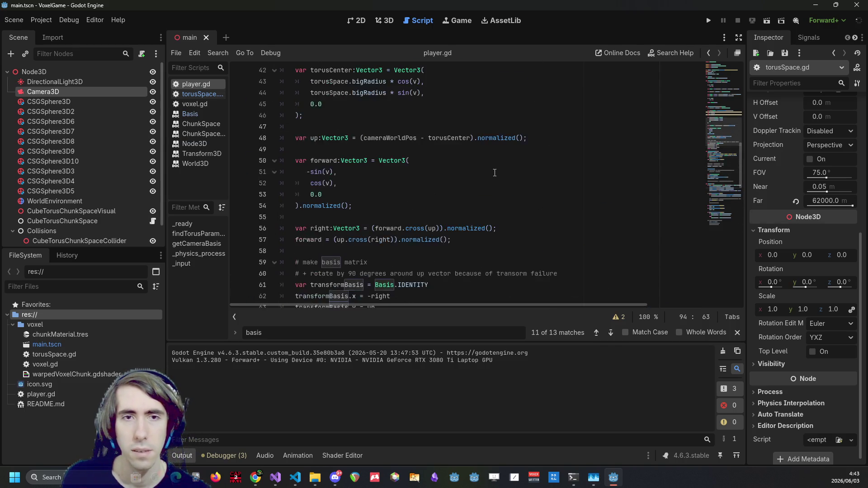
scroll(493, 172, down, 14)
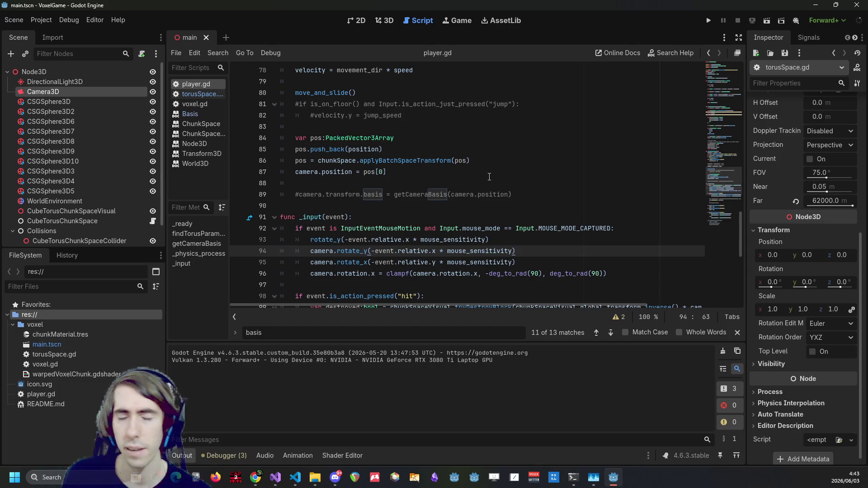
key(ctrl+k)
Add a camera.rotate() call on a new line below the commented rotate_y line.
key(Return)
text(camera.r)
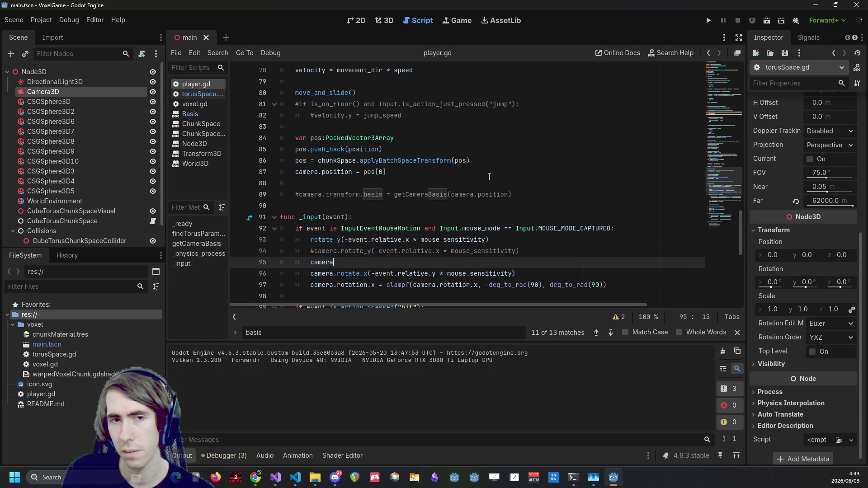
text(otate_ax)
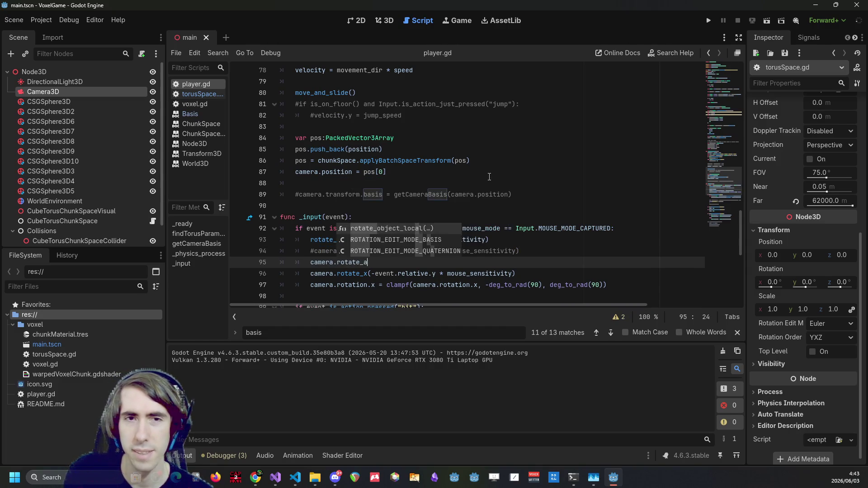
key(BackSpace)
key(BackSpace)
key(BackSpace)
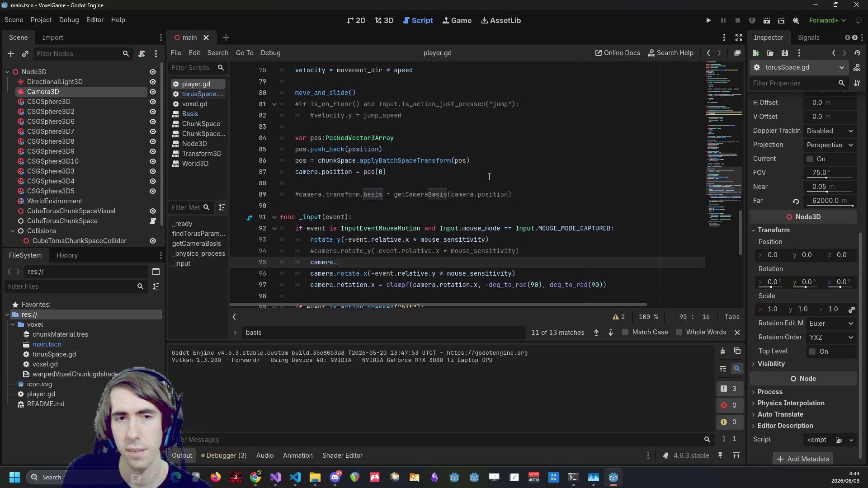
text(rotate()
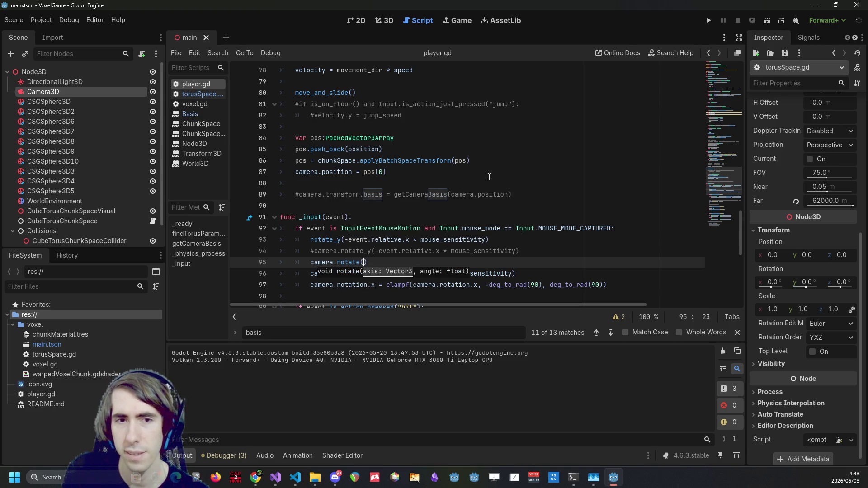
text())
Copy -event.relative.x * mouse_sensitivity from line 94 into camera.rotate(), followed by a comma.
key(Up)
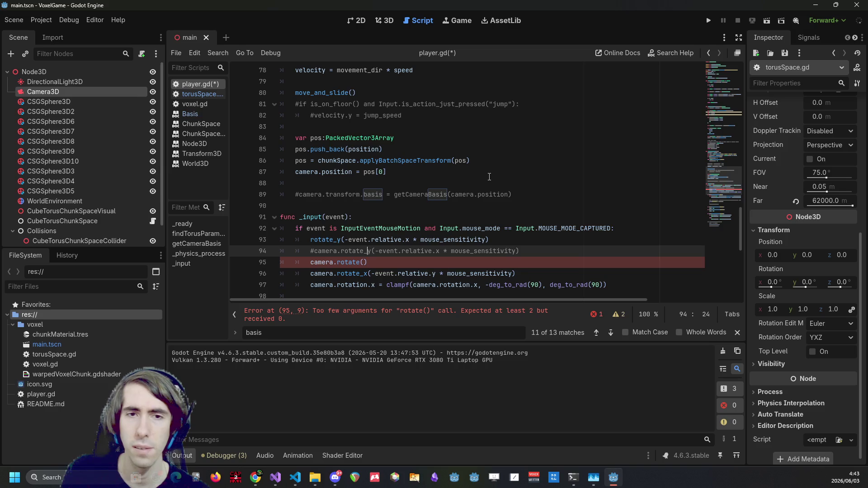
key(ctrl+shift+Right)
key(ctrl+shift+Right)
key(ctrl+shift+Right)
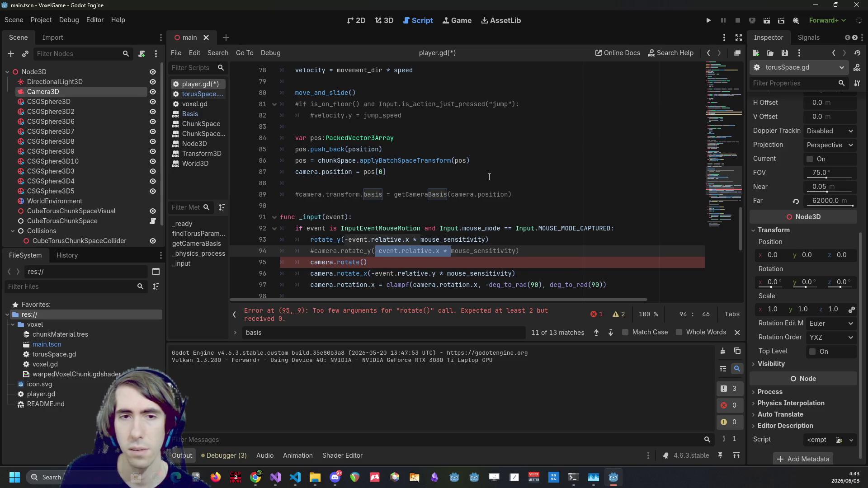
key(ctrl+c)
key(Down)
key(Left)
key(ctrl+v)
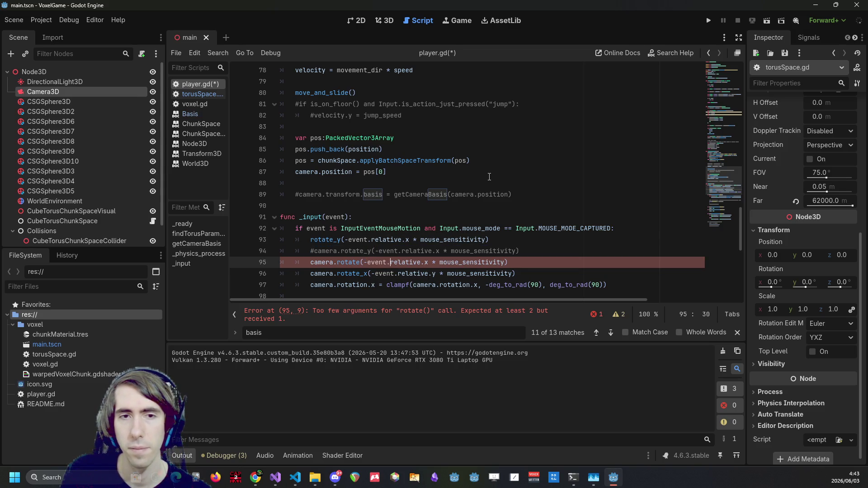
text(,)
scroll(437, 169, up, 12)
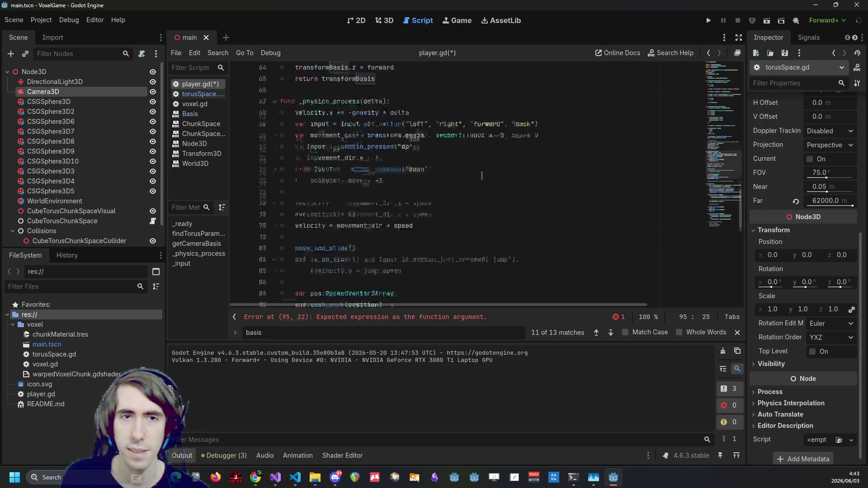
scroll(437, 169, up, 4)
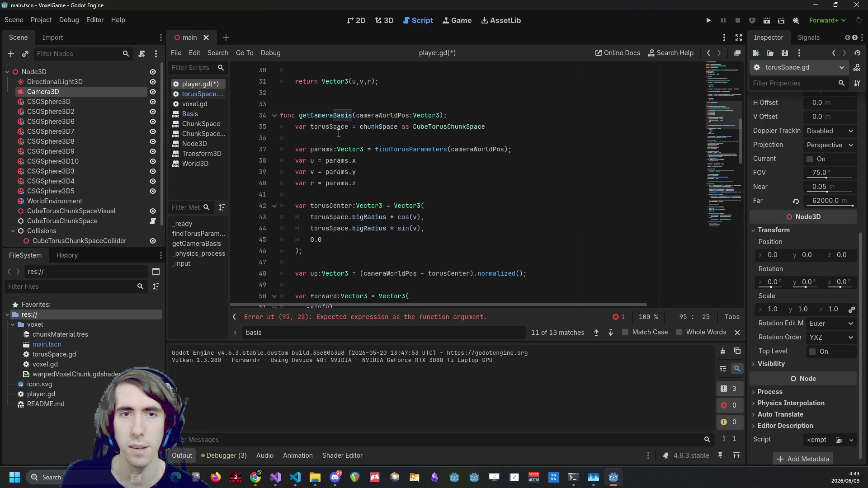
mouse_move(265, 128)
mouse_down()
mouse_move(263, 117)
mouse_move(265, 127)
mouse_up()
scroll(357, 207, down, 4)
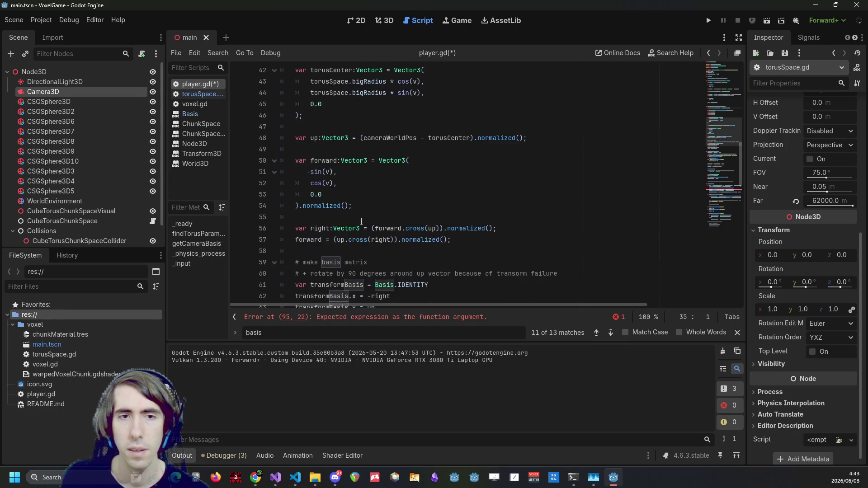
scroll(361, 221, down, 2)
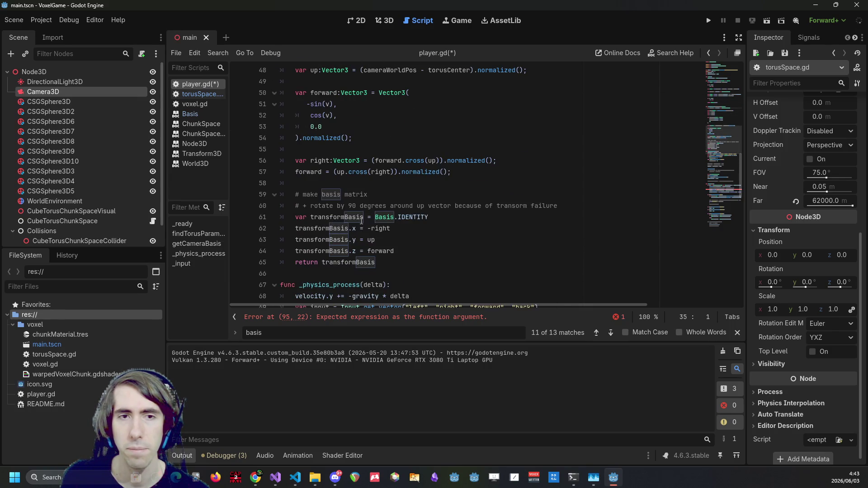
scroll(361, 221, up, 3)
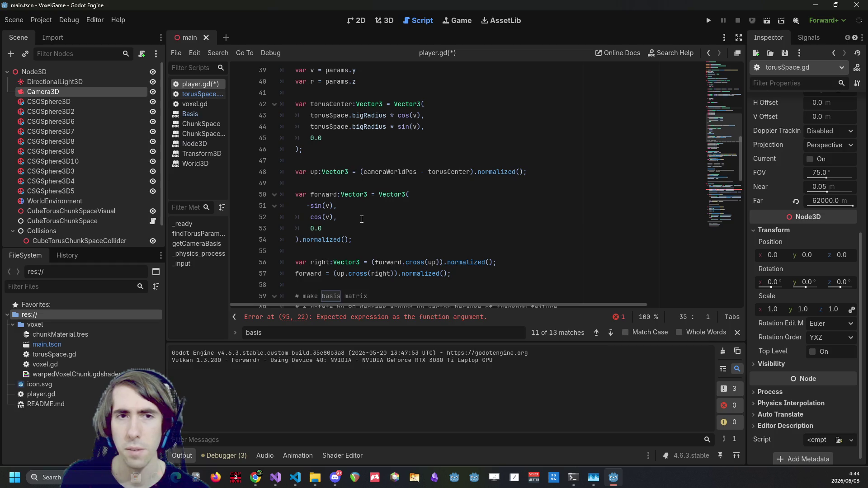
scroll(362, 220, up, 3)
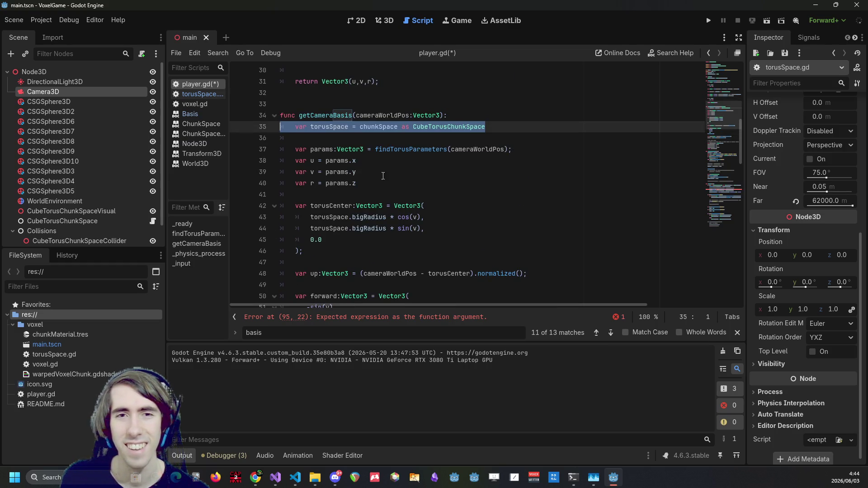
double_click(406, 150)
double_click(464, 149)
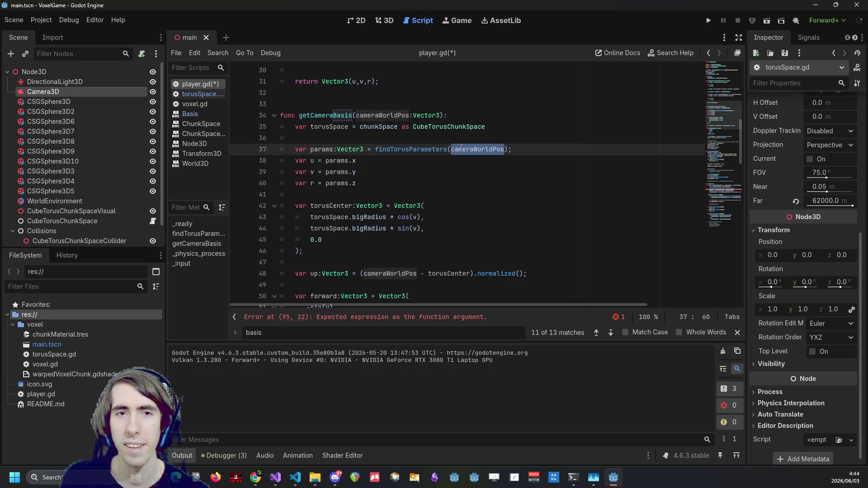
click(316, 183)
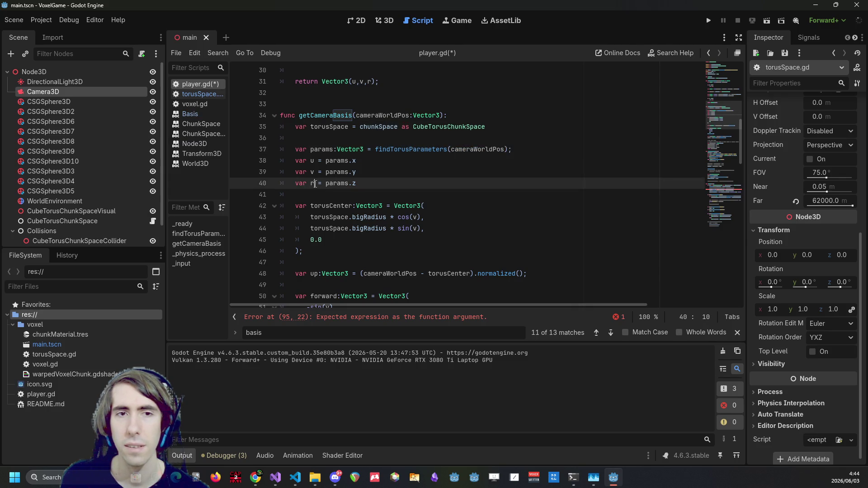
mouse_move(355, 174)
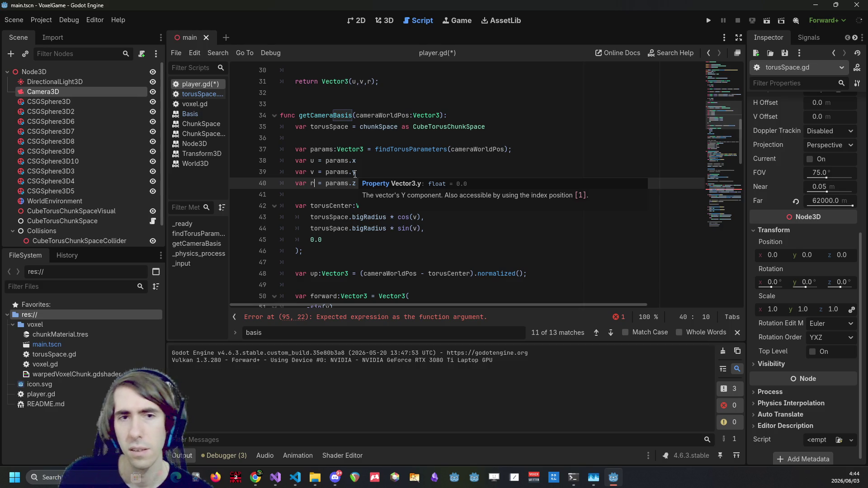
scroll(319, 255, down, 1)
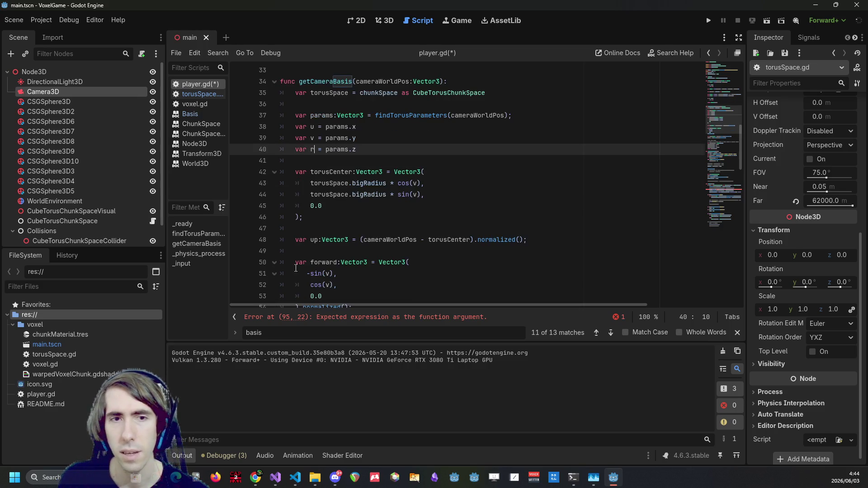
mouse_move(521, 235)
mouse_down()
mouse_move(290, 206)
mouse_move(258, 149)
mouse_up()
scroll(272, 165, up, 1)
click(299, 101)
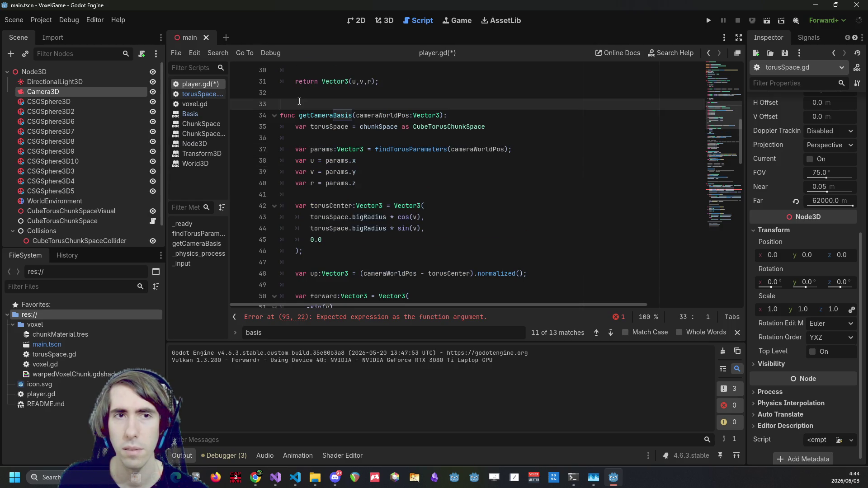
drag(527, 274, 251, 140)
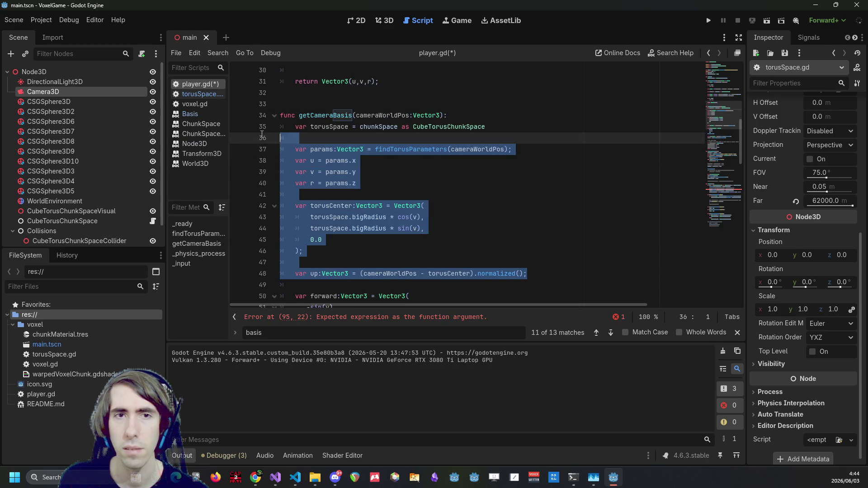
click(288, 109)
Create getTorusUp() from getCameraBasis's body, replacing the up declaration with return, and save.
key(Return)
key(Return)
key(Up)
text(func )
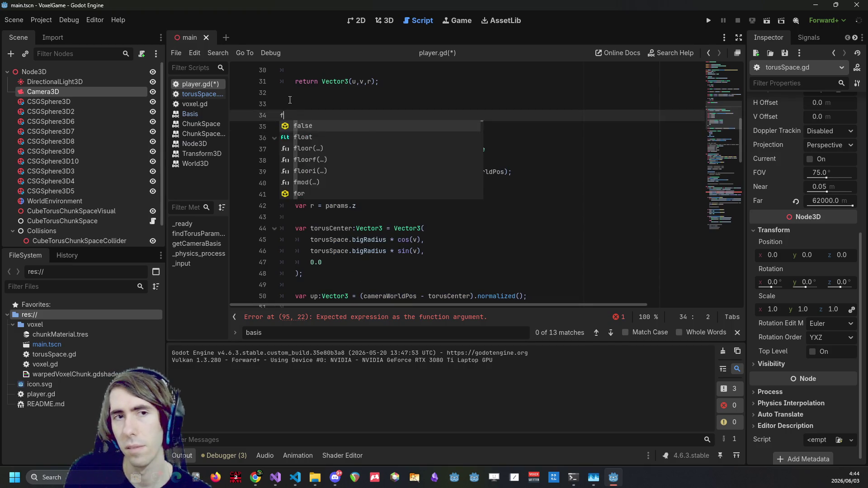
text(getTorusUp)
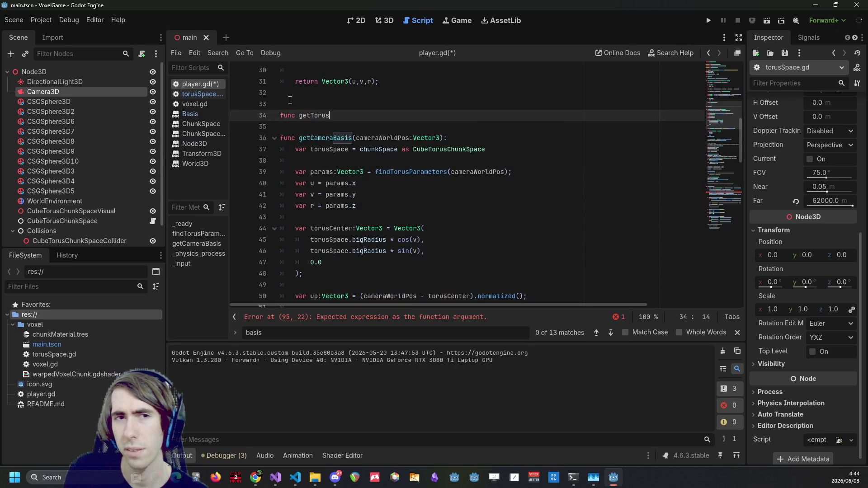
text(():)
key(Return)
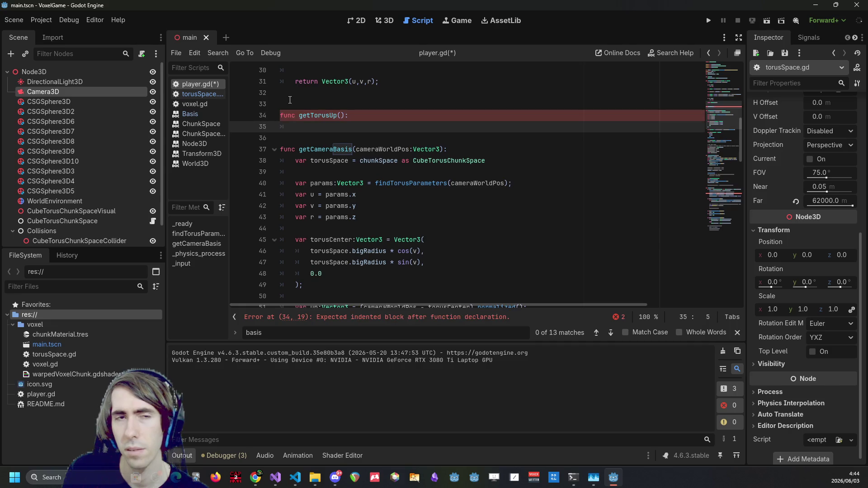
scroll(311, 102, down, 1)
mouse_move(528, 273)
mouse_down()
mouse_move(342, 274)
mouse_move(281, 127)
mouse_up()
key(ctrl+c)
click(289, 92)
key(ctrl+v)
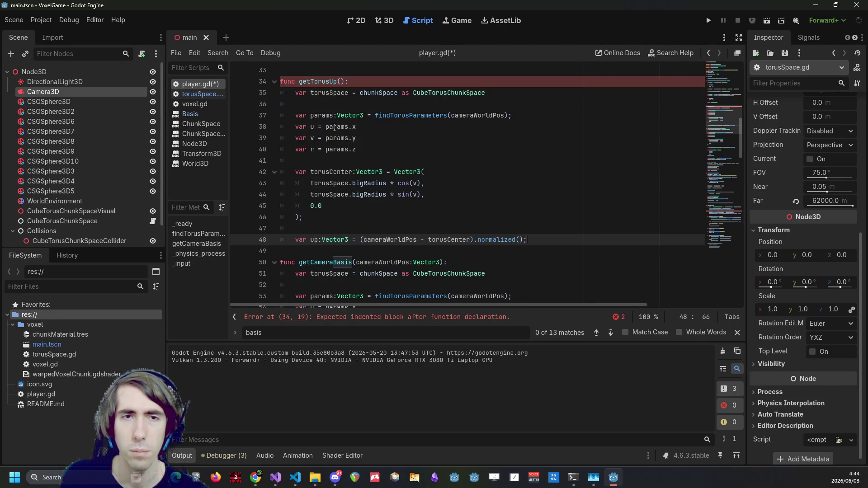
drag(360, 241, 294, 240)
text(return)
key(ctrl+s)
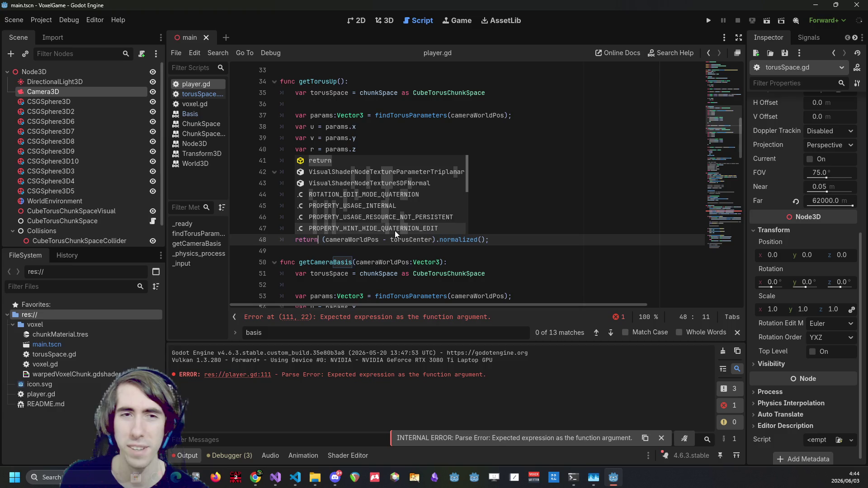
Review the torusCenter computation and where cameraWorldPos is used in getTorusUp and getCameraBasis.
click(425, 183)
click(355, 218)
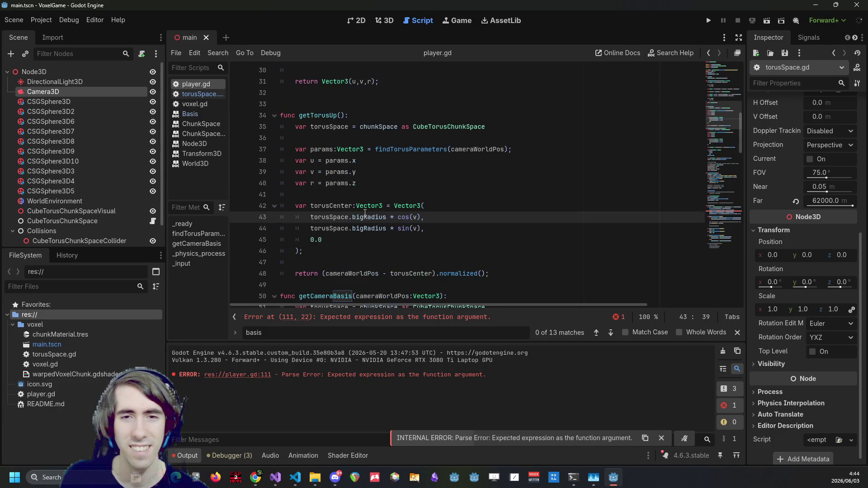
key(Up)
key(Up)
key(Up)
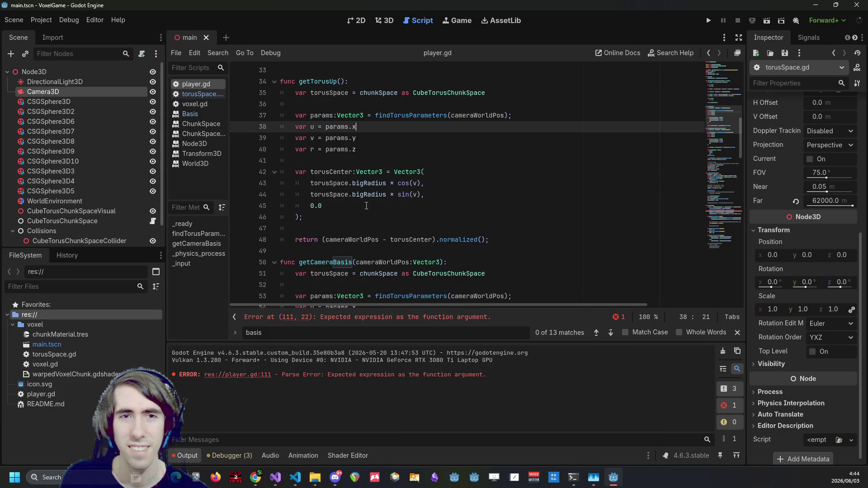
double_click(337, 82)
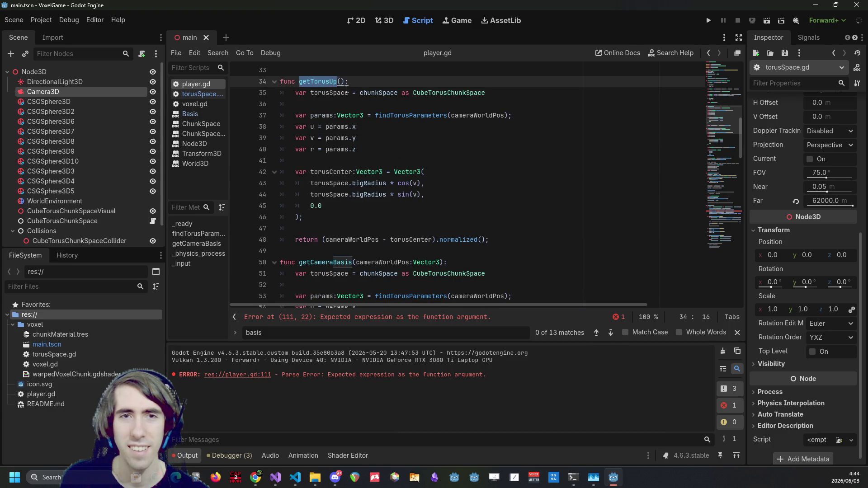
double_click(370, 274)
double_click(385, 263)
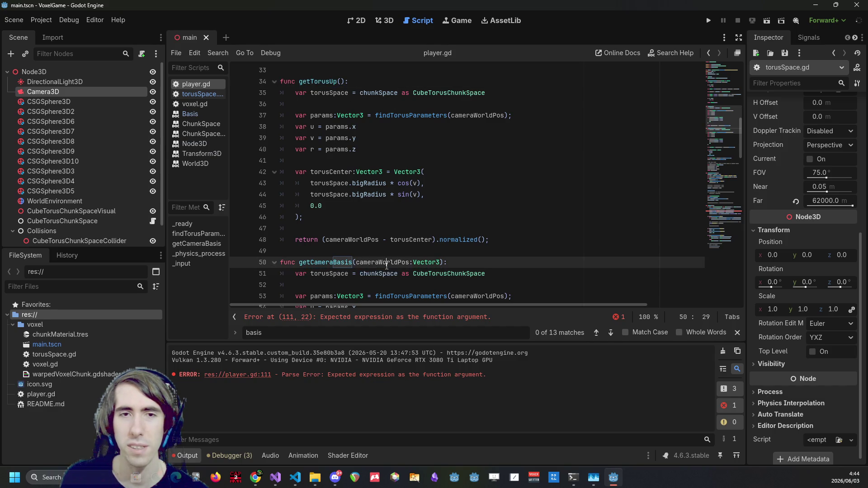
double_click(476, 116)
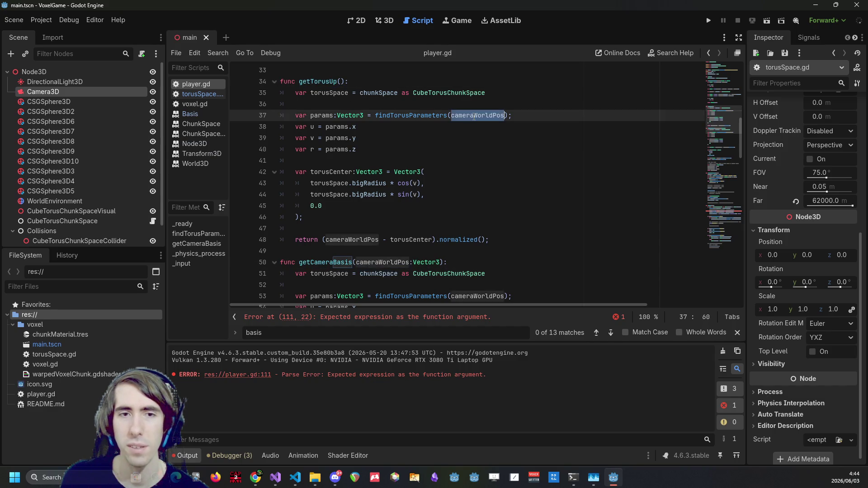
click(394, 274)
double_click(384, 263)
scroll(437, 161, up, 2)
Add 'var cameraWorldPos = camera.global_position' at the start of getTorusUp and save.
click(464, 173)
key(Return)
text(var)
key(ctrl+v)
text(camera.get)
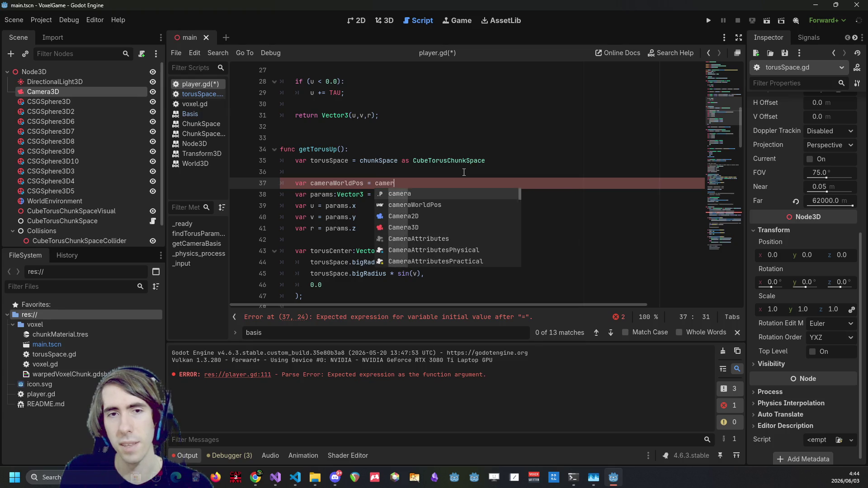
text(_globa)
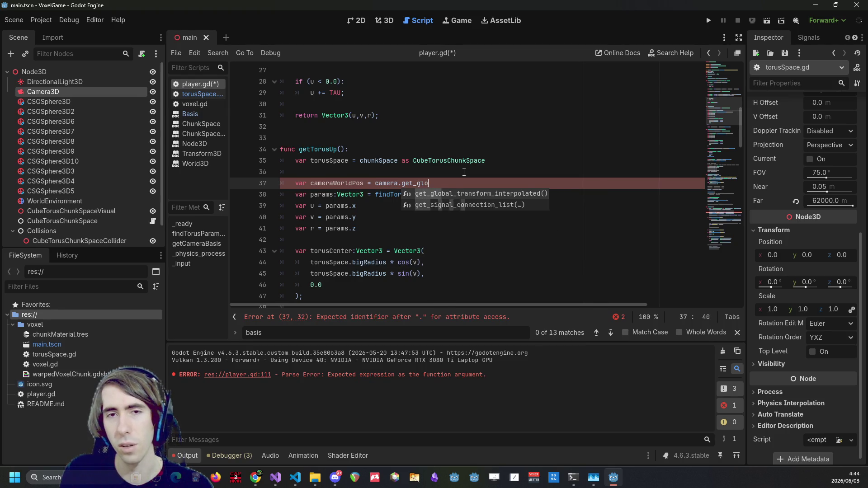
key(ctrl+BackSpace)
text(global)
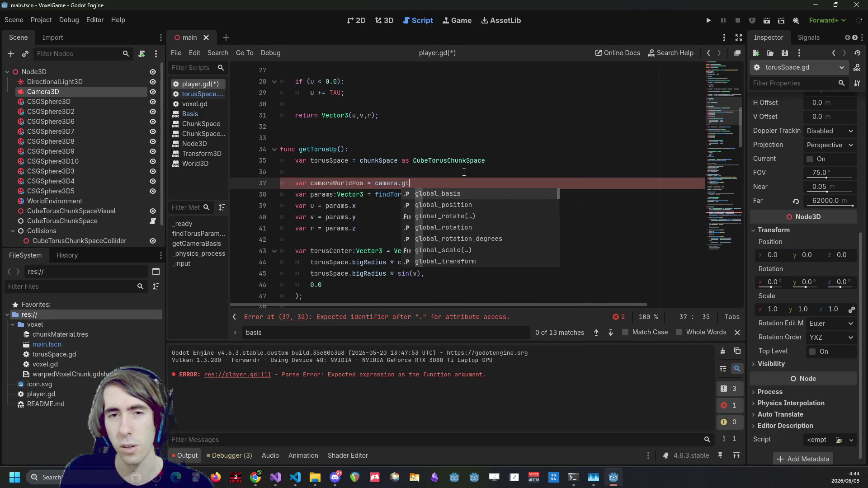
key(Down)
key(Return)
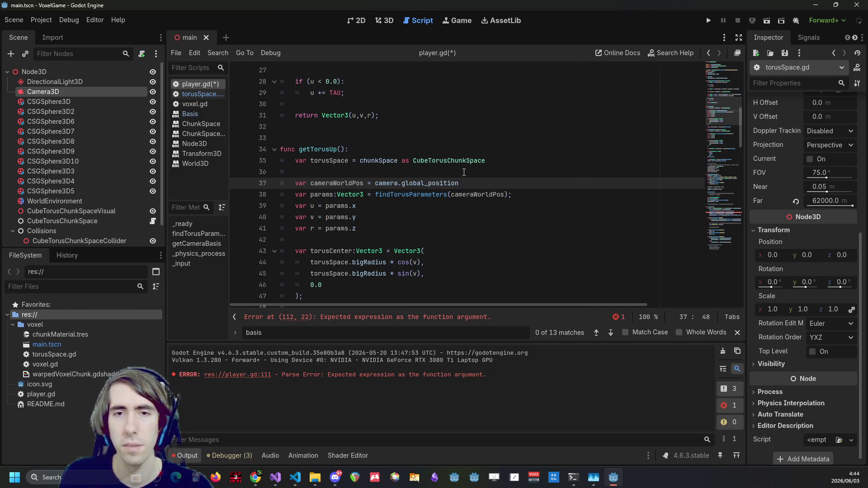
key(ctrl+s)
Change global_position to position, then jump to the argument error on line 112.
double_click(337, 183)
double_click(430, 183)
text(pos)
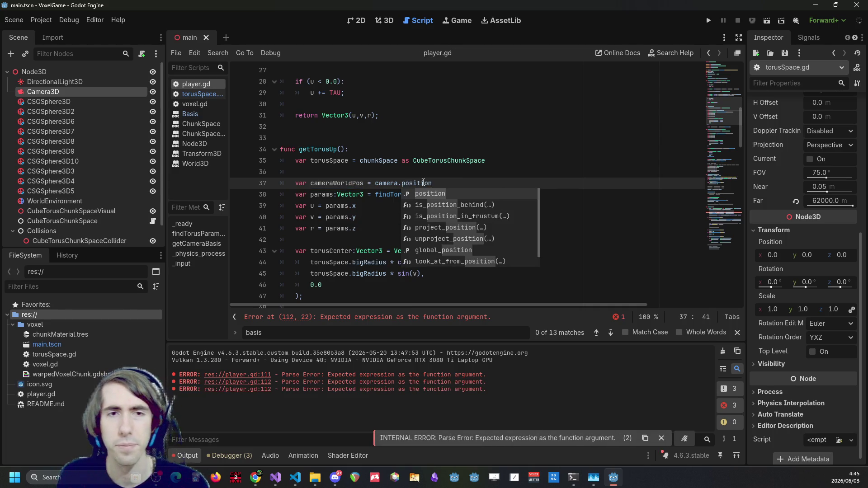
click(338, 180)
scroll(339, 183, down, 1)
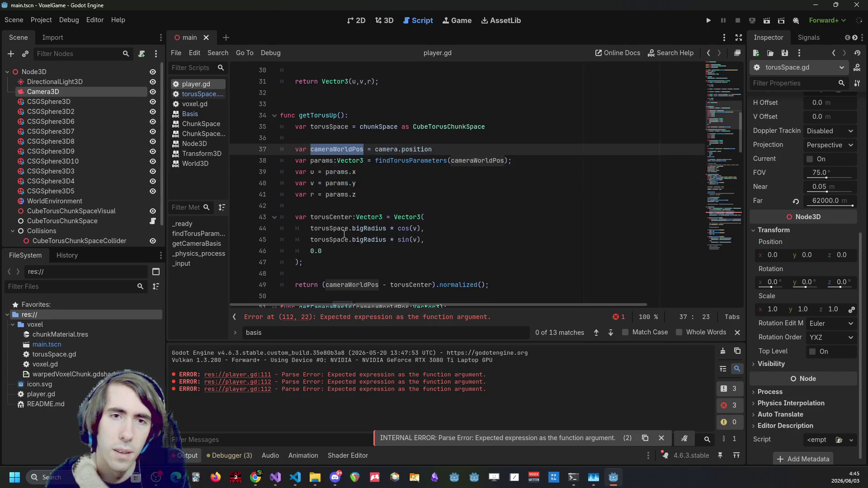
scroll(339, 165, down, 1)
scroll(339, 165, up, 1)
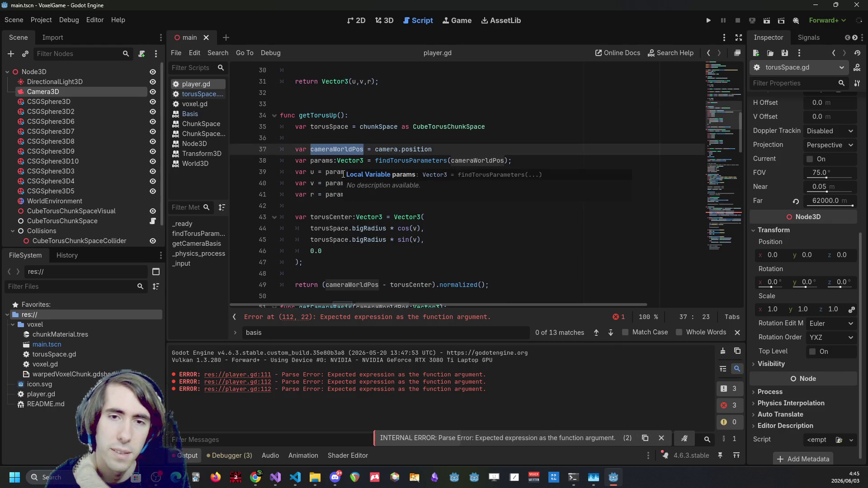
double_click(325, 114)
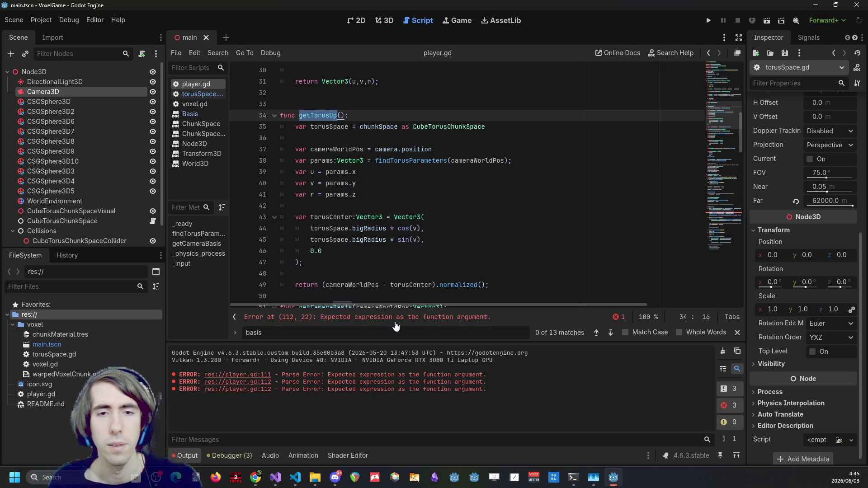
click(396, 318)
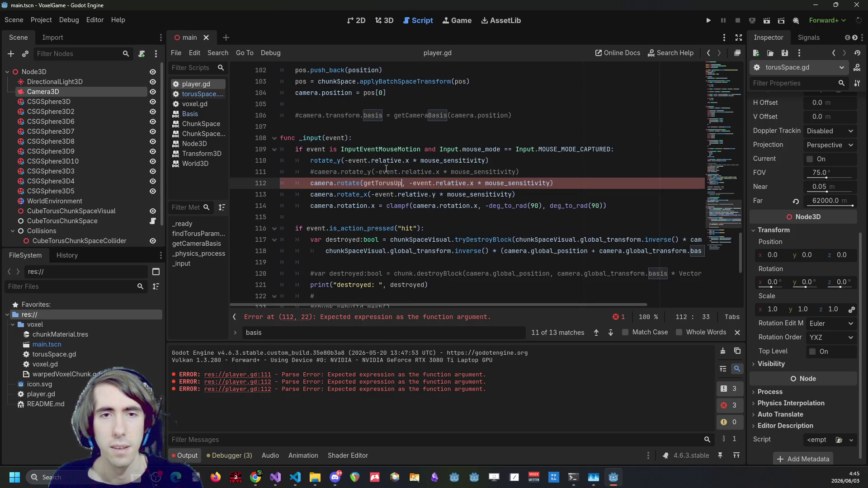
Complete line 112 as camera.rotate(-getTorusUp(), ...), save, and launch VoxelGame.
key(ctrl+s)
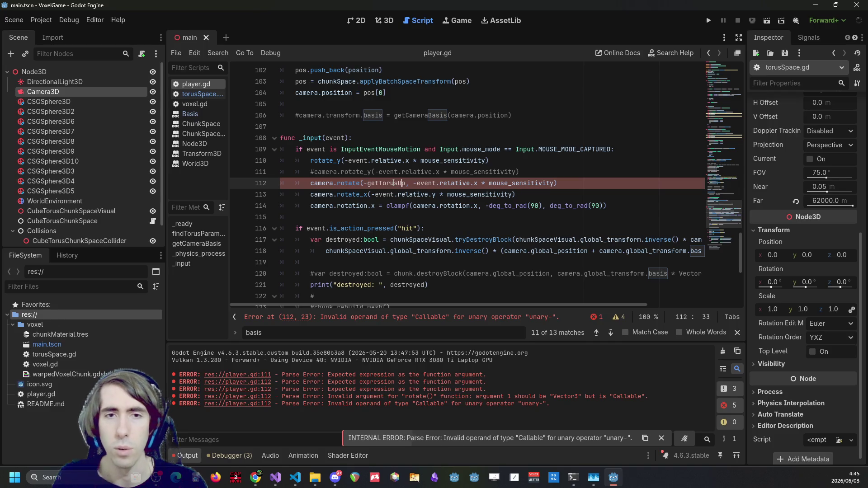
text(())
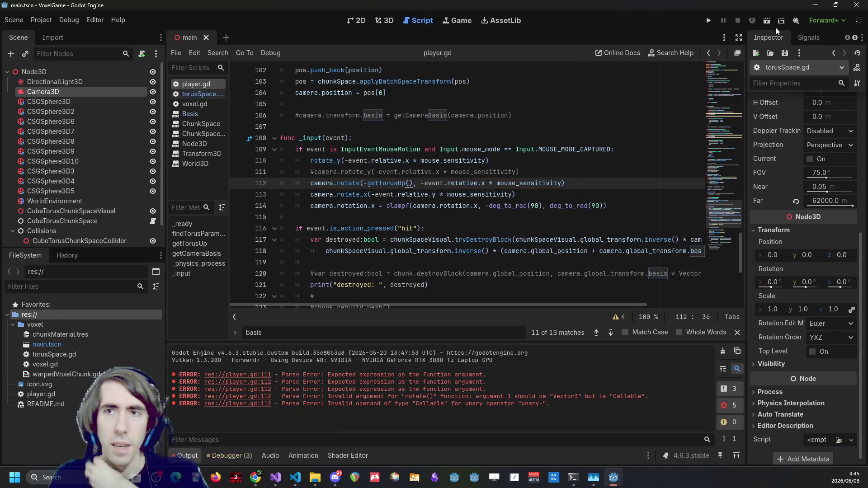
click(709, 20)
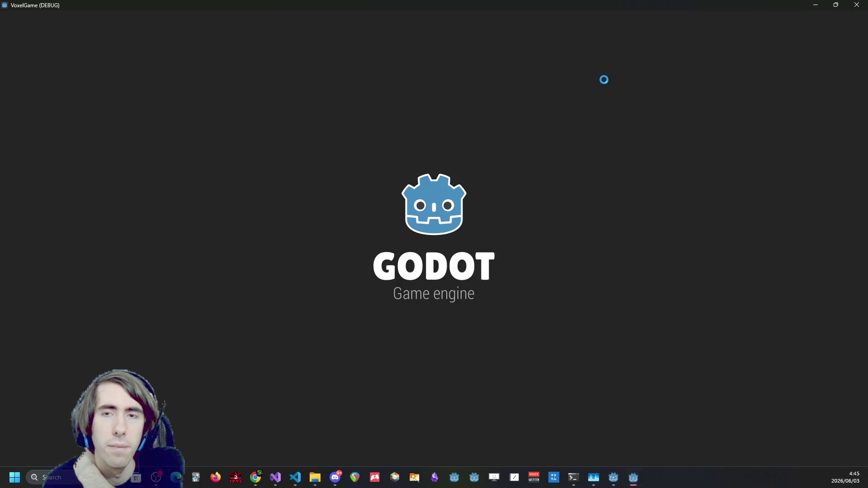
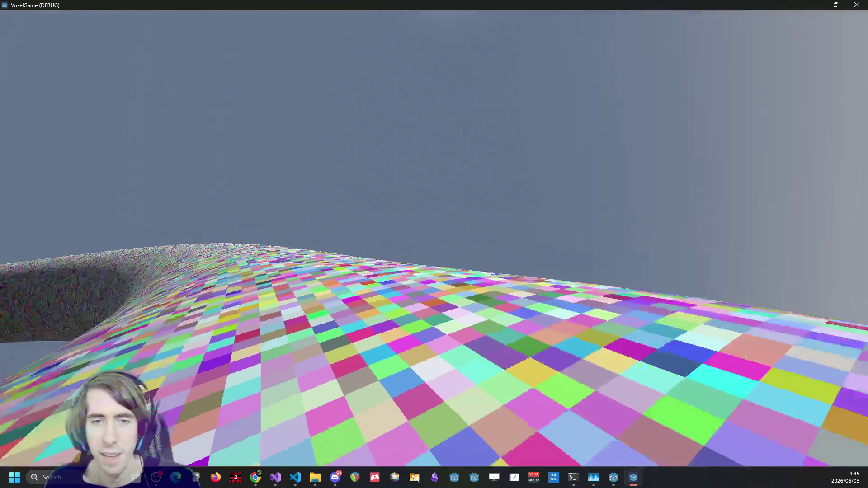
Return to the editor, stop the running VoxelGame, and save the scene.
key(alt+Tab)
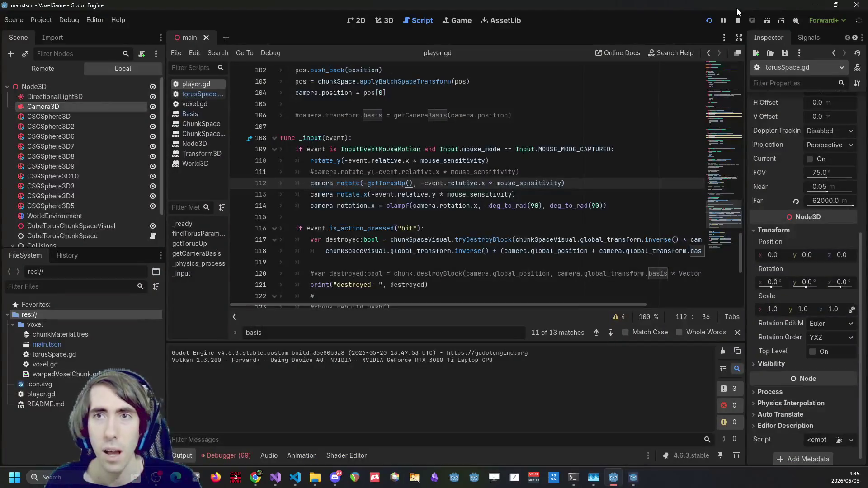
click(738, 20)
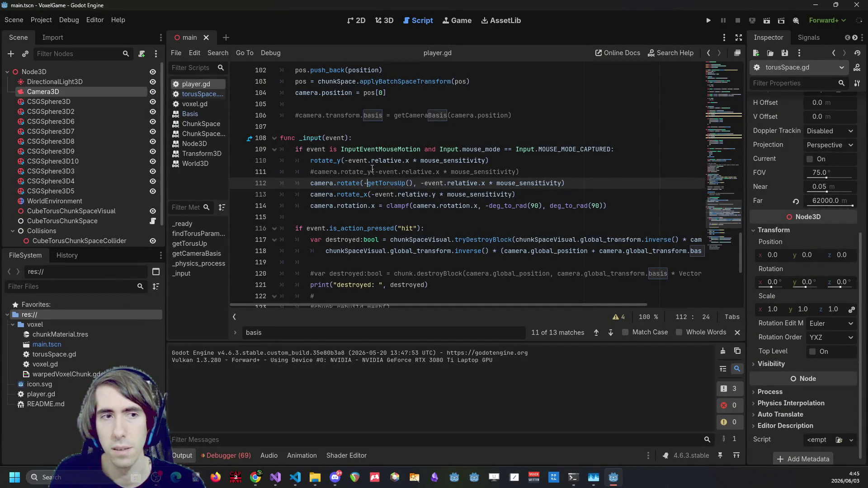
key(ctrl+s)
Scroll through player.gd and place the caret in the getCameraBasis code.
scroll(458, 202, up, 1)
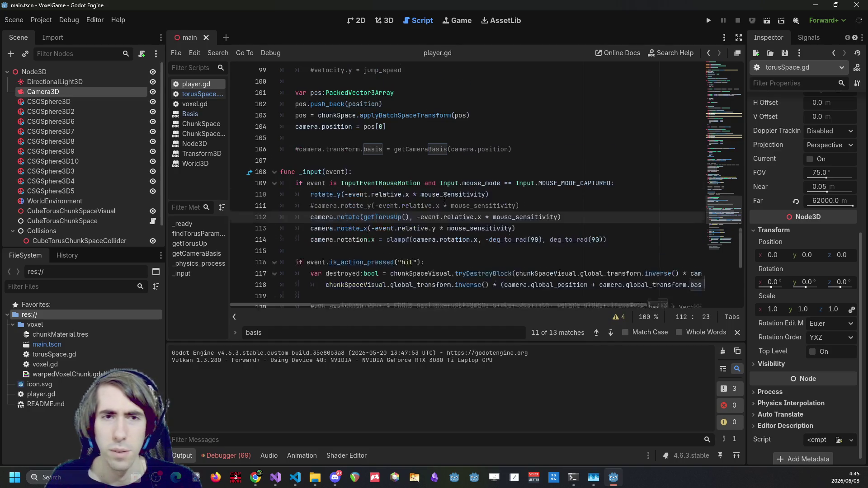
scroll(488, 218, up, 16)
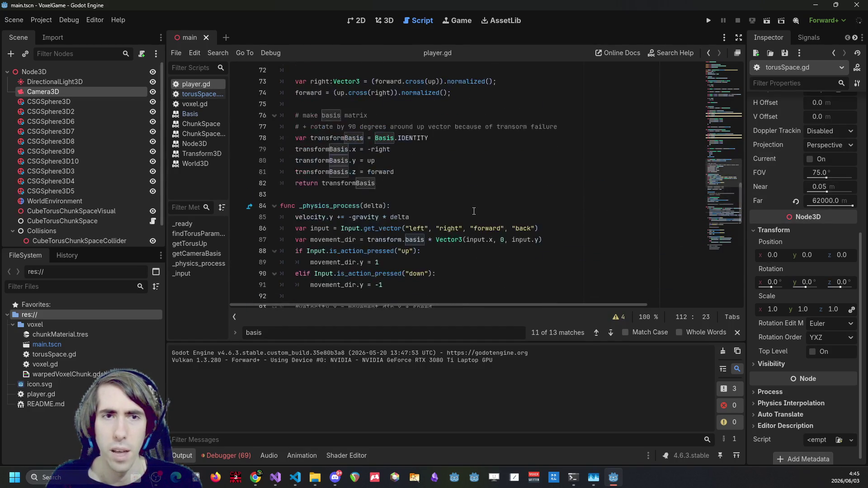
scroll(411, 208, up, 6)
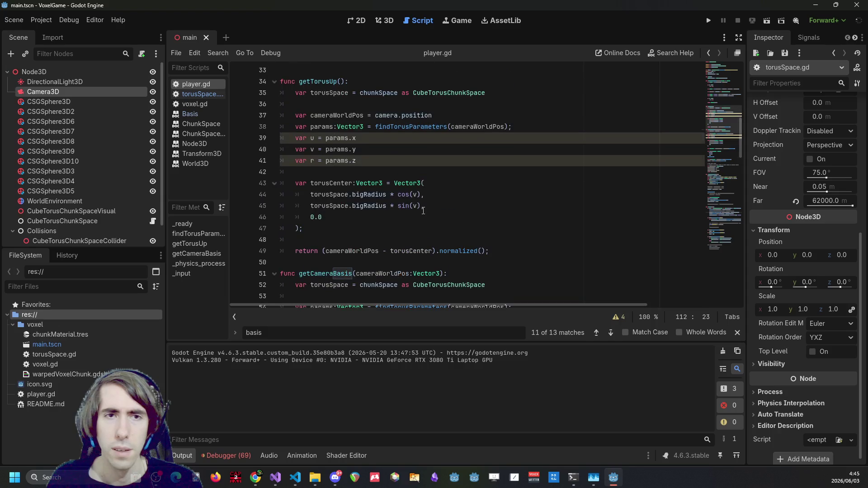
scroll(406, 209, down, 2)
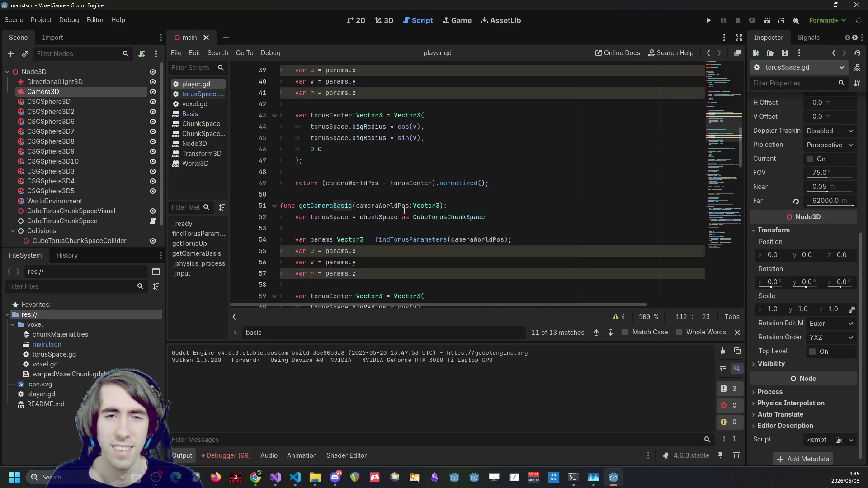
scroll(409, 209, up, 2)
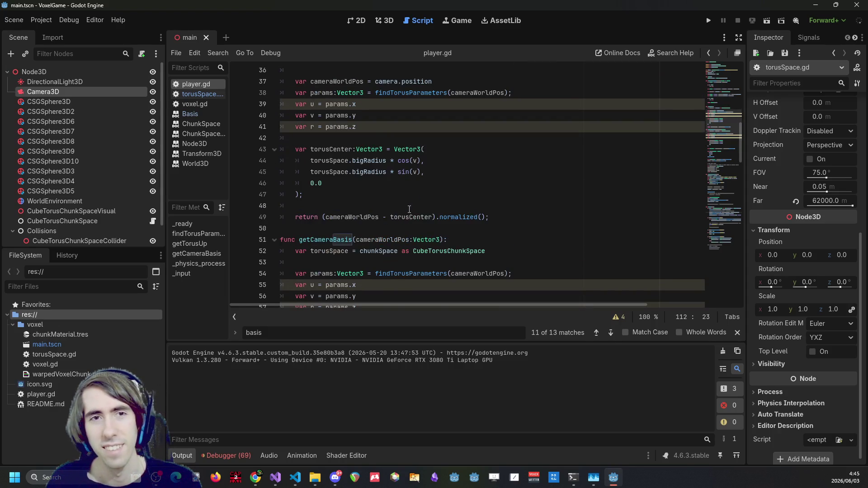
scroll(409, 210, down, 1)
drag(310, 239, 331, 272)
scroll(331, 271, down, 3)
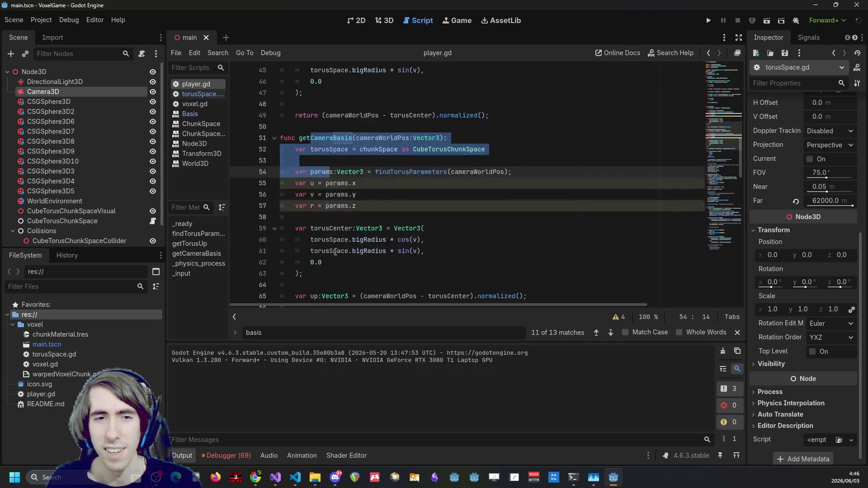
click(336, 251)
Open the debugger's error list and jump from a normalization error to player.gd line 112.
click(226, 455)
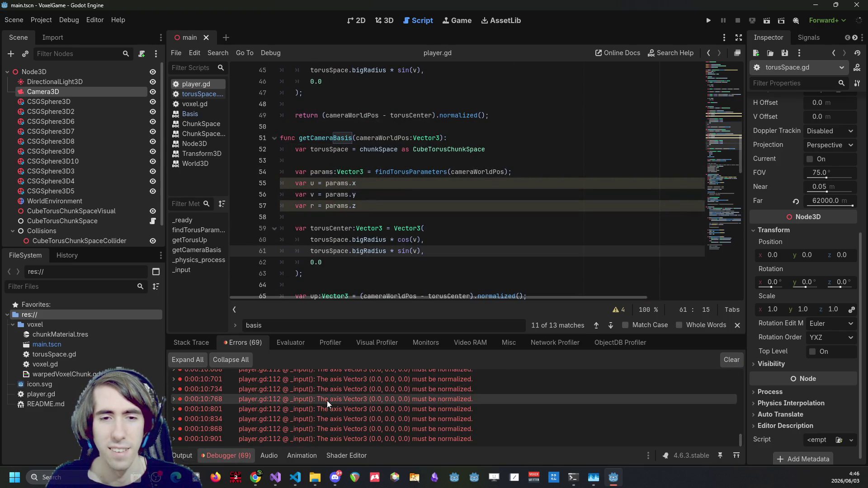
click(344, 388)
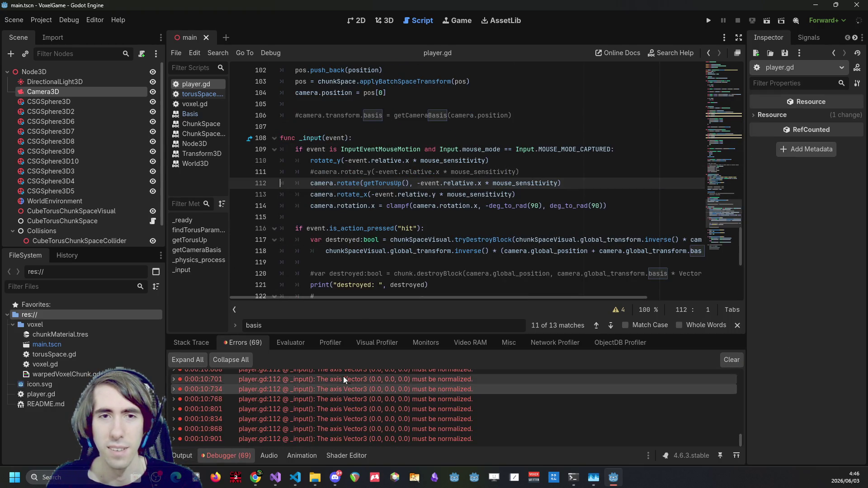
click(194, 346)
click(265, 343)
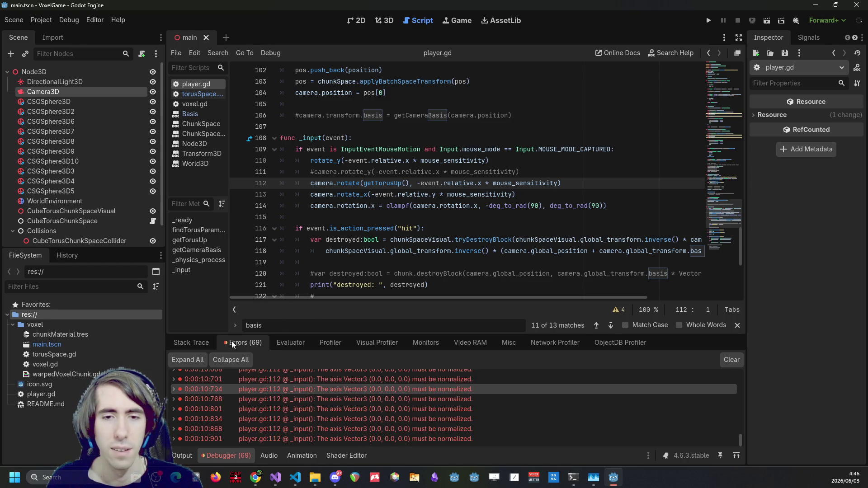
click(208, 339)
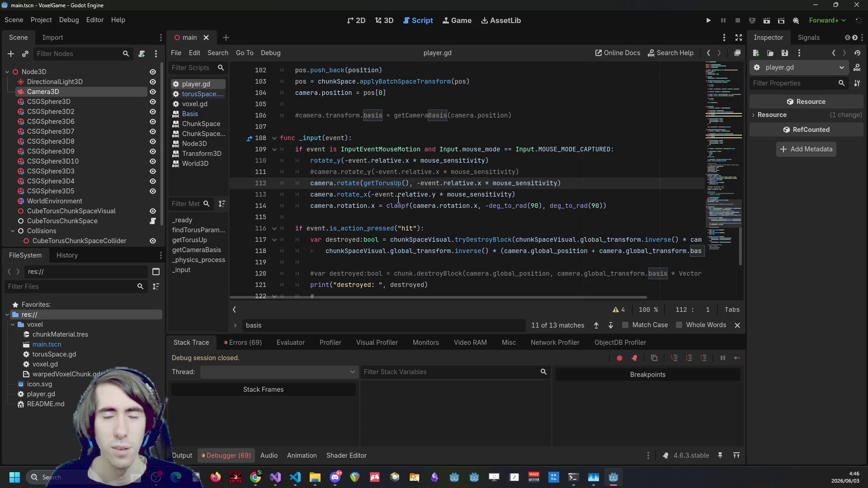
Scroll through player.gd to review the torus helper functions.
scroll(392, 206, up, 3)
scroll(392, 206, up, 18)
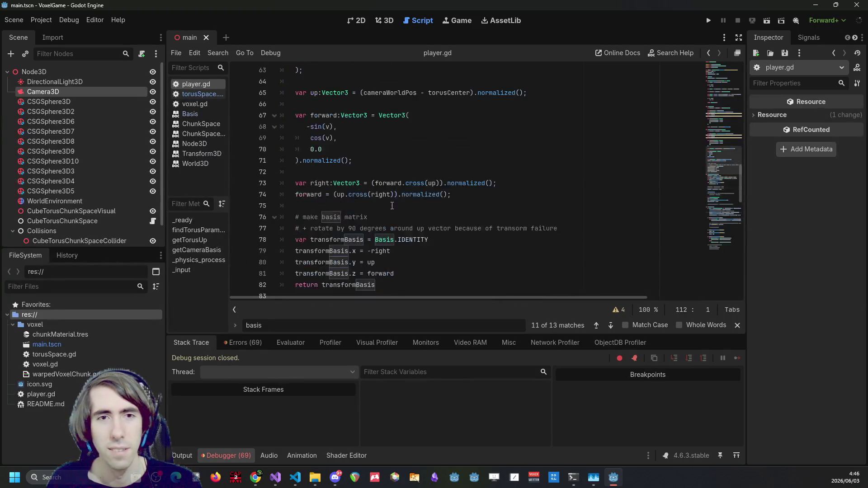
scroll(392, 206, up, 5)
scroll(392, 207, down, 6)
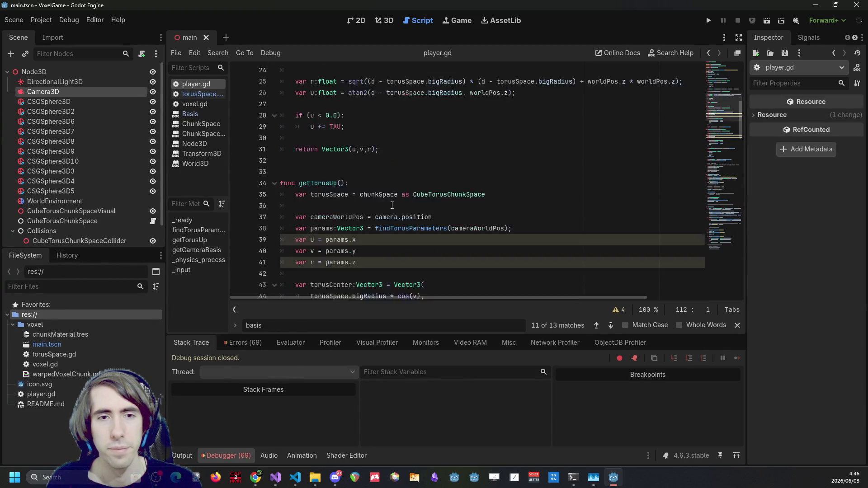
scroll(392, 206, down, 5)
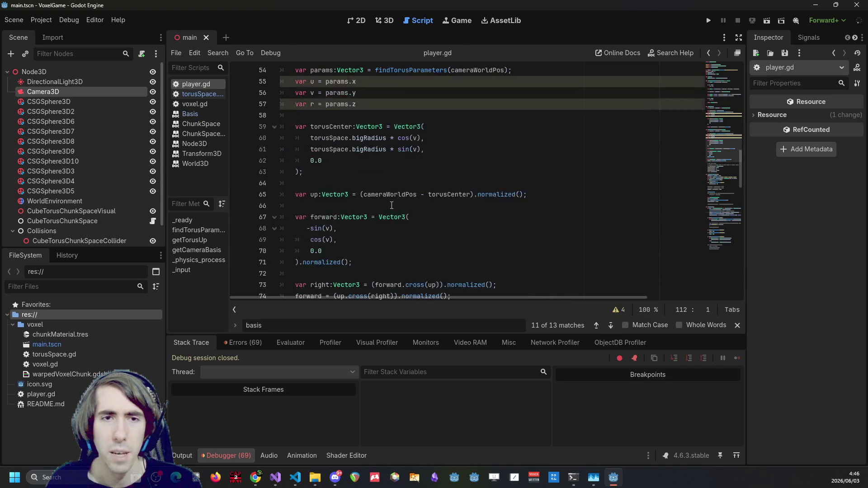
scroll(392, 206, down, 1)
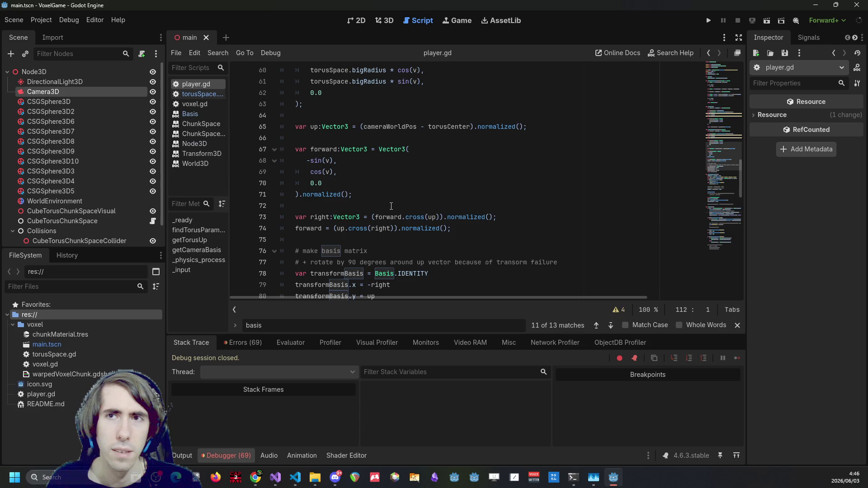
scroll(391, 206, down, 1)
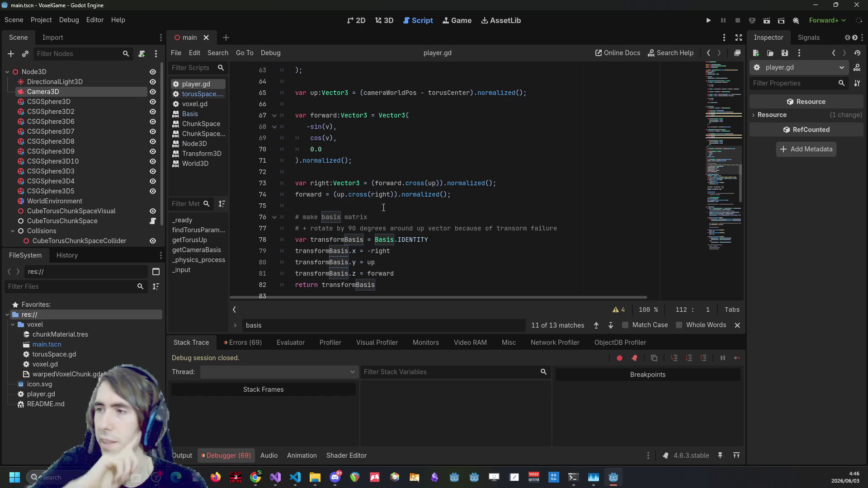
scroll(383, 208, up, 8)
Select and copy the whole getTorusUp function, setting the insertion point below it.
click(333, 191)
drag(333, 191, 272, 118)
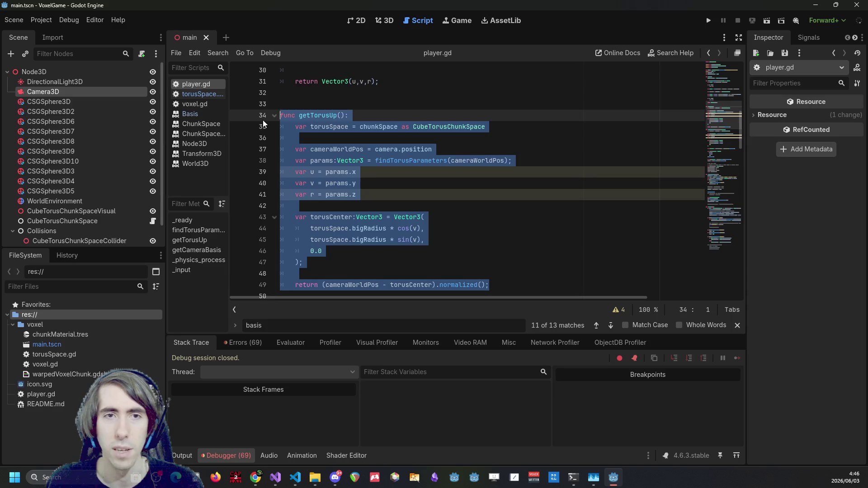
scroll(331, 215, down, 2)
key(ctrl+c)
click(331, 215)
Paste a duplicate of getTorusUp and start renaming it to getTorusRight.
key(ctrl+v)
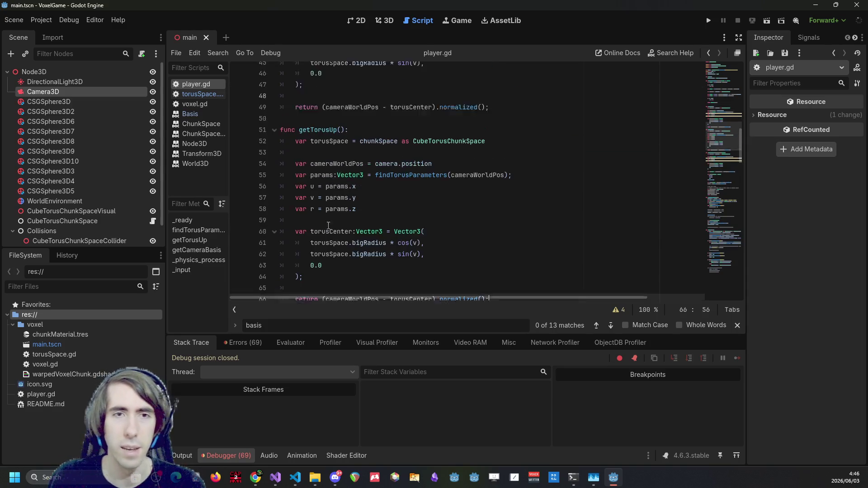
scroll(326, 217, up, 3)
click(331, 220)
key(Delete)
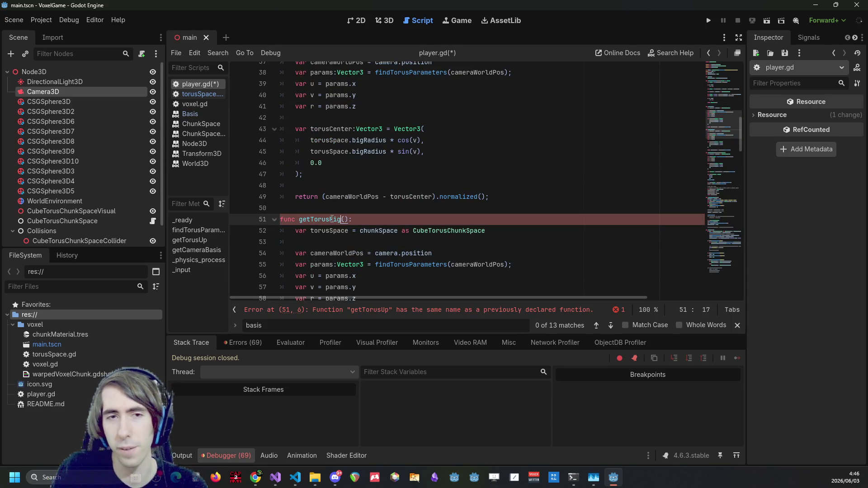
scroll(376, 188, down, 3)
scroll(374, 187, down, 9)
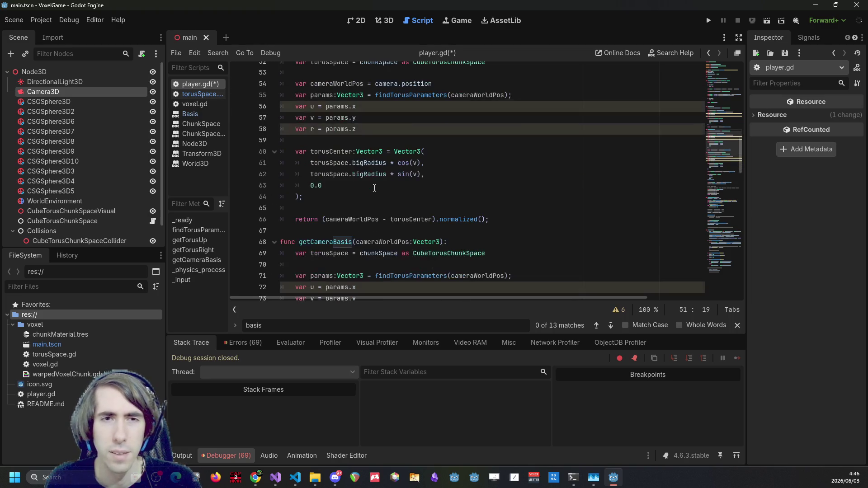
scroll(374, 198, down, 3)
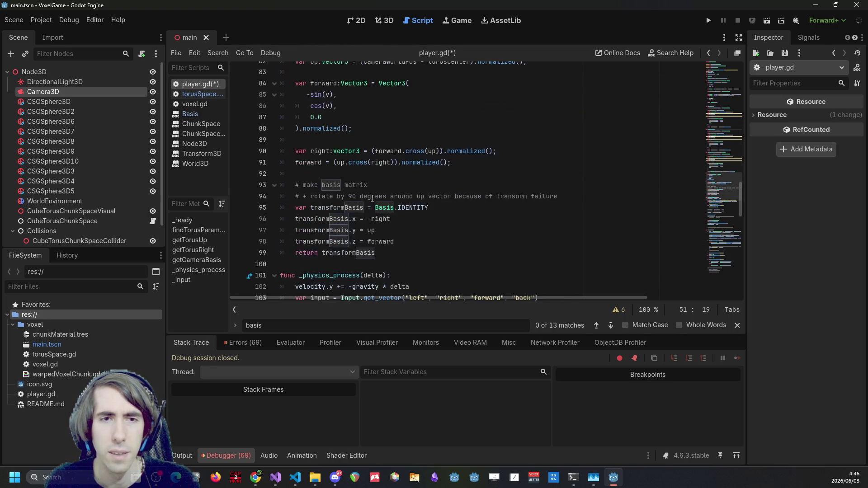
scroll(483, 172, up, 1)
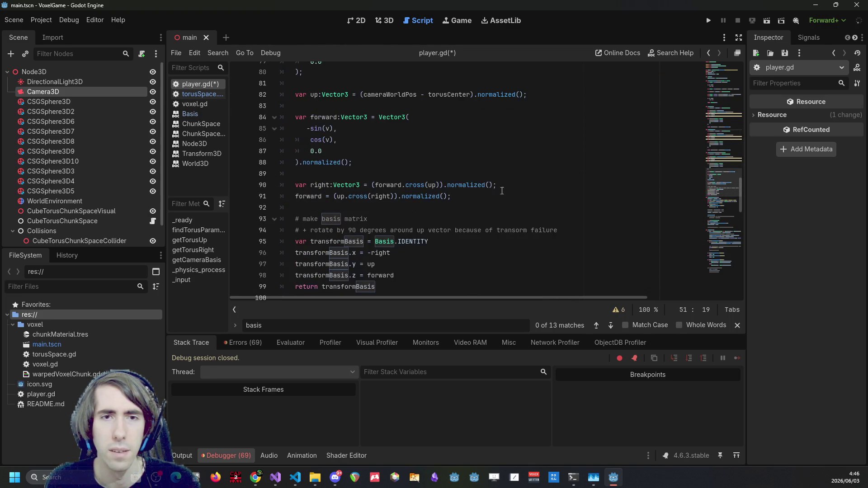
Select the forward and right vector calculation lines, extending up to line 82.
drag(527, 185, 278, 186)
scroll(418, 197, up, 1)
double_click(390, 220)
scroll(411, 227, up, 1)
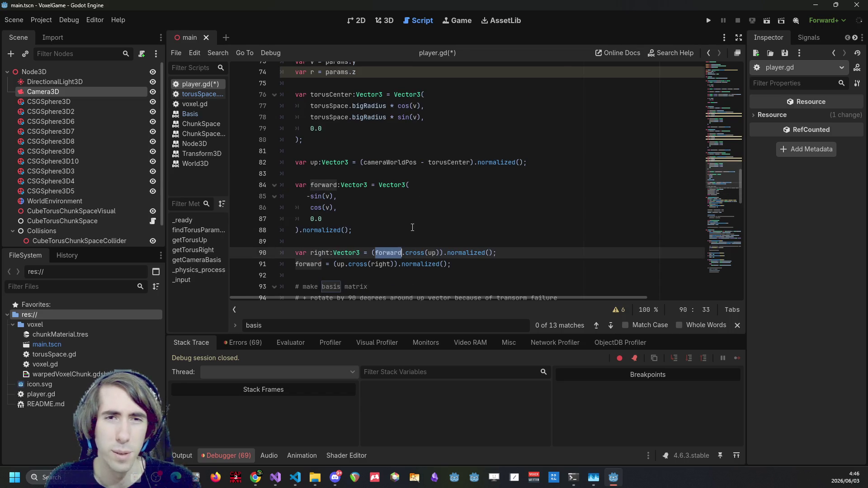
mouse_move(519, 253)
mouse_down()
mouse_move(289, 185)
mouse_move(246, 183)
mouse_up()
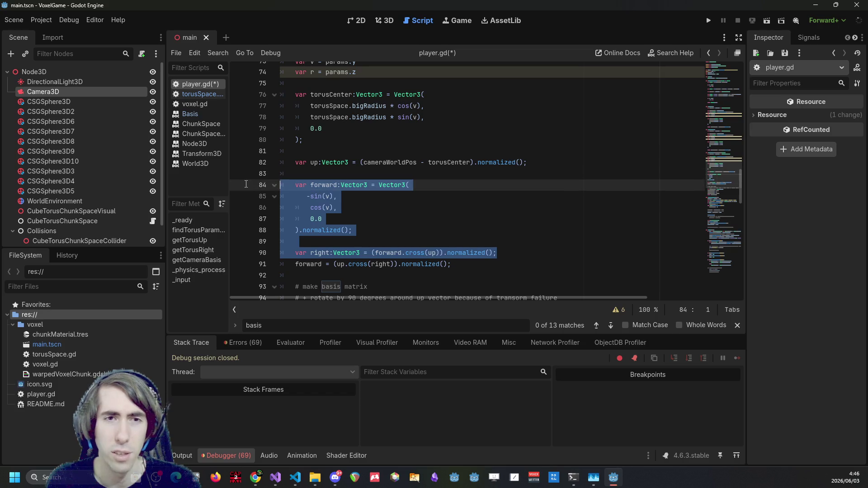
double_click(388, 252)
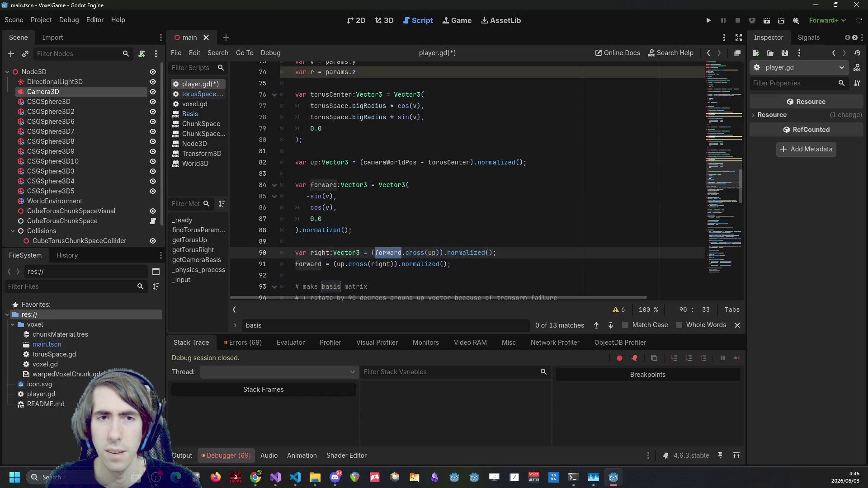
mouse_move(511, 254)
mouse_down()
mouse_move(299, 213)
mouse_move(280, 181)
mouse_up()
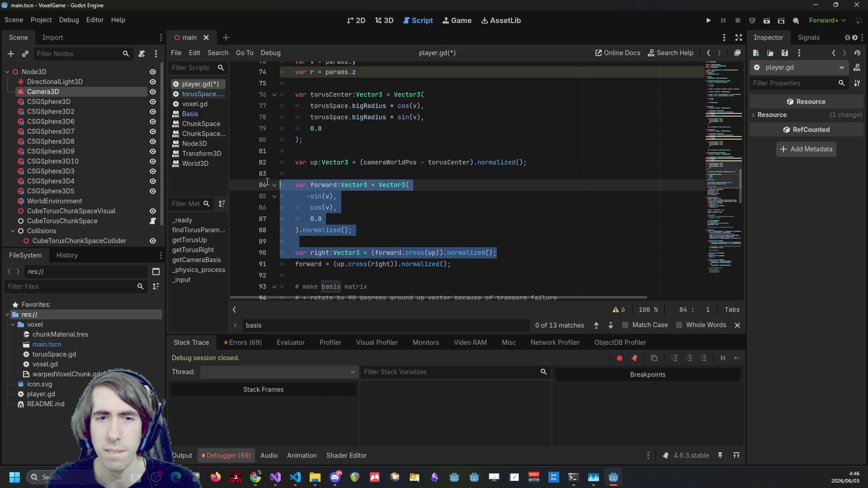
mouse_move(498, 253)
mouse_down()
mouse_move(511, 253)
mouse_move(281, 183)
mouse_move(237, 182)
mouse_up()
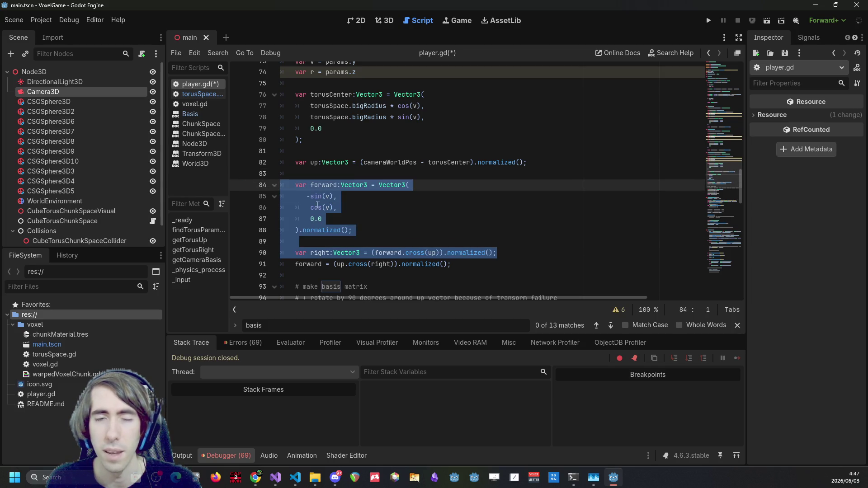
mouse_move(497, 253)
mouse_down()
mouse_move(263, 185)
mouse_move(272, 153)
mouse_move(266, 187)
mouse_up()
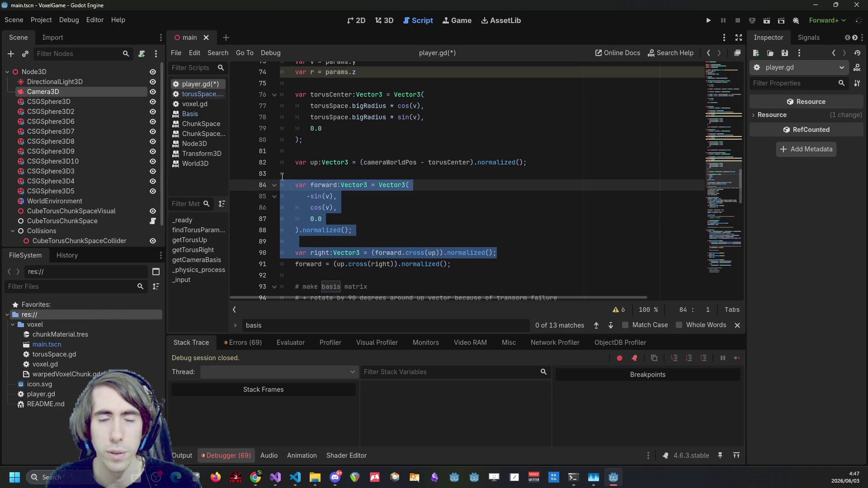
drag(537, 250, 275, 159)
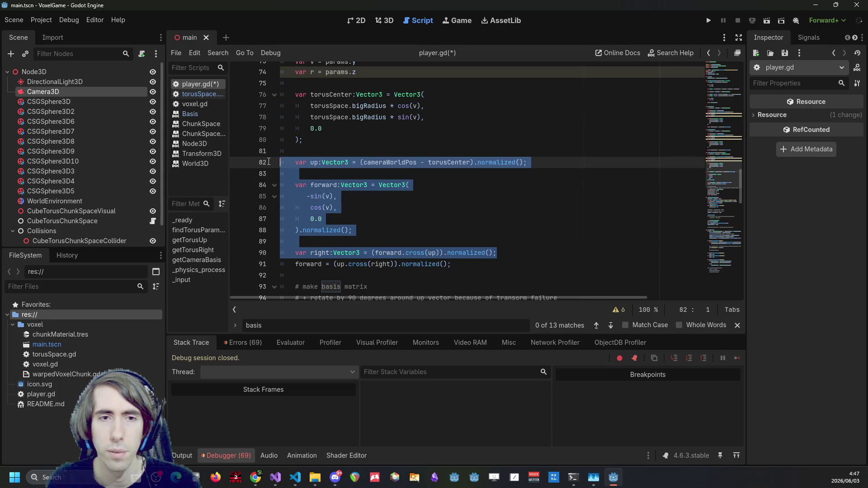
Replace the duplicate's return line with the up/forward/right vector code and add 'return right'.
scroll(339, 190, up, 3)
scroll(384, 235, down, 3)
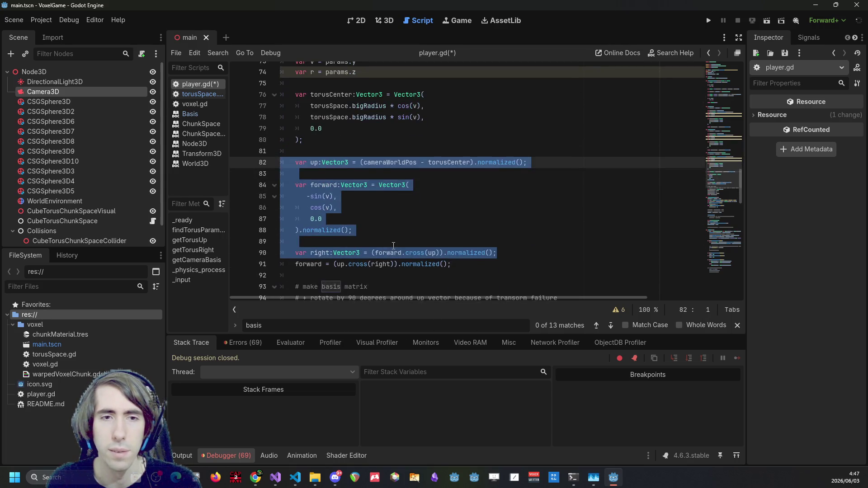
scroll(392, 244, up, 7)
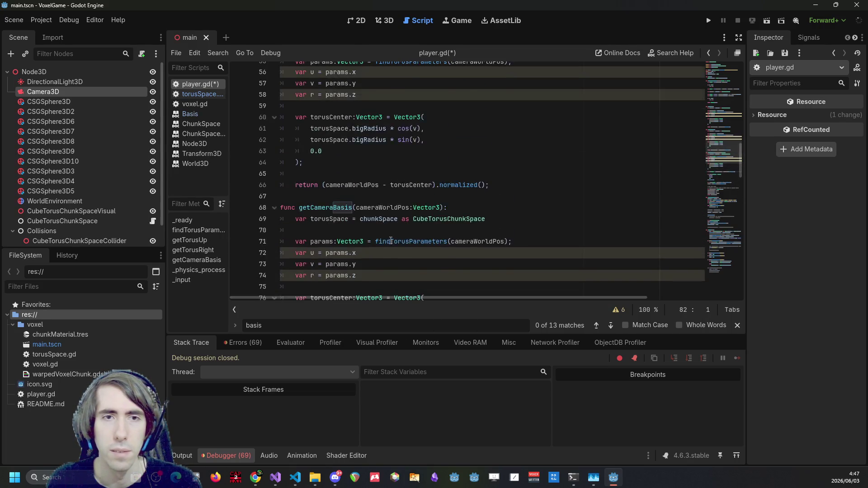
mouse_move(491, 219)
mouse_down()
mouse_move(288, 212)
mouse_move(249, 219)
mouse_up()
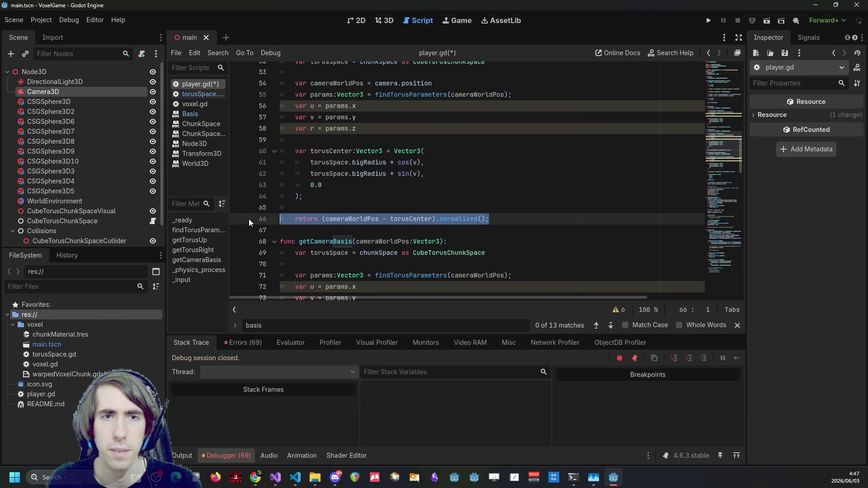
key(ctrl+v)
scroll(312, 238, down, 2)
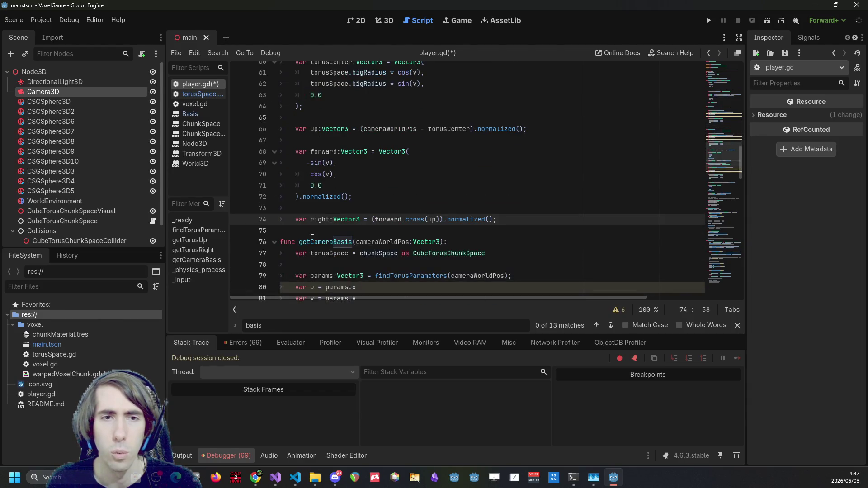
key(Return)
text(return r)
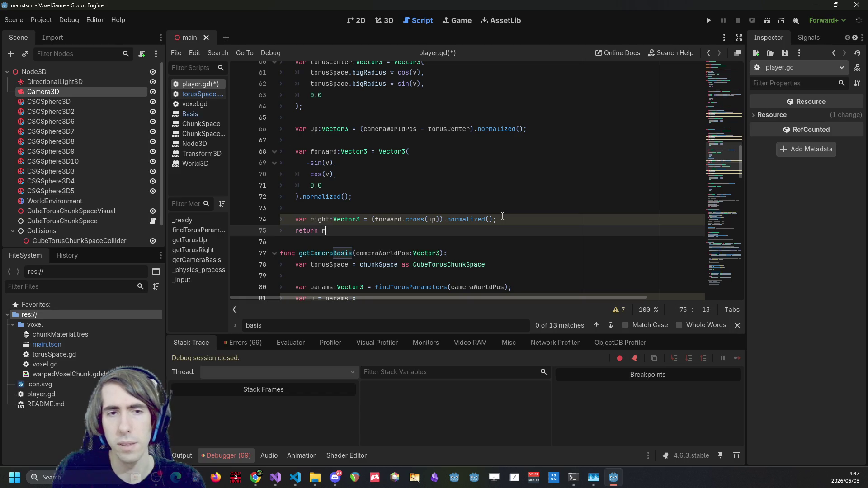
scroll(520, 213, down, 2)
click(541, 206)
scroll(541, 206, down, 10)
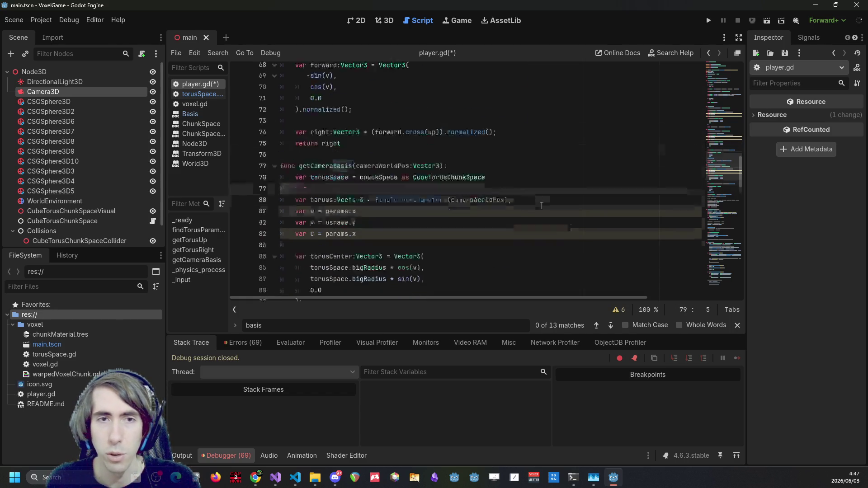
scroll(541, 205, down, 12)
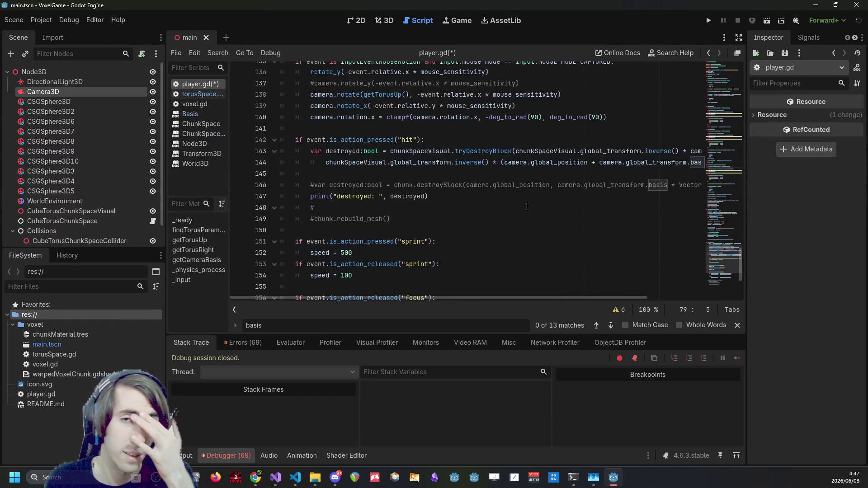
Comment out the camera.rotate_x pitch line on line 139 with '#'.
scroll(528, 206, up, 3)
drag(515, 208, 335, 207)
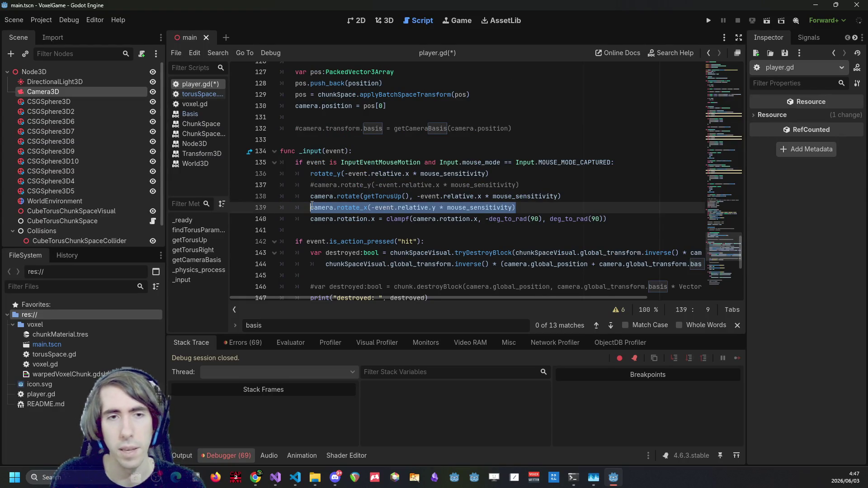
click(311, 207)
text(#)
Add camera.rotate(getTorusRight(), -event.relative.y * mouse_sensitivity) below it and run the game.
click(551, 217)
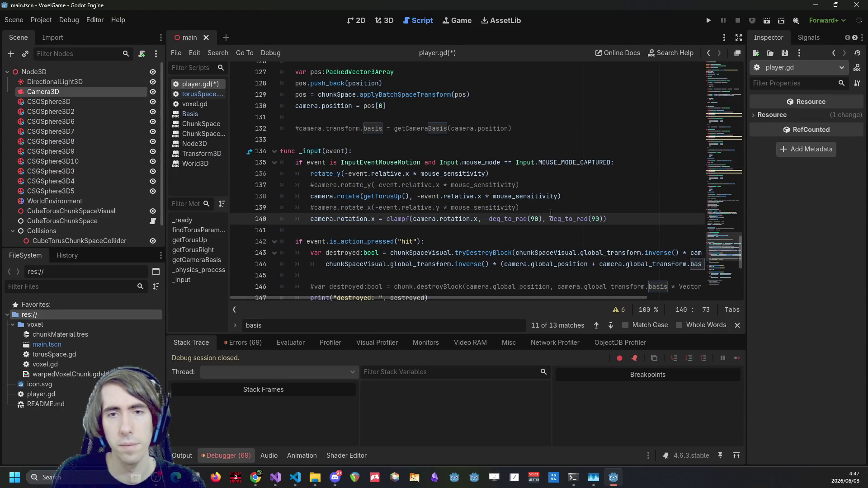
key(ctrl+shift+Return)
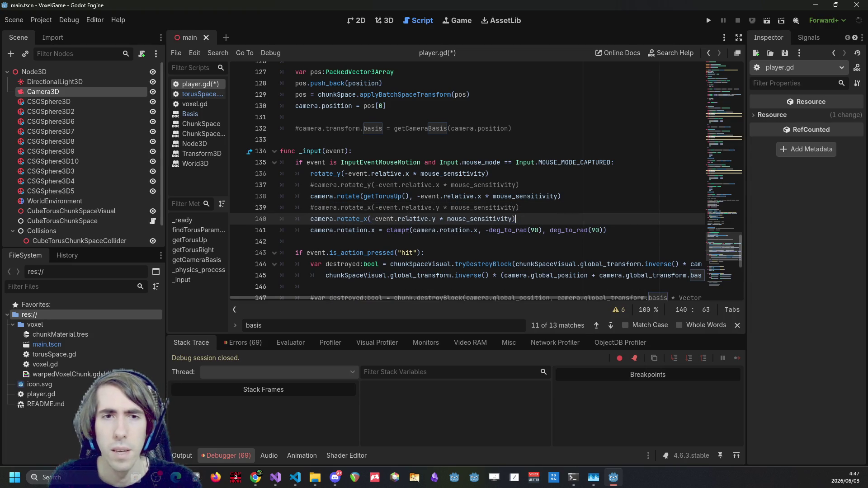
drag(364, 215, 340, 207)
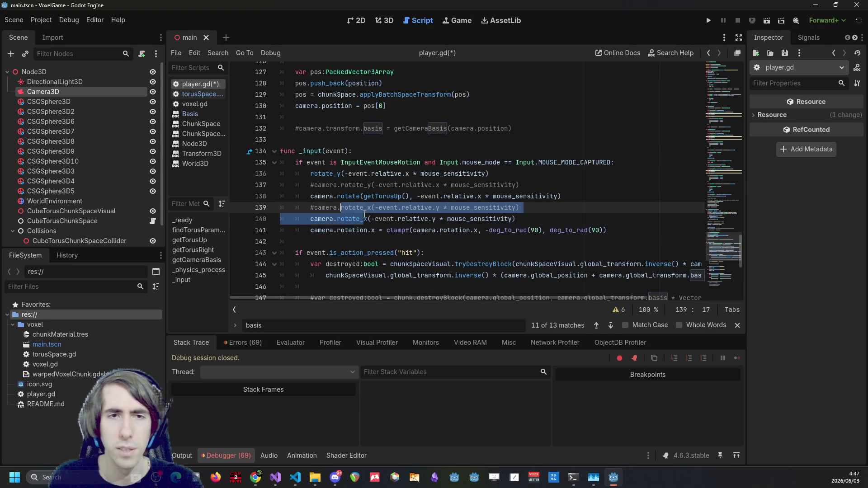
click(365, 216)
double_click(365, 215)
text(rotate)
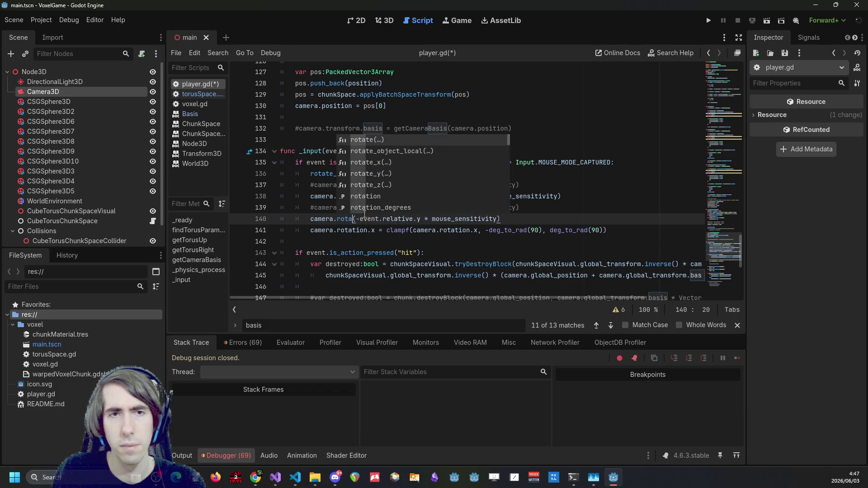
key(Return)
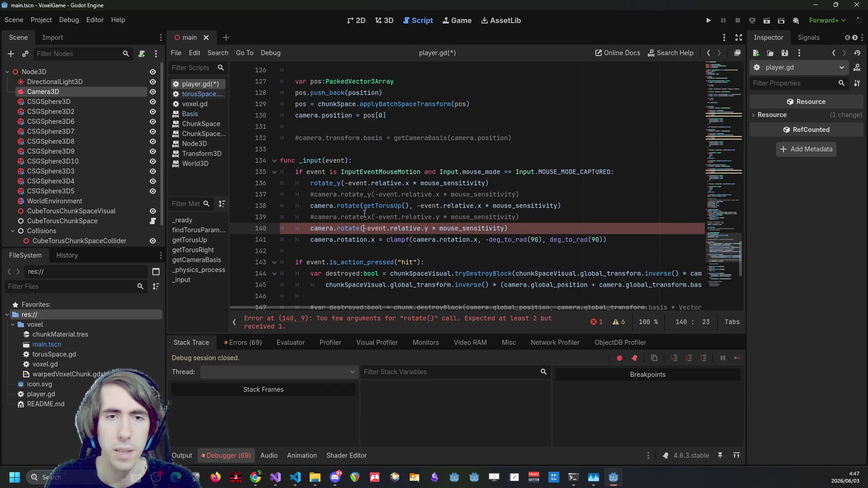
text(TorusRight(),)
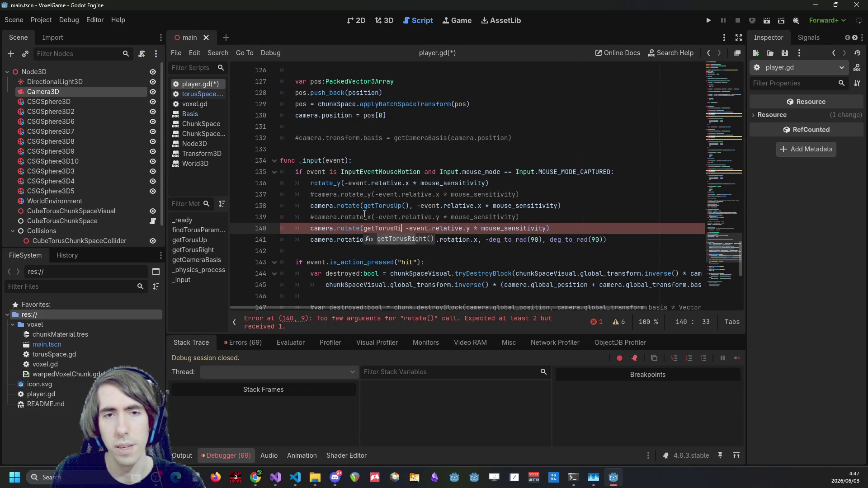
click(482, 217)
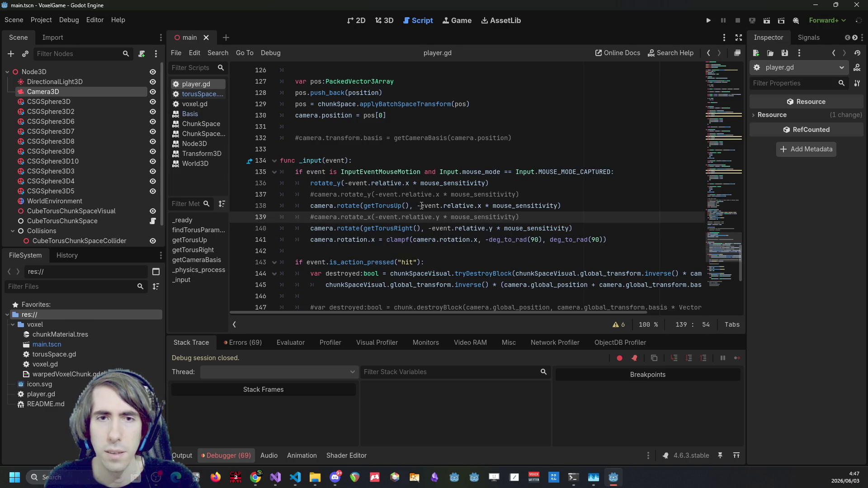
click(709, 21)
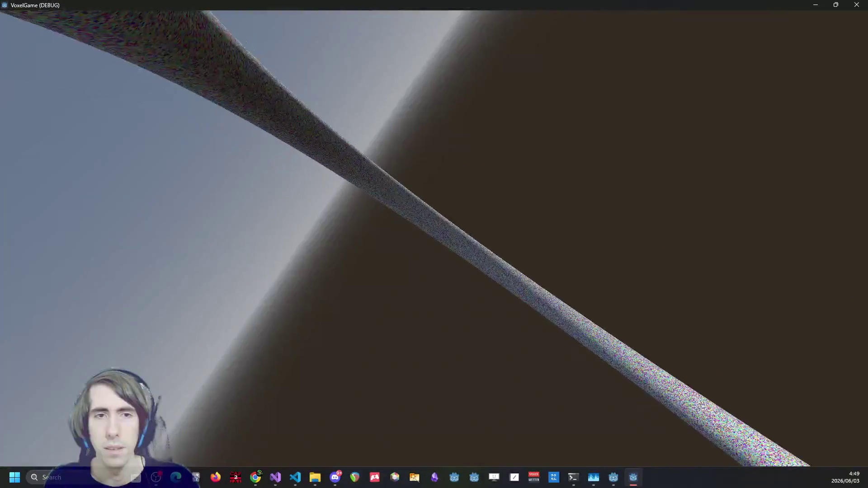
key(F8)
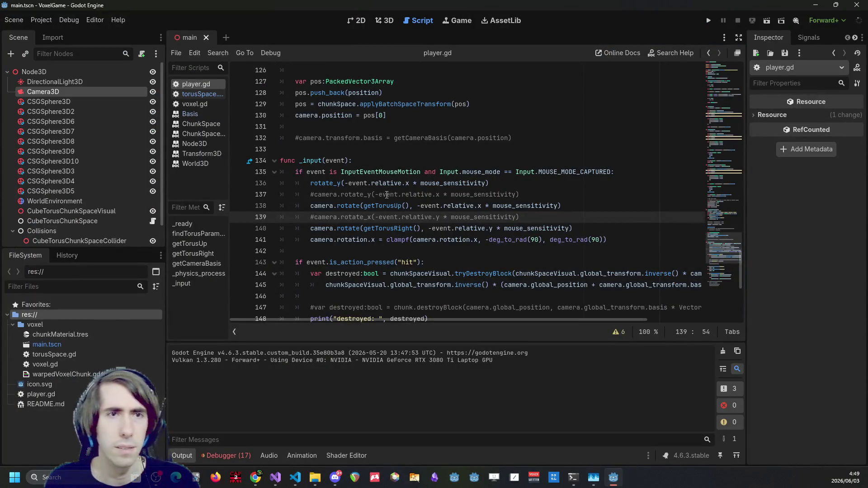
scroll(388, 234, down, 6)
click(388, 233)
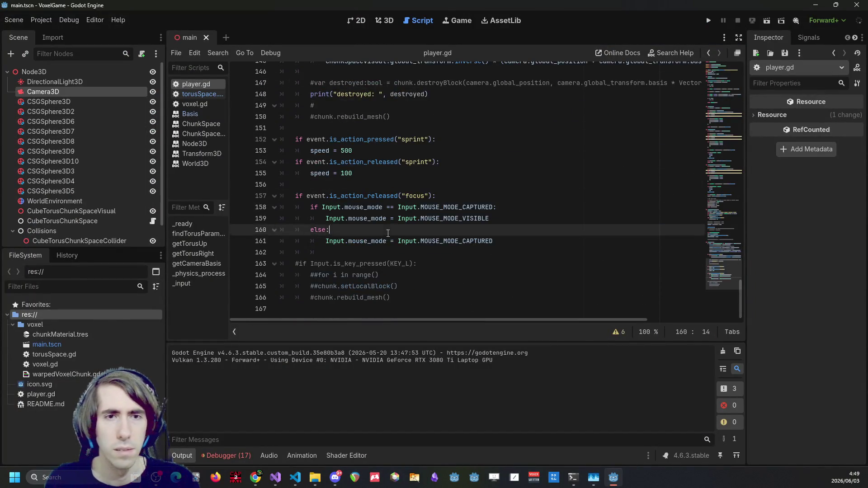
Search the script for getCameraBasis to reach its usage on line 132.
key(ctrl+f)
text(basis =)
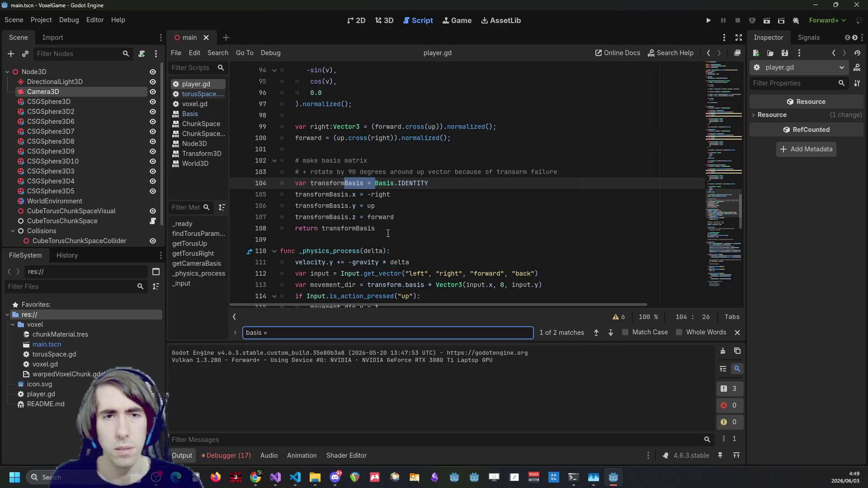
scroll(388, 234, up, 7)
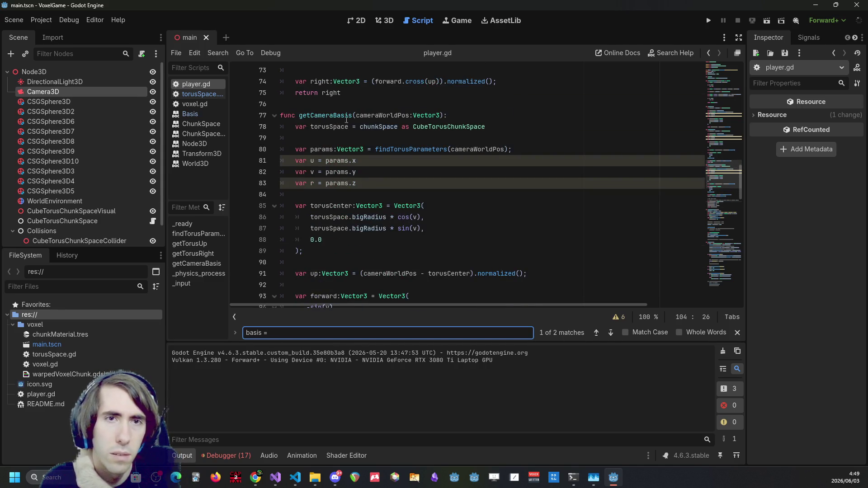
double_click(339, 115)
key(ctrl+f)
key(Return)
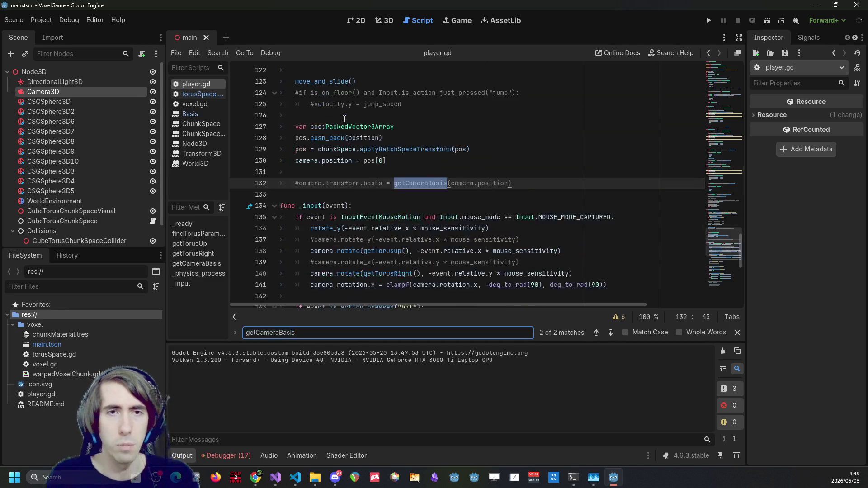
Re-enable the camera basis line 132 and run the project.
scroll(350, 129, up, 2)
click(446, 246)
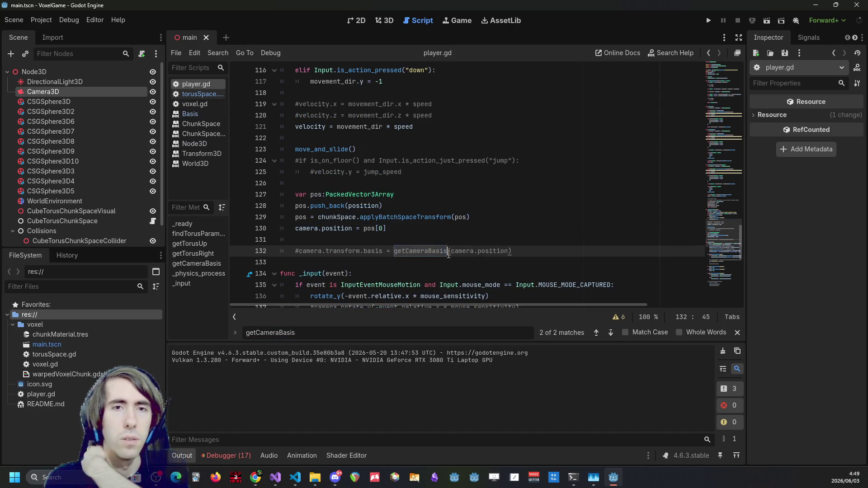
scroll(447, 249, up, 3)
scroll(450, 252, down, 4)
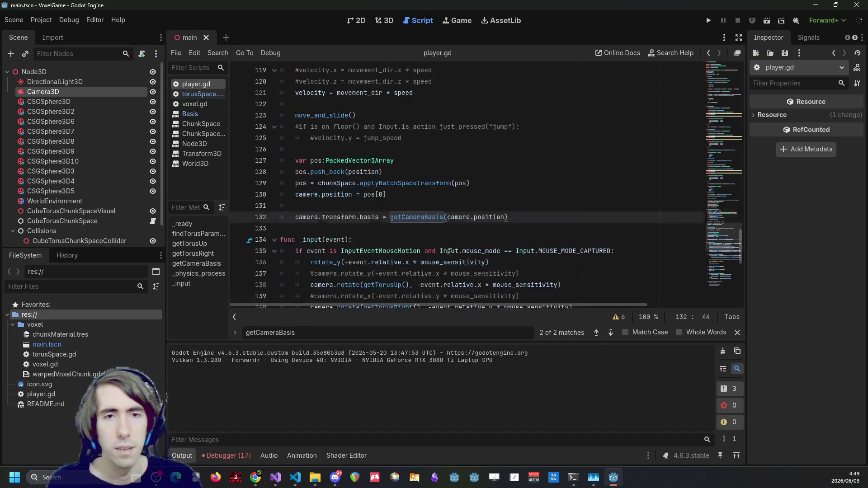
click(706, 21)
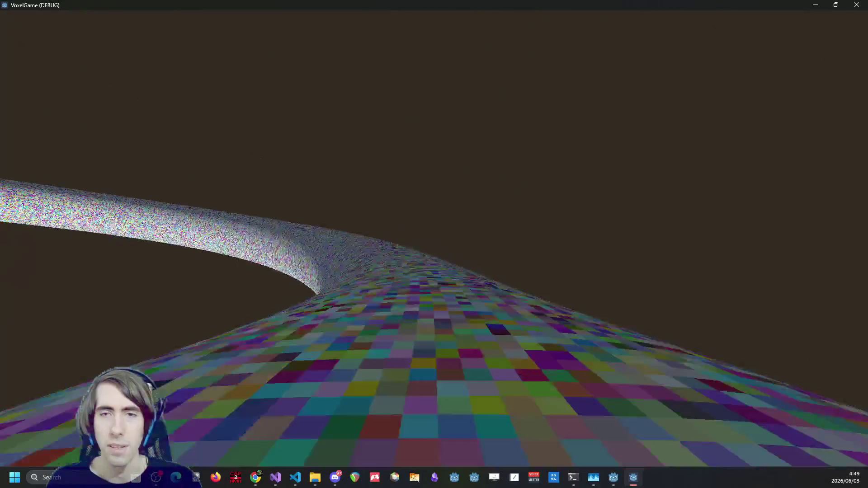
Quit the VoxelGame test run with Escape, returning to player.gd.
key(Escape)
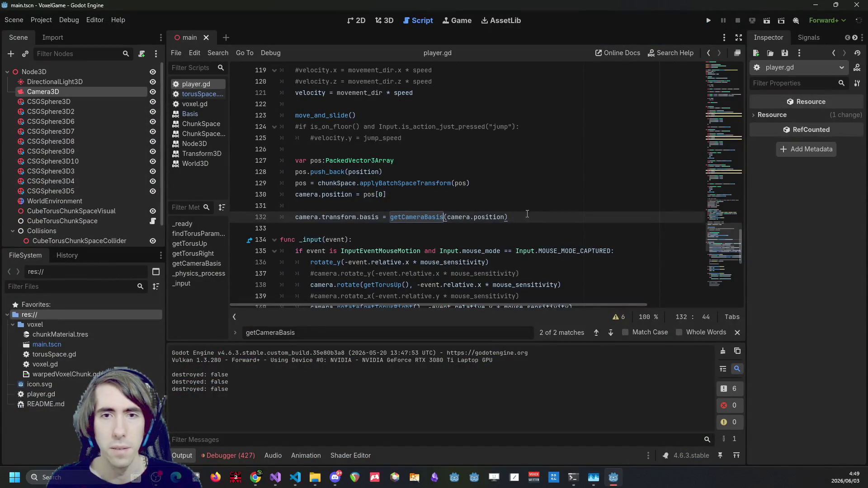
Delete camera basis line 132, undo the deletion, and save player.gd.
drag(527, 213, 222, 216)
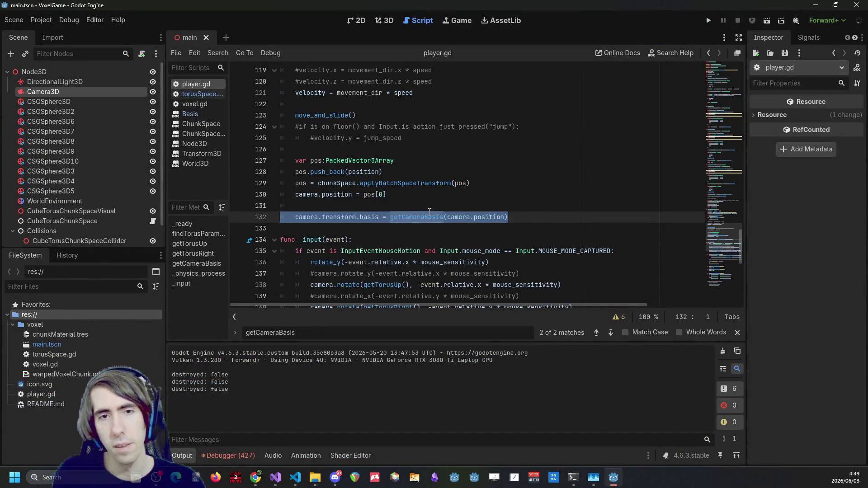
key(BackSpace)
key(BackSpace)
key(BackSpace)
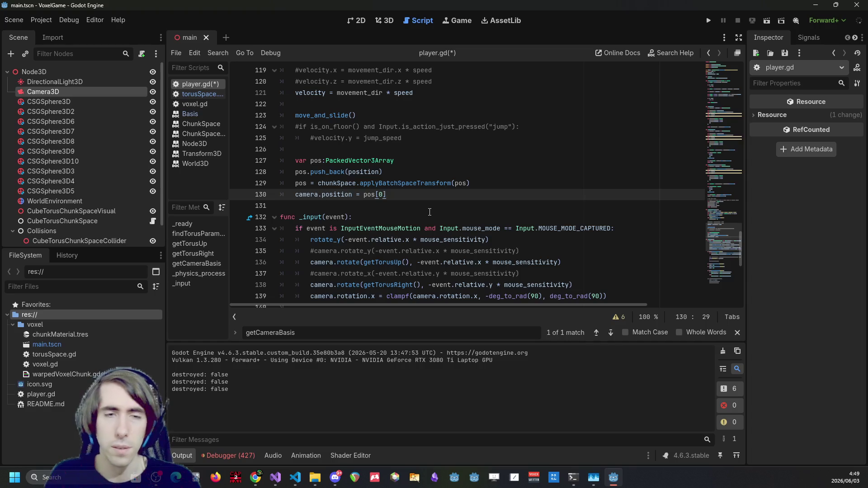
scroll(430, 212, down, 4)
scroll(425, 213, up, 7)
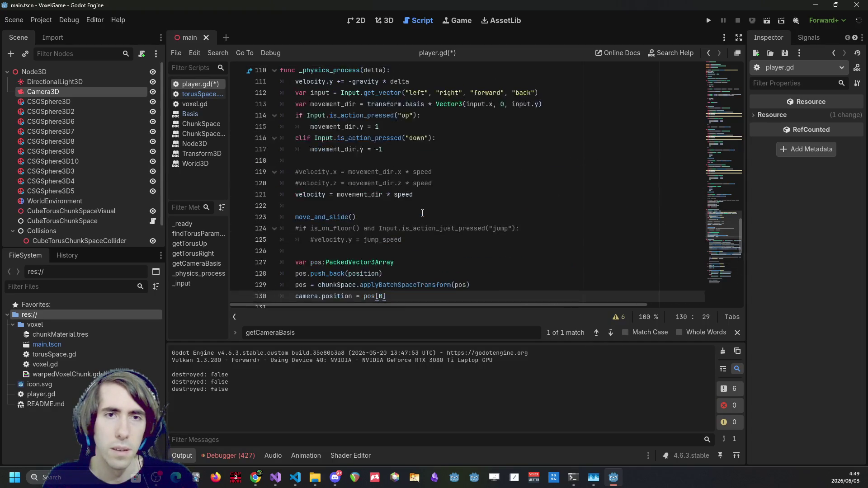
scroll(422, 213, up, 2)
scroll(422, 213, down, 4)
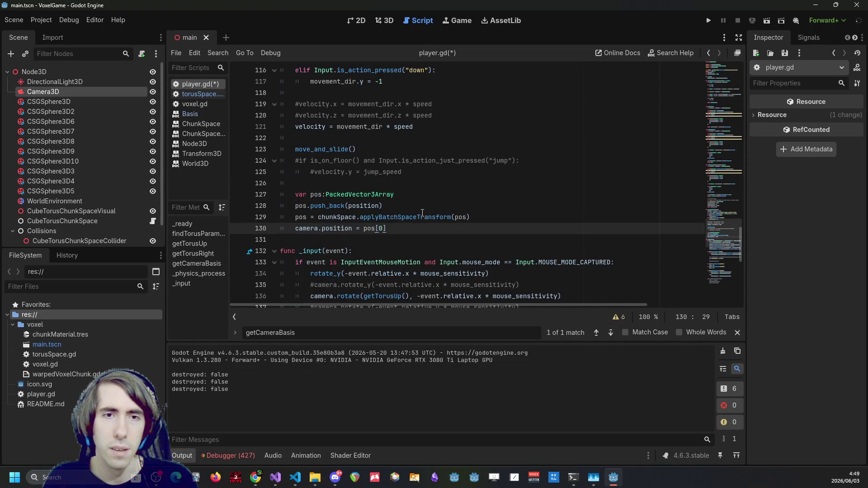
scroll(422, 212, up, 15)
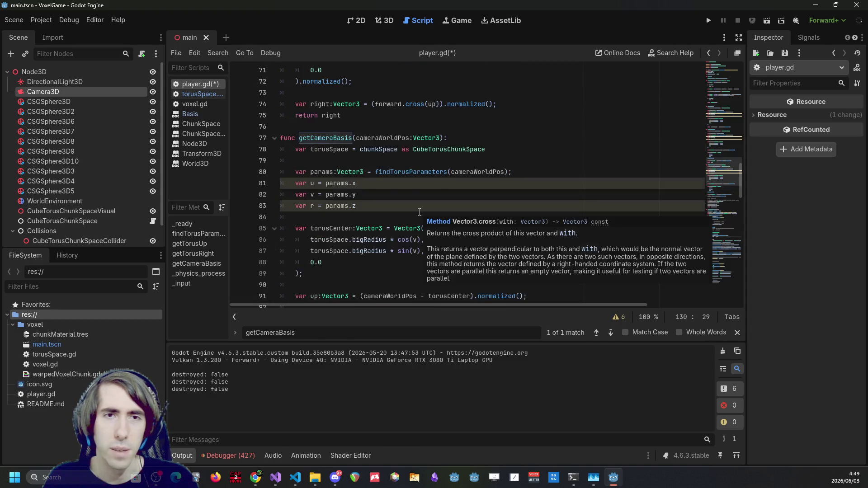
scroll(419, 212, up, 4)
key(ctrl+z)
key(ctrl+z)
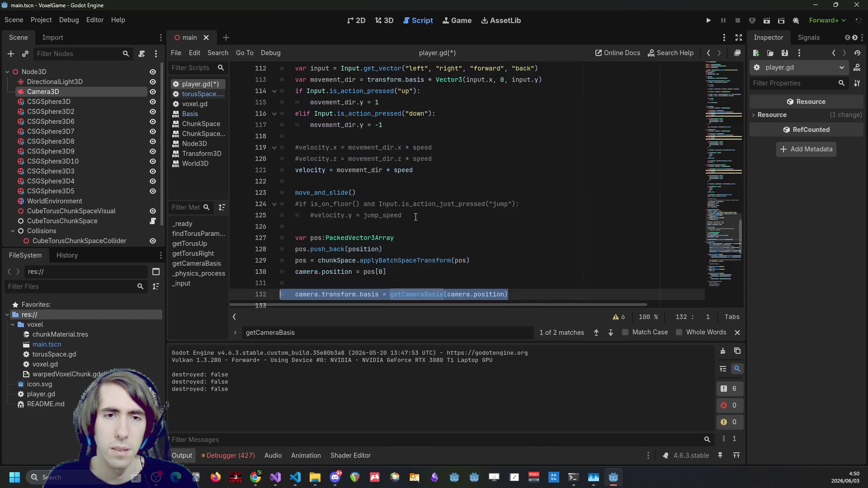
key(ctrl+s)
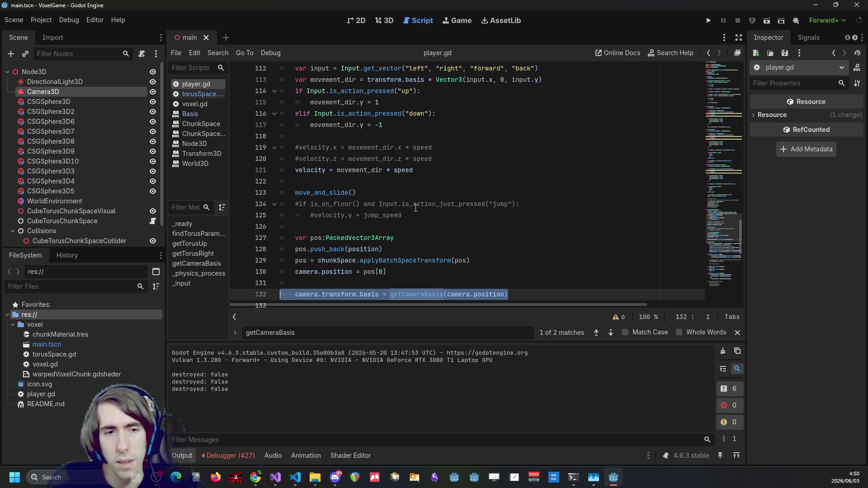
Select the word basis on line 132 while reviewing the surrounding code.
scroll(416, 208, down, 3)
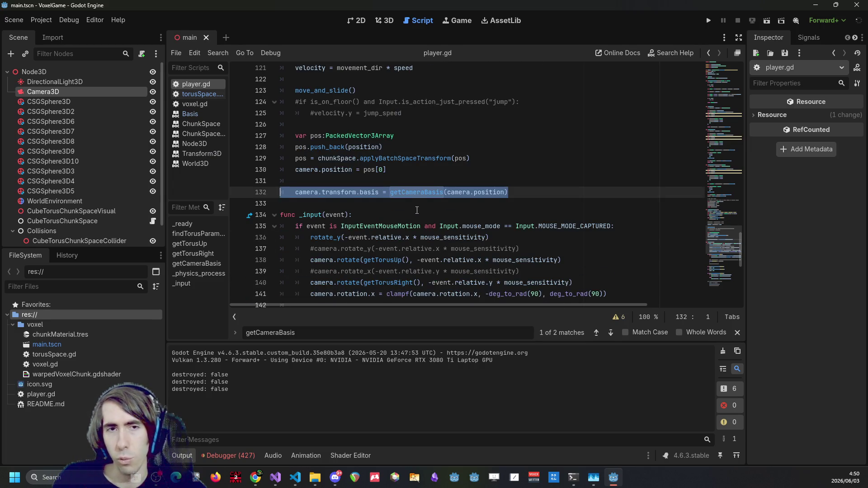
scroll(415, 212, up, 2)
scroll(409, 217, down, 3)
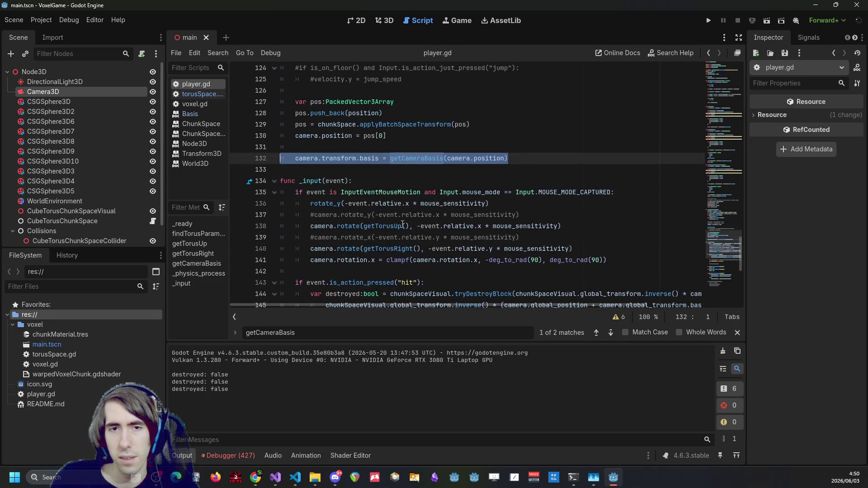
scroll(403, 225, down, 2)
scroll(403, 225, up, 2)
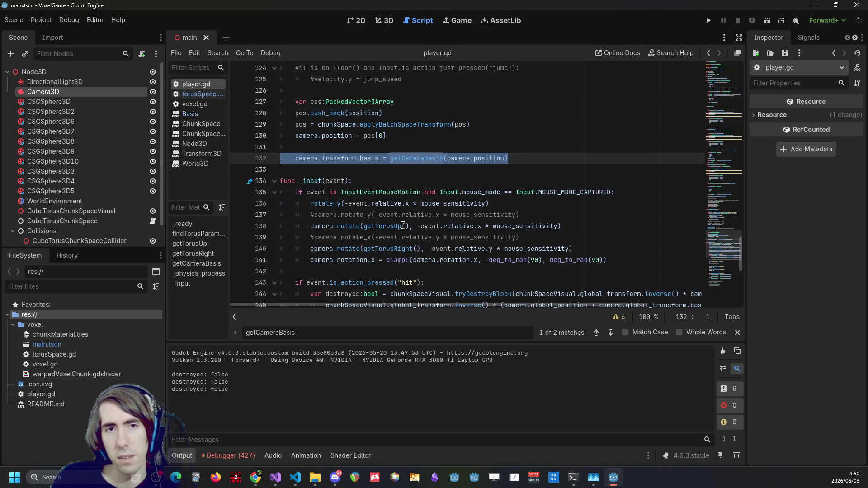
mouse_move(403, 225)
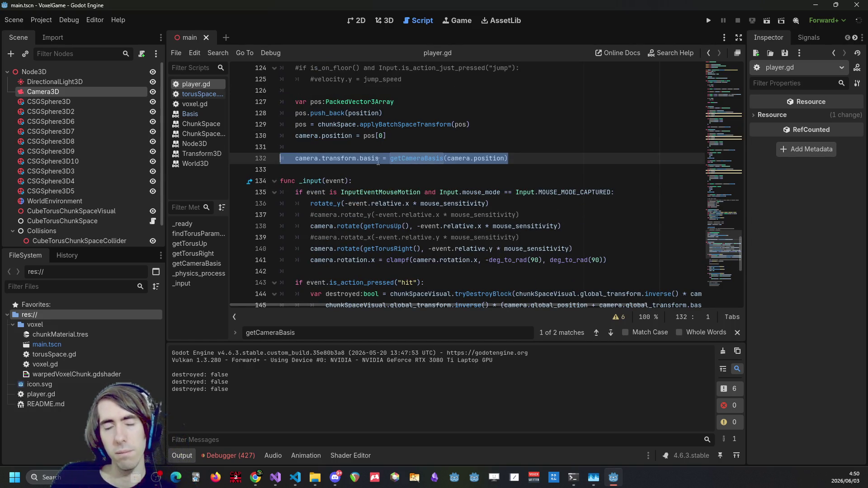
double_click(370, 158)
scroll(393, 211, down, 2)
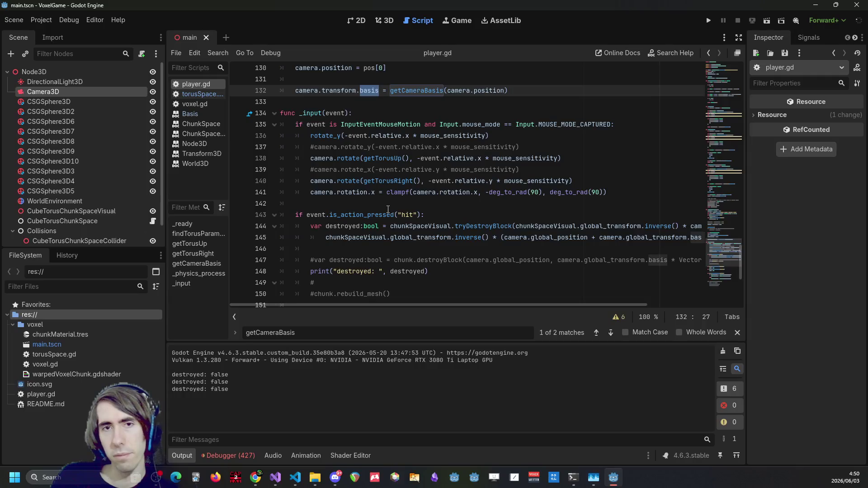
scroll(388, 209, up, 3)
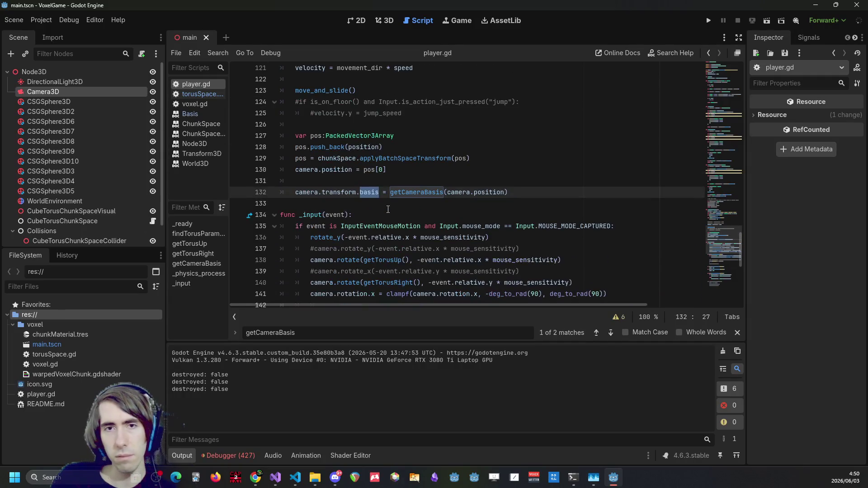
scroll(388, 208, down, 2)
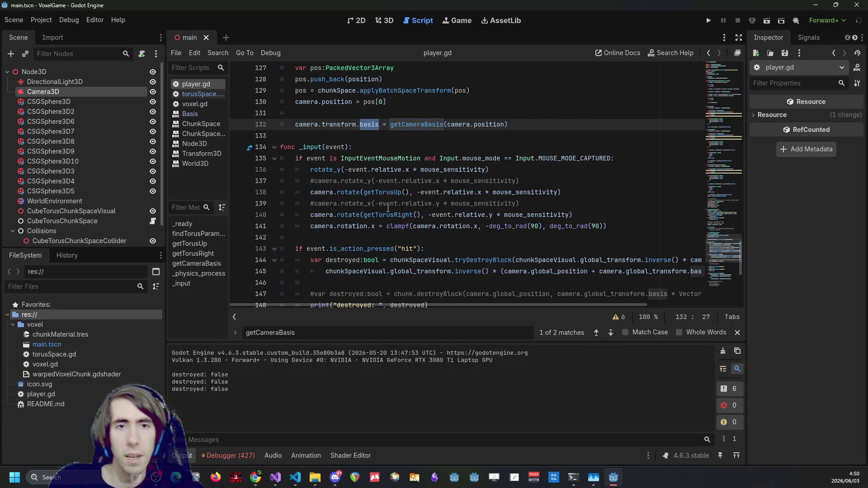
scroll(424, 186, up, 1)
Paste the getTorusUp camera.rotate call on a new line after the basis line 132.
drag(561, 226, 311, 226)
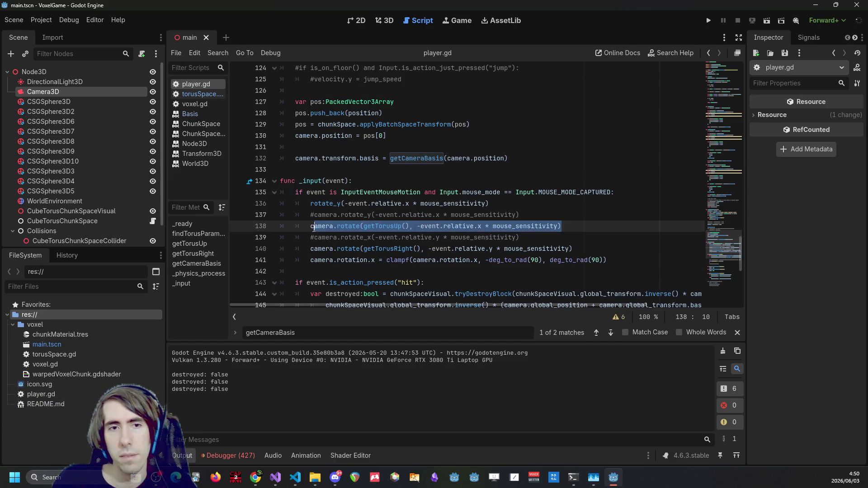
click(537, 158)
scroll(537, 157, right, 3)
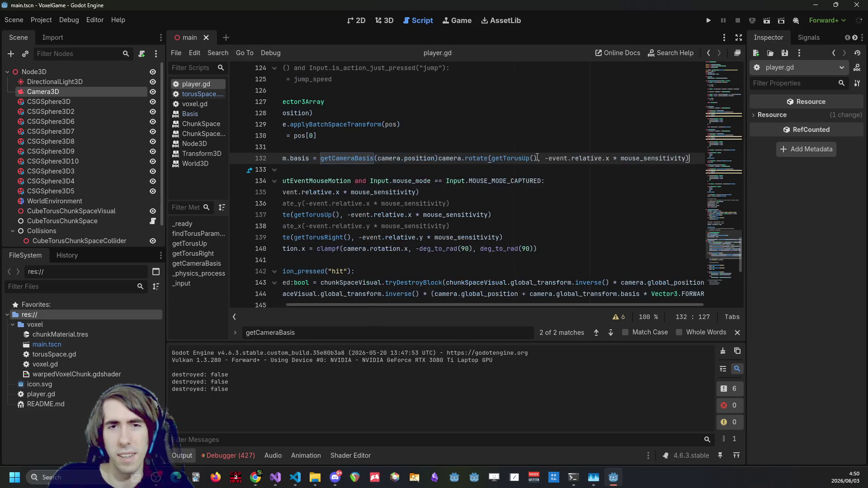
key(Return)
text(camera.rotate(getTorusUp(), -event.relative.x * mouse_sensitivity))
key(Down)
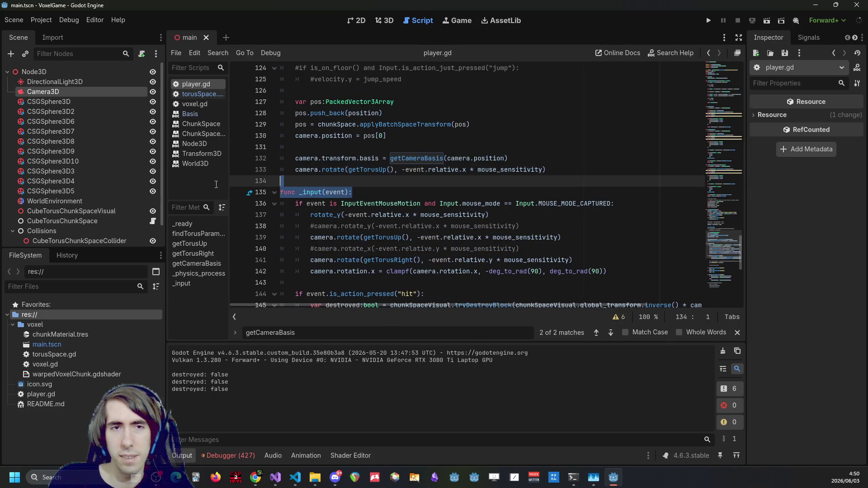
Copy the getTorusRight camera.rotate line and paste it as line 134.
drag(572, 260, 311, 260)
key(ctrl+c)
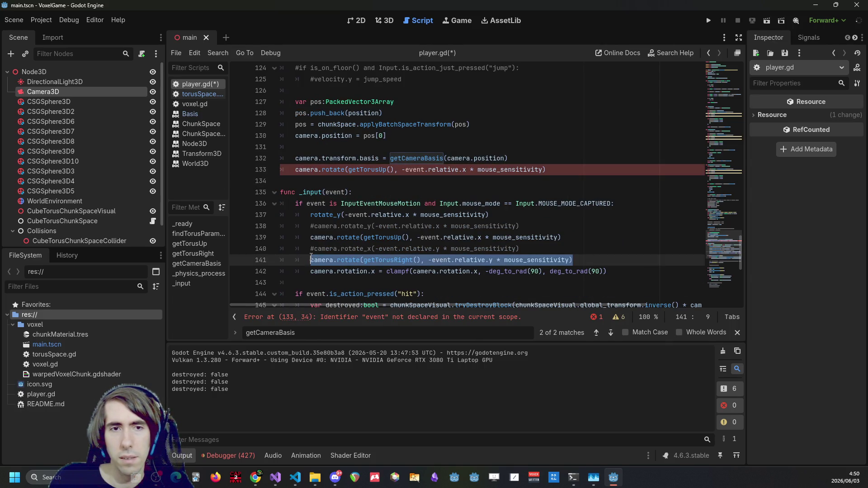
click(584, 168)
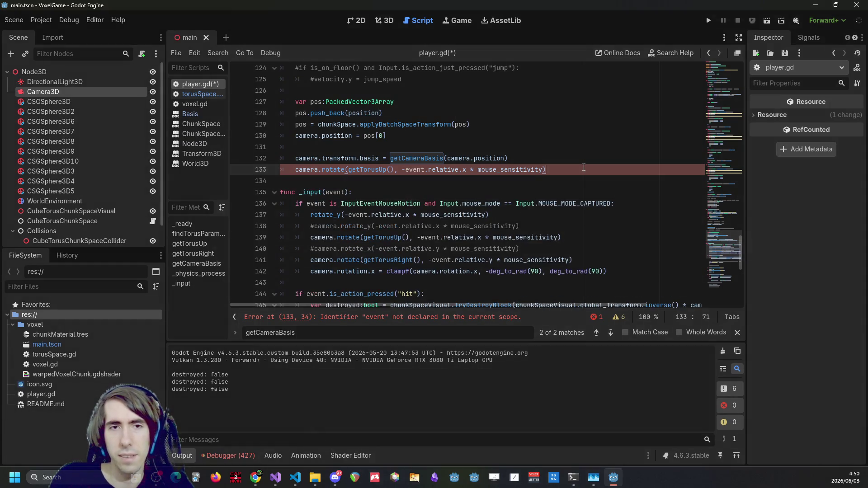
key(Return)
key(ctrl+v)
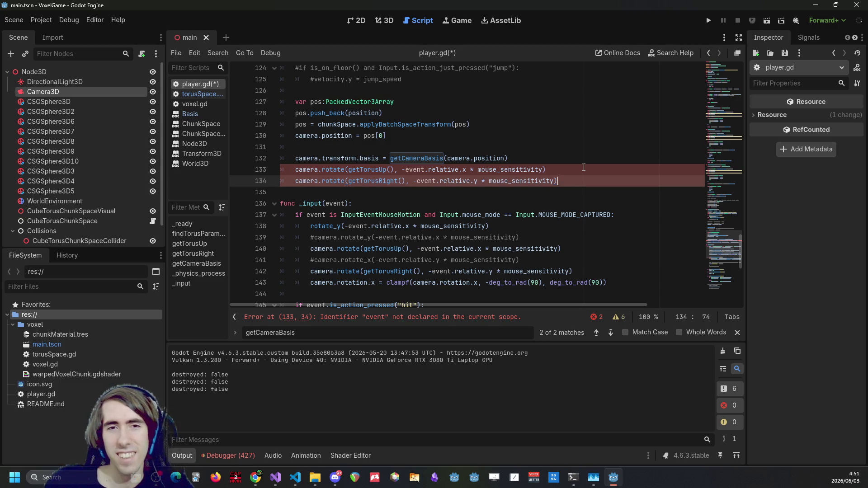
scroll(479, 188, up, 2)
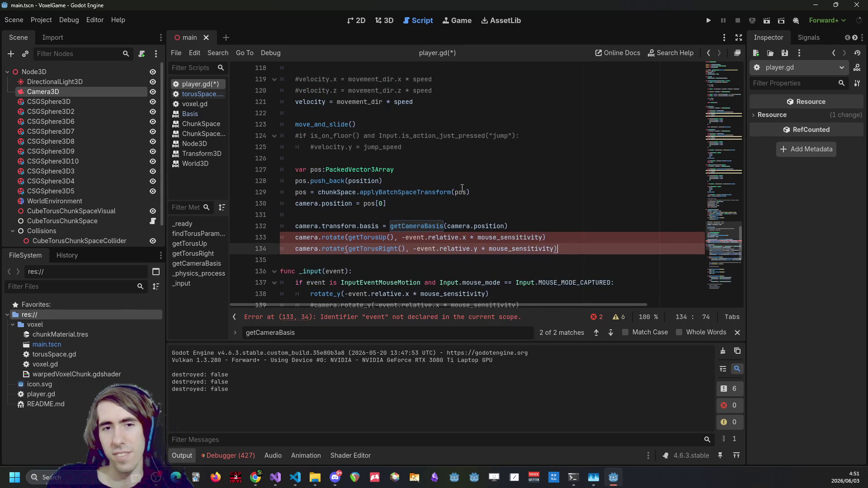
scroll(462, 188, up, 4)
click(389, 107)
scroll(384, 136, up, 20)
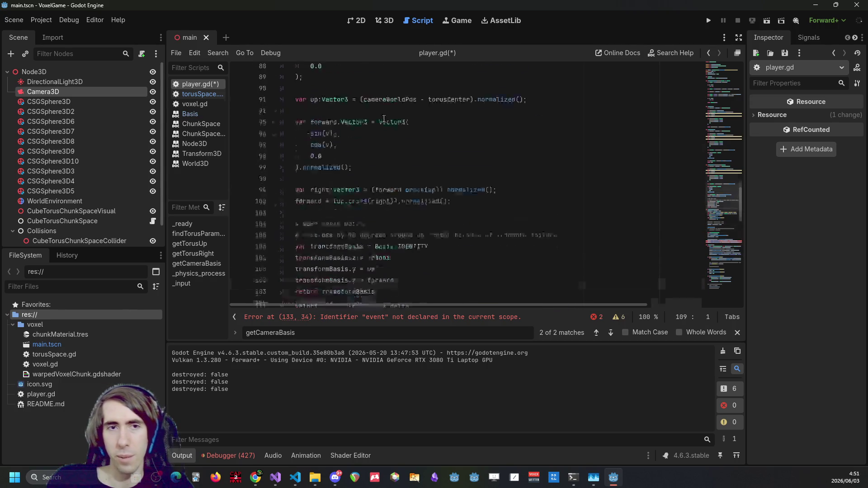
Declare 'var upRotation:float = 0.0' on line 12 below mouse_sensitivity.
scroll(380, 169, up, 4)
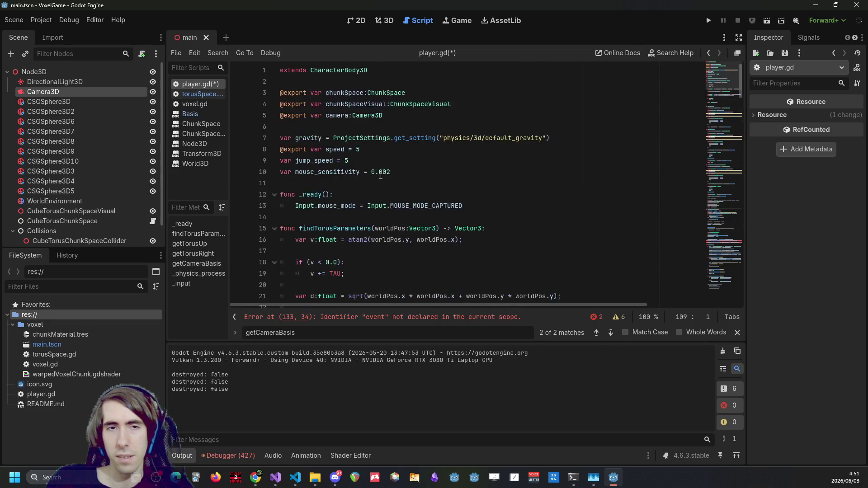
click(415, 178)
key(Return)
key(Return)
key(Up)
text(v)
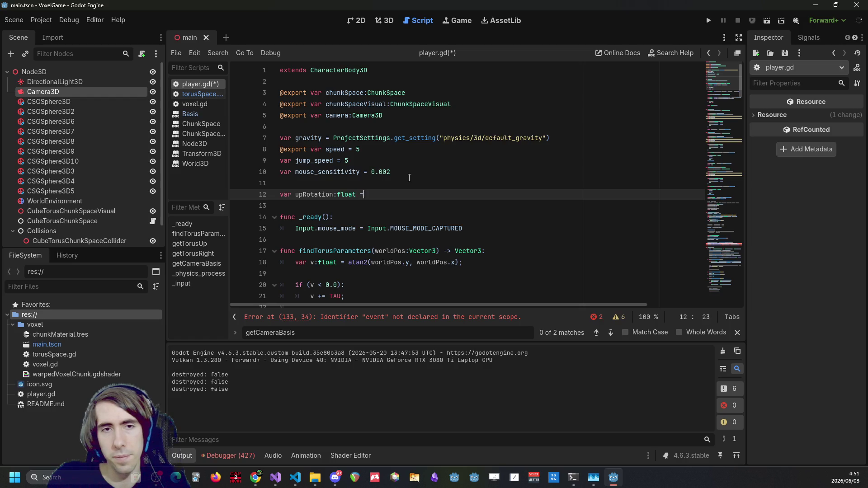
Duplicate the declaration onto line 13 and rename the copy rightRotation.
key(shift+Home)
key(ctrl+c)
key(End)
key(Return)
key(ctrl+v)
key(Left)
key(Home)
key(Right)
key(Right)
key(Right)
key(Delete)
key(BackSpace)
text(right)
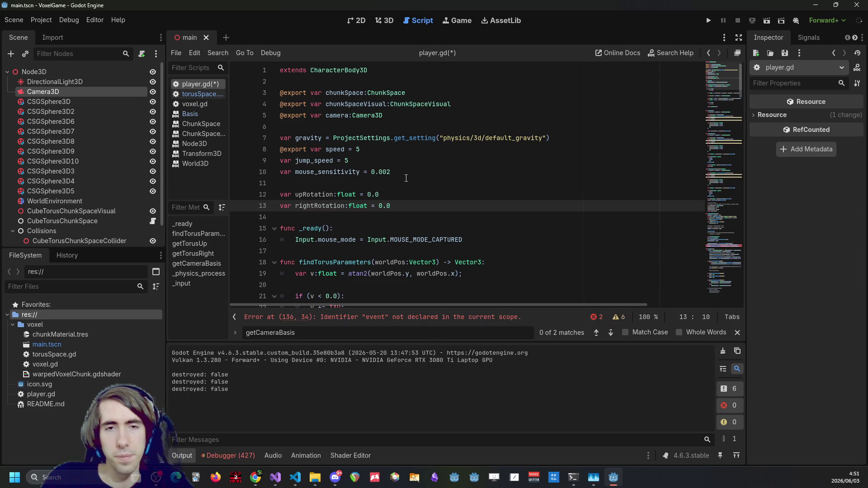
double_click(320, 195)
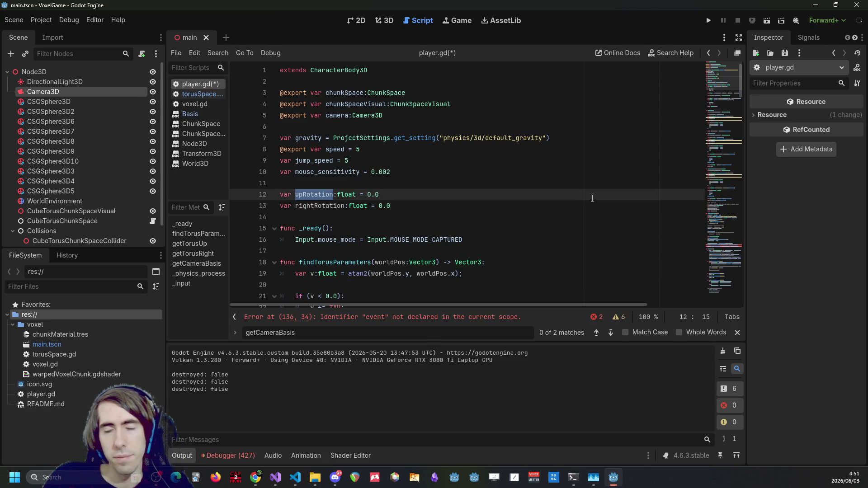
In _input, add an upRotation += line that accumulates the horizontal mouse motion.
scroll(492, 198, down, 20)
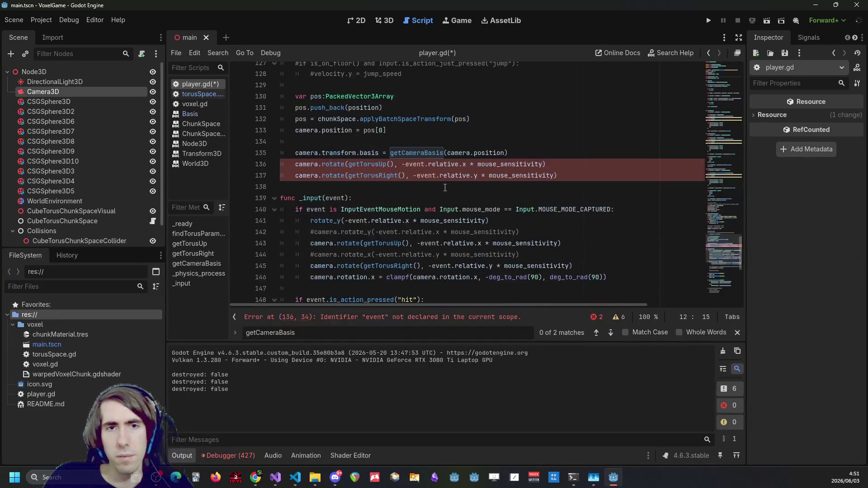
scroll(375, 182, down, 8)
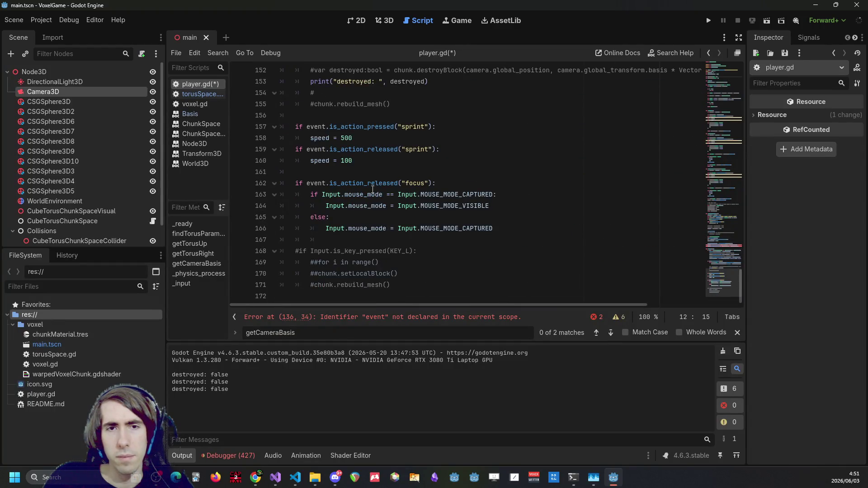
scroll(372, 189, up, 7)
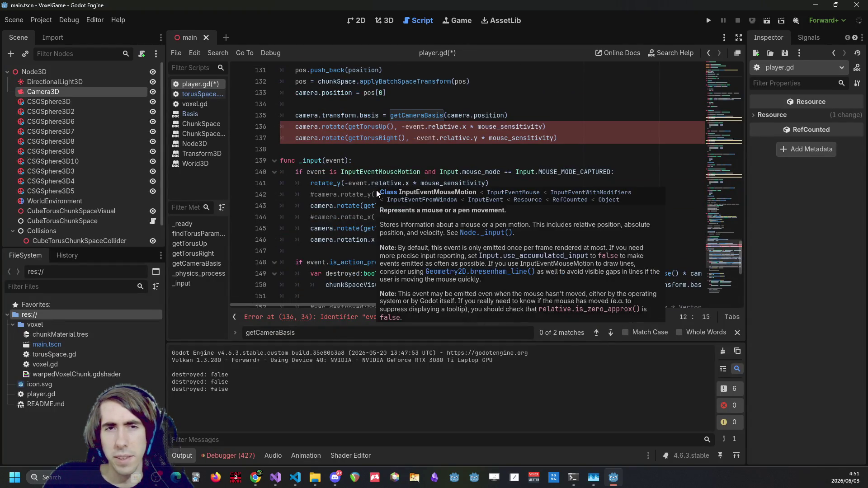
scroll(371, 185, up, 7)
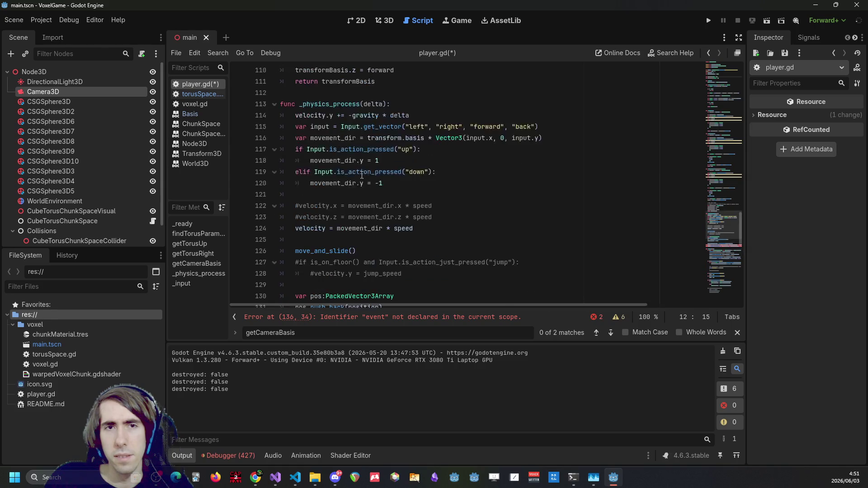
scroll(363, 173, down, 4)
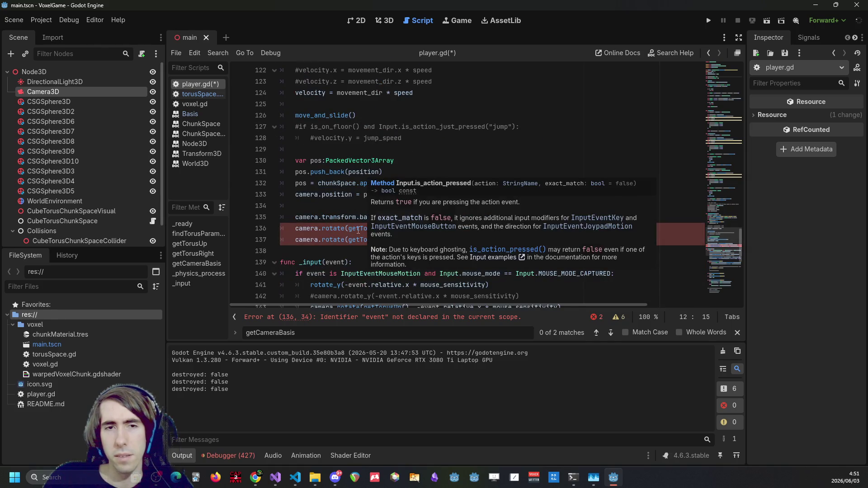
scroll(362, 228, down, 3)
click(574, 197)
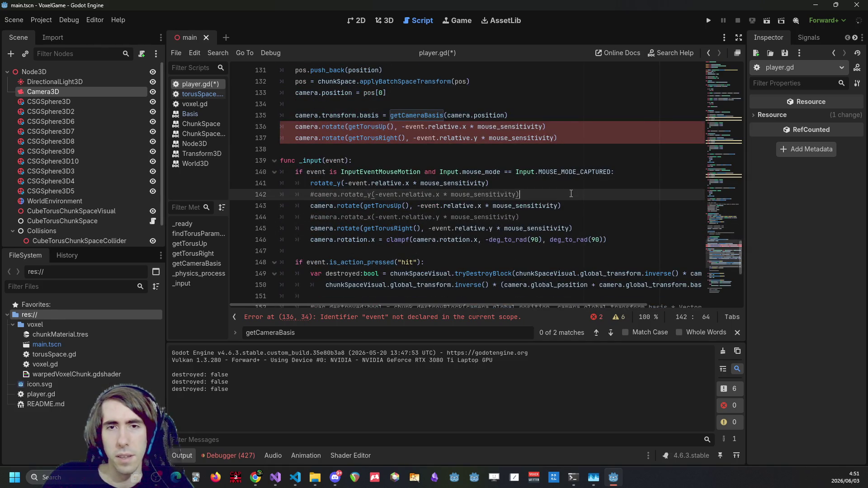
key(Return)
text(upRotation +=)
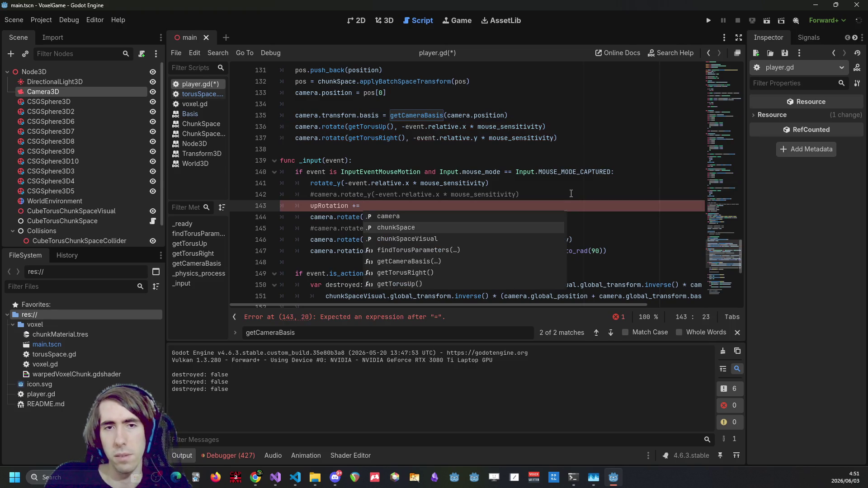
key(Escape)
key(Escape)
key(Down)
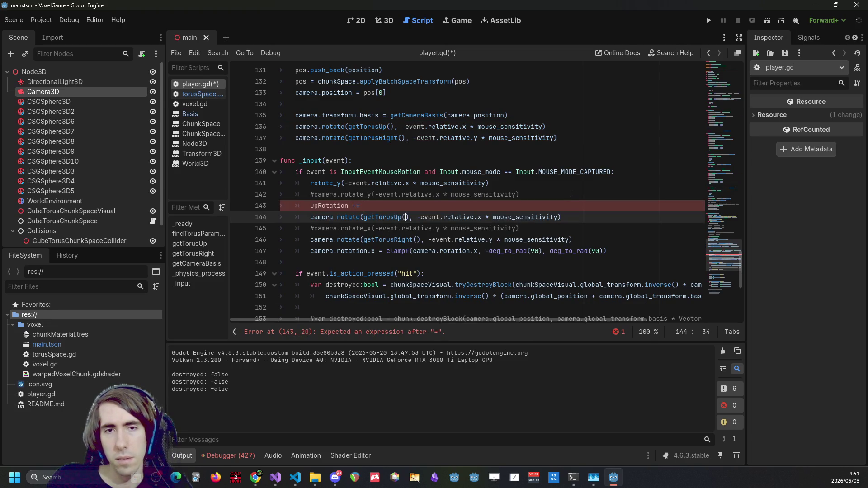
key(ctrl+shift+Right)
key(ctrl+shift+Right)
key(ctrl+shift+Right)
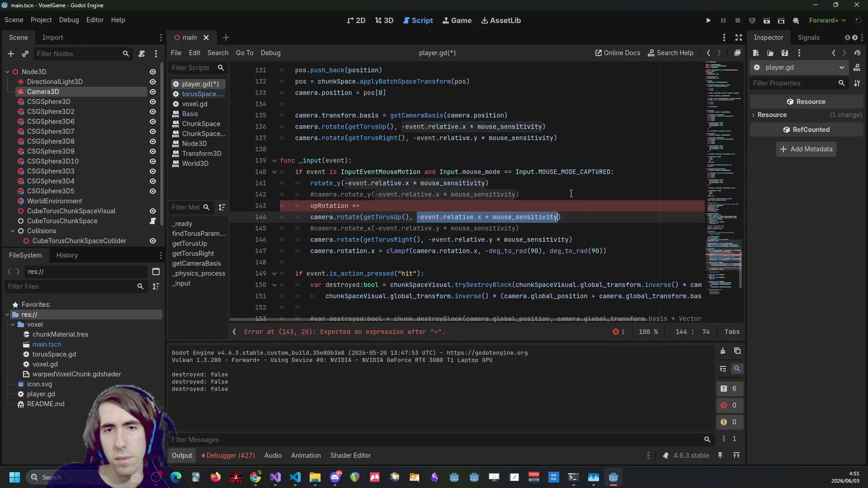
key(ctrl+x)
key(Up)
key(ctrl+v)
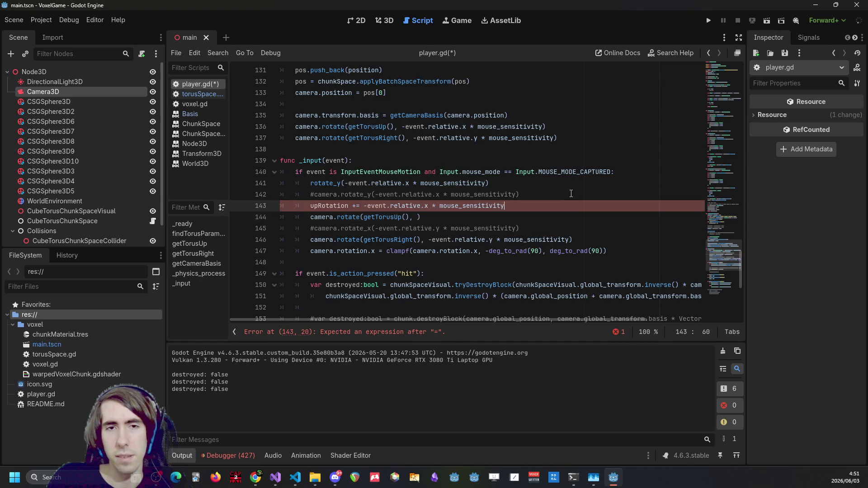
click(417, 218)
key(ctrl+v)
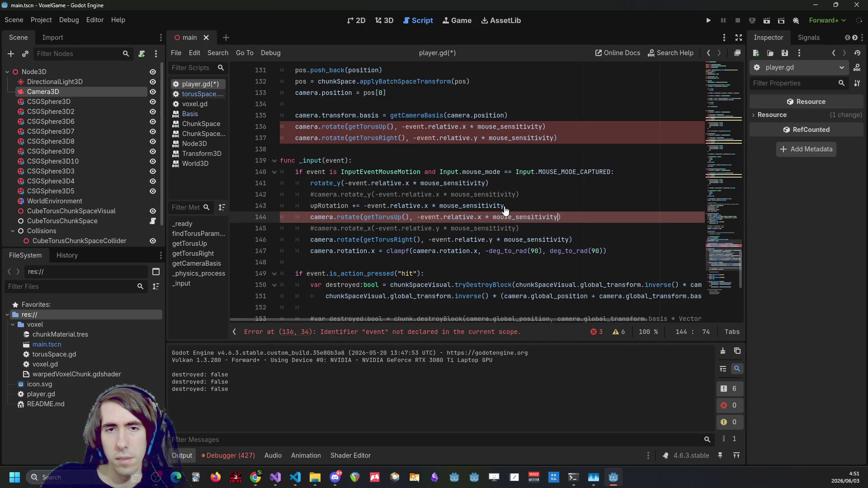
Add a matching rightRotation += line that accumulates the relative.y mouse motion.
click(530, 205)
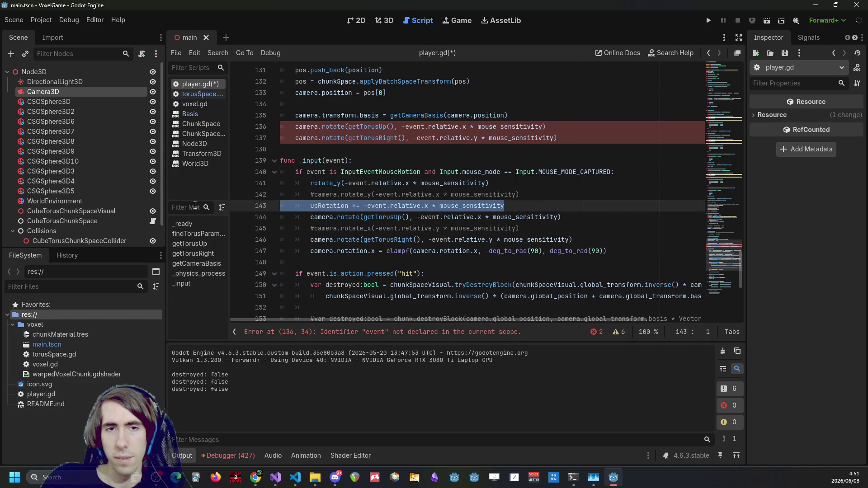
click(548, 238)
click(538, 230)
key(Return)
key(ctrl+v)
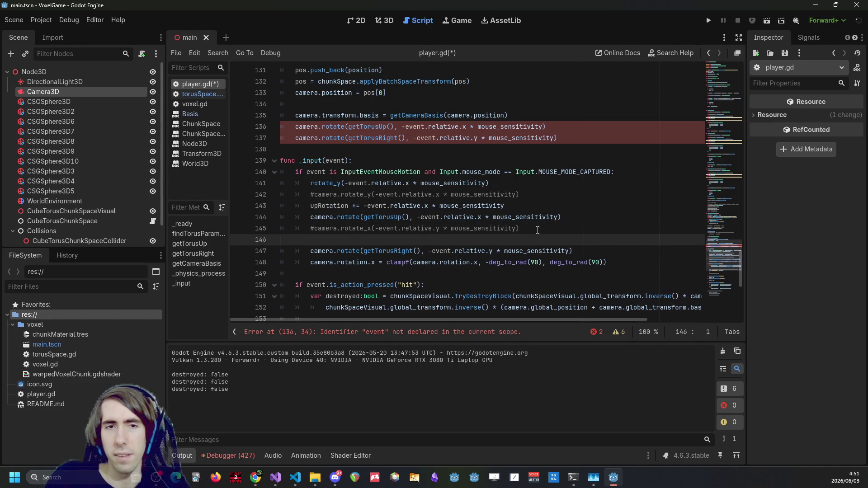
click(536, 246)
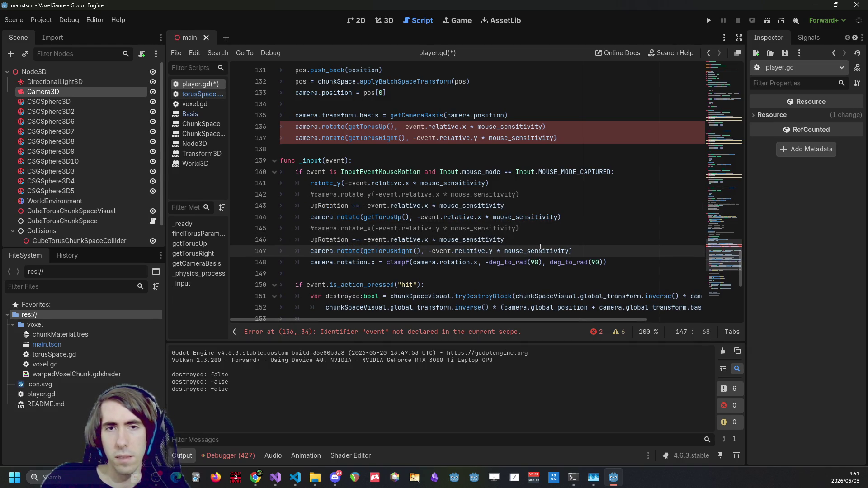
key(alt+Up)
key(Up)
key(Up)
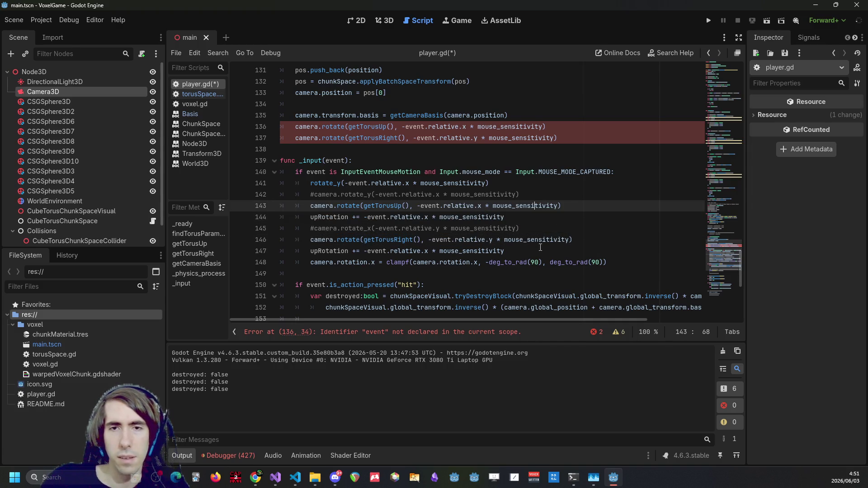
drag(434, 241, 572, 241)
click(519, 250)
drag(519, 250, 392, 251)
key(ctrl+v)
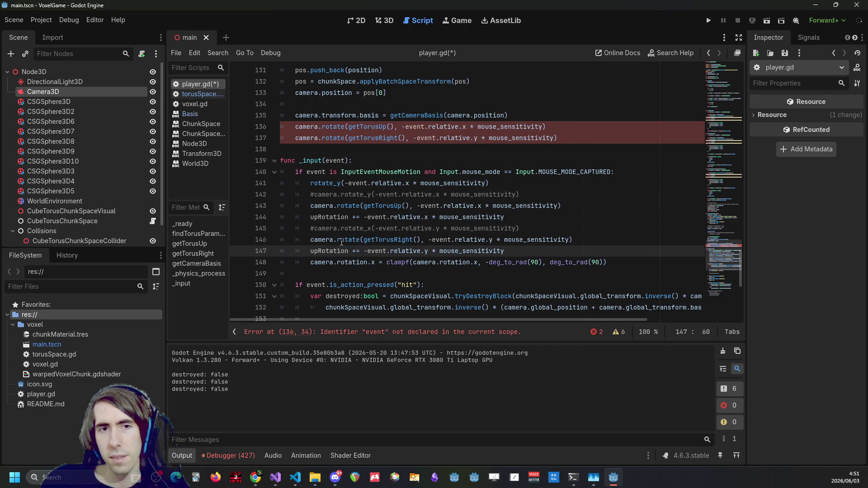
click(316, 250)
key(Right)
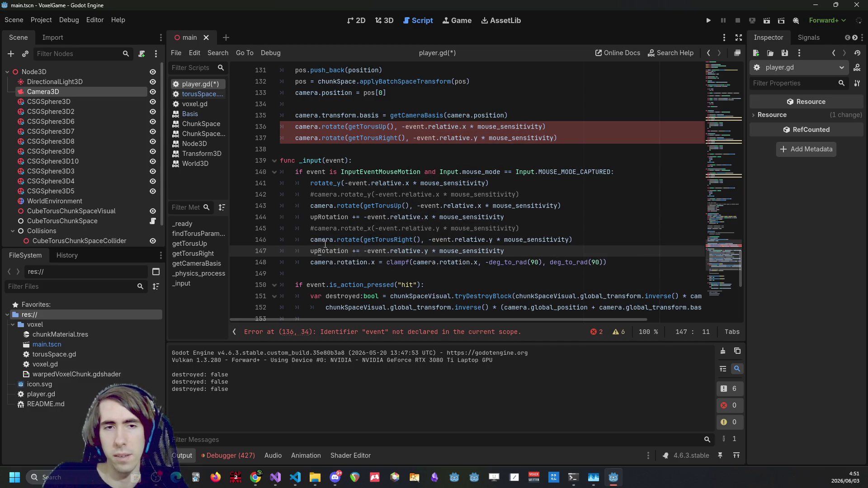
key(BackSpace)
key(BackSpace)
text(right)
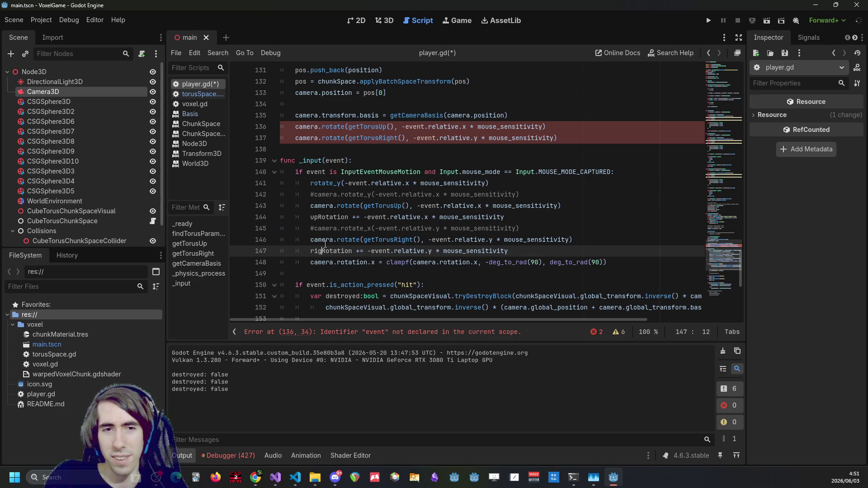
click(519, 238)
Comment out the direct camera.rotate calls, pass upRotation/rightRotation on lines 136–137, save and run.
key(ctrl+k)
key(Up)
key(Up)
key(Up)
key(ctrl+k)
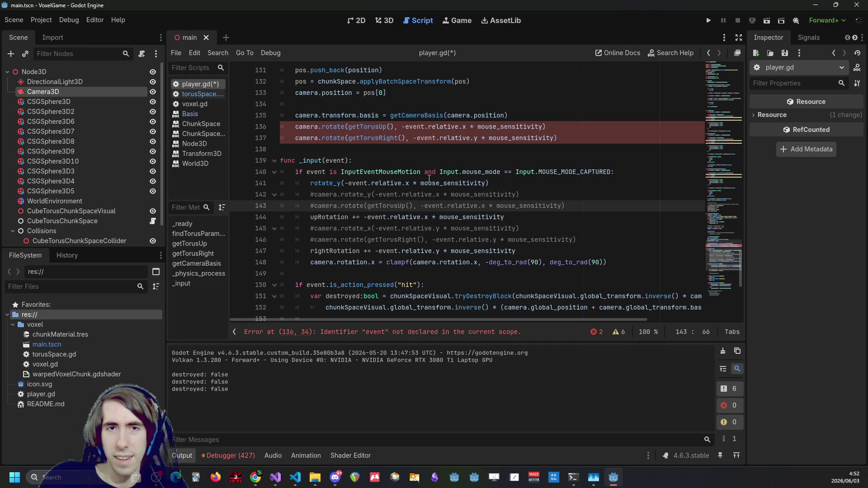
drag(403, 127, 541, 126)
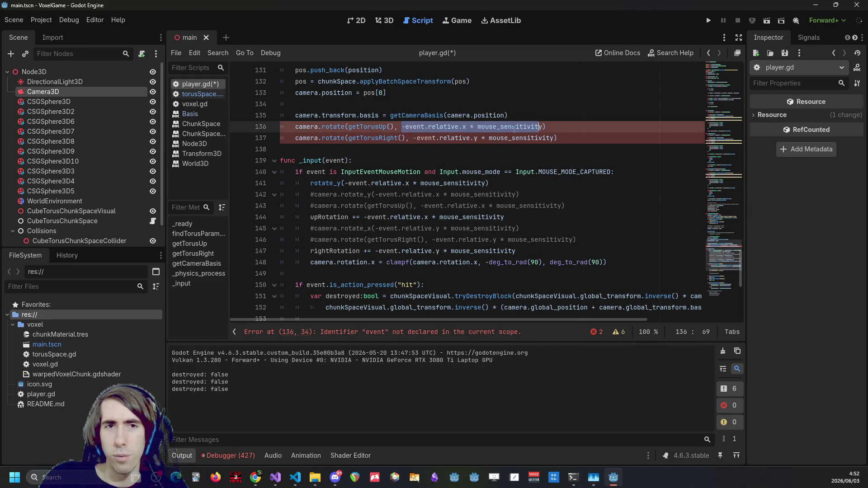
text(upRotation)
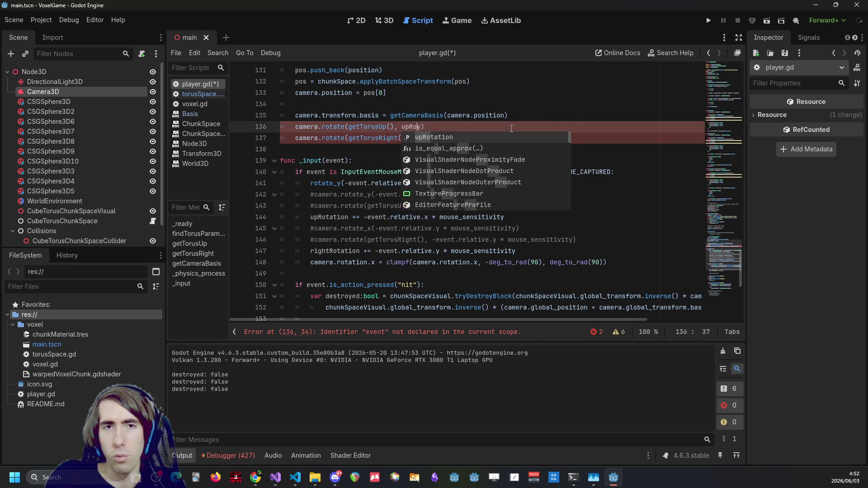
key(Delete)
key(Down)
key(ctrl+Left)
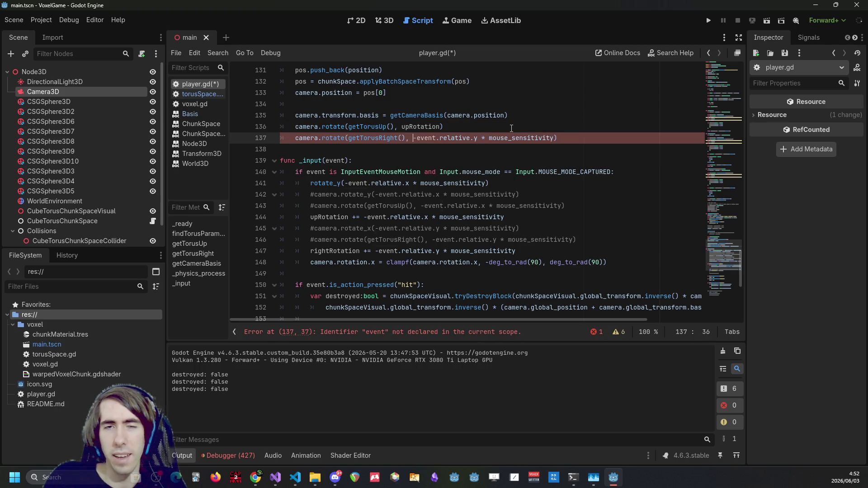
key(ctrl+shift+Right)
key(ctrl+shift+Right)
key(ctrl+shift+Right)
text(rightO)
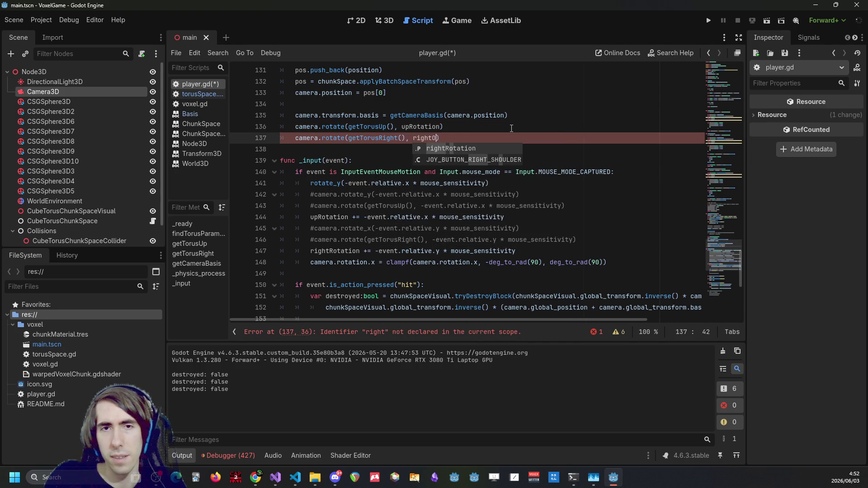
key(Return)
key(ctrl+s)
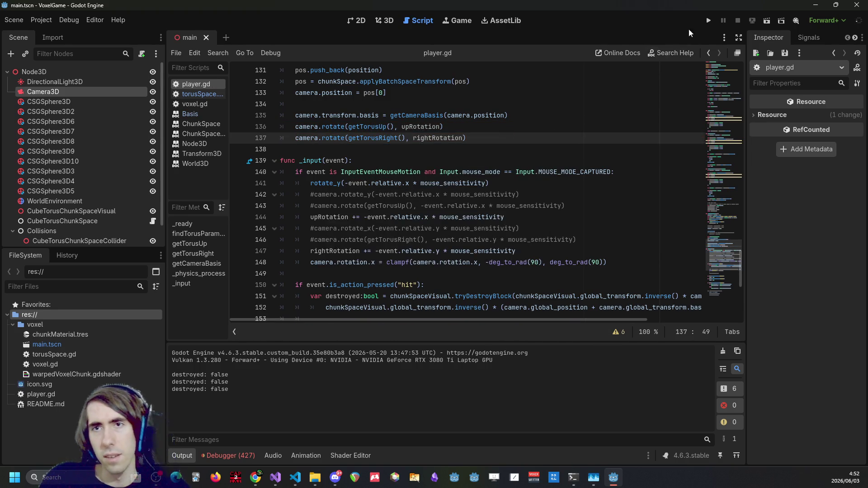
click(708, 21)
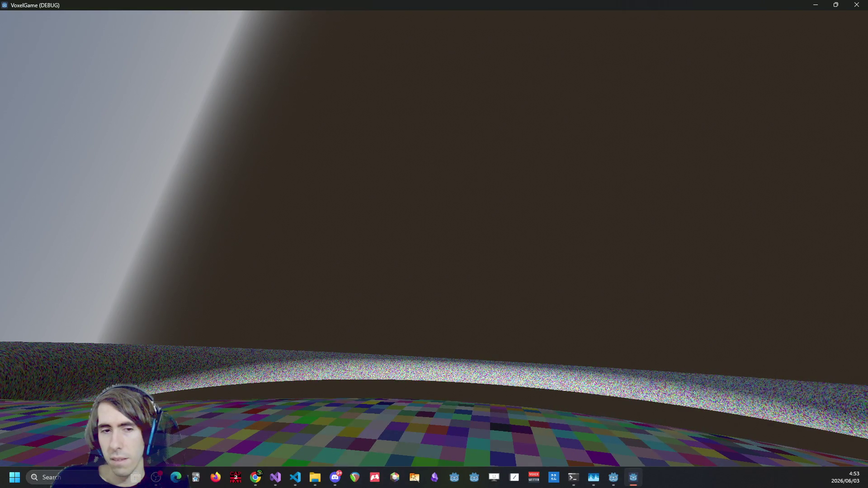
Back in player.gd, duplicate rotate lines 136–137 and comment out the originals.
key(alt+Tab)
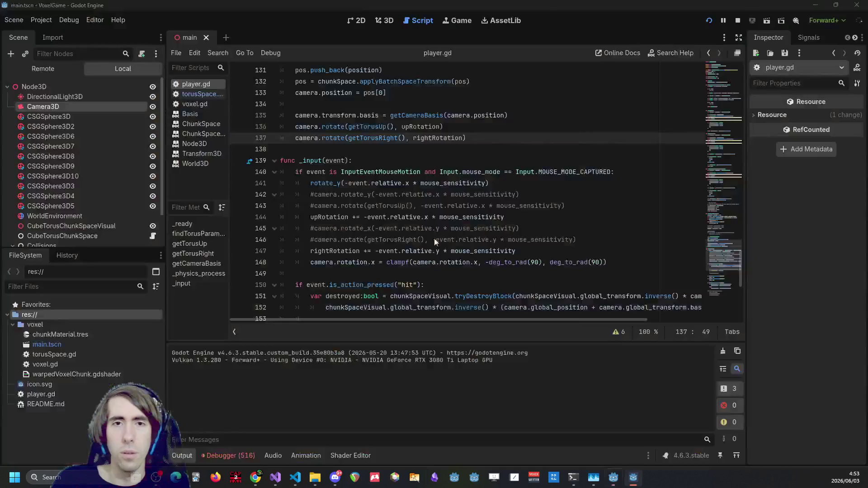
scroll(481, 236, up, 2)
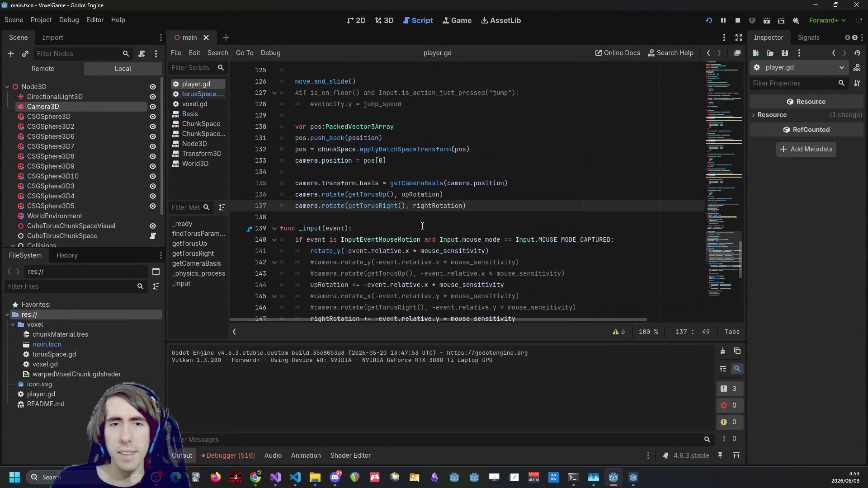
scroll(422, 226, down, 2)
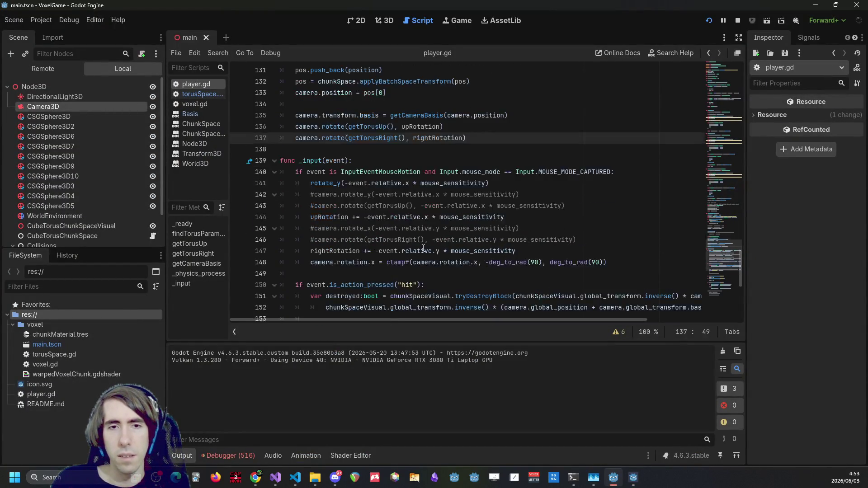
scroll(429, 248, up, 1)
drag(494, 173, 244, 161)
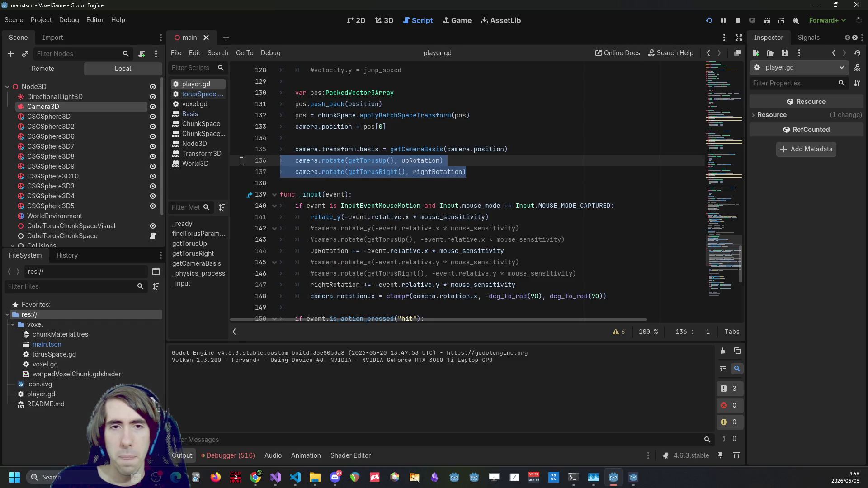
key(ctrl+k)
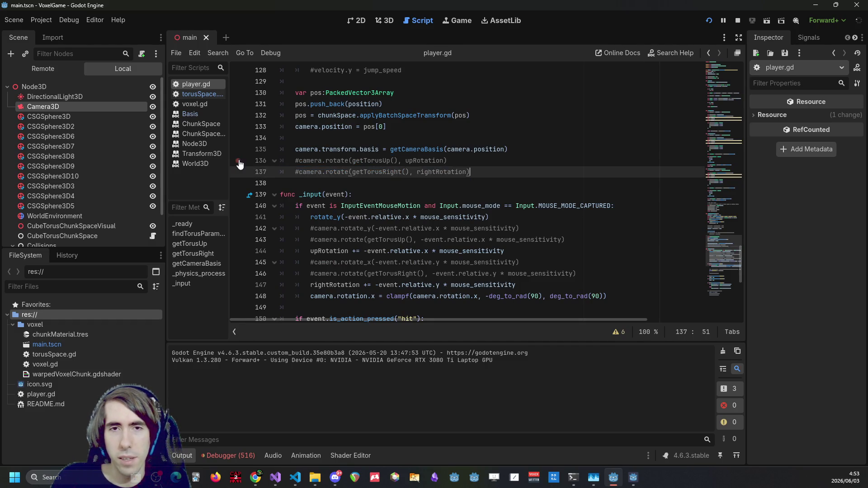
key(End)
key(Return)
key(ctrl+v)
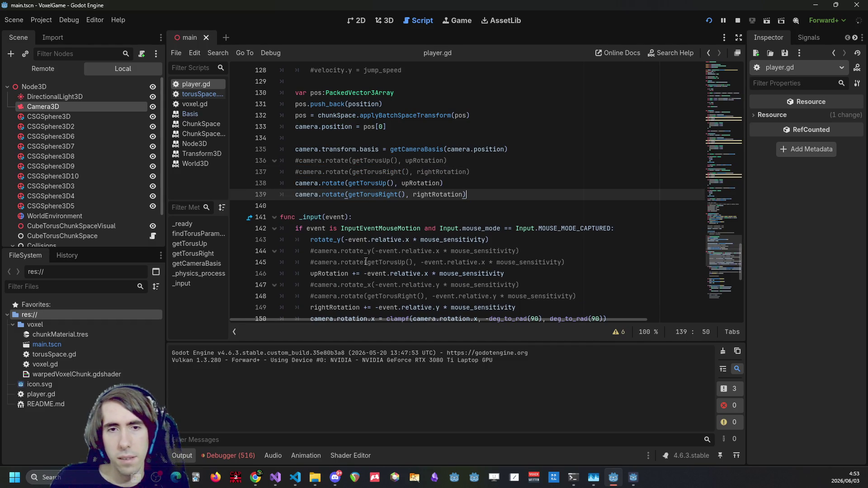
Change the copied calls to rotate_y on line 138 and rotate_x on line 139.
double_click(357, 251)
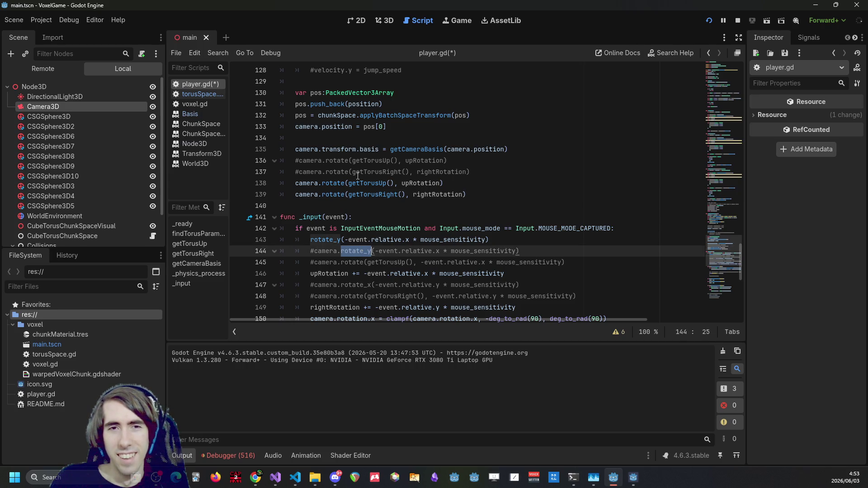
double_click(346, 183)
key(ctrl+v)
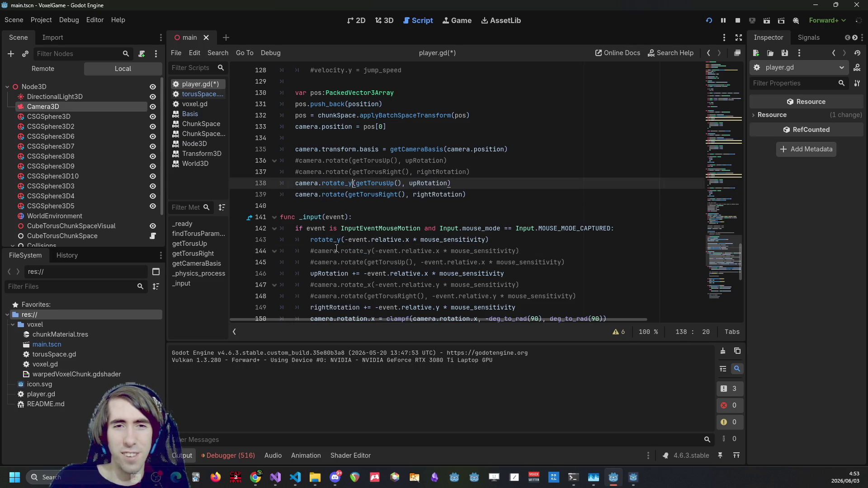
double_click(351, 284)
key(ctrl+c)
double_click(346, 194)
key(ctrl+v)
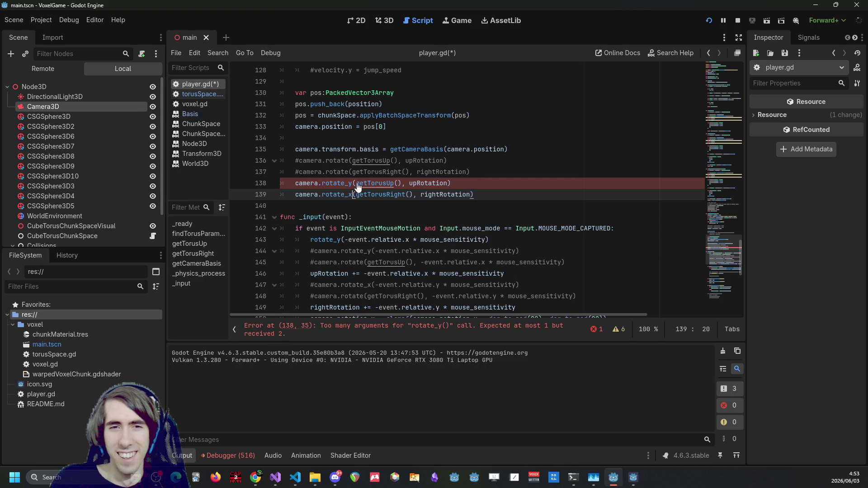
Remove the getTorusUp() and getTorusRight() axis arguments, save, and relaunch the game.
click(360, 183)
drag(360, 184, 402, 184)
key(Delete)
key(Delete)
key(Down)
key(ctrl+shift+Right)
key(ctrl+shift+Right)
key(ctrl+shift+Right)
key(ctrl+shift+Left)
key(Delete)
key(ctrl+s)
click(708, 20)
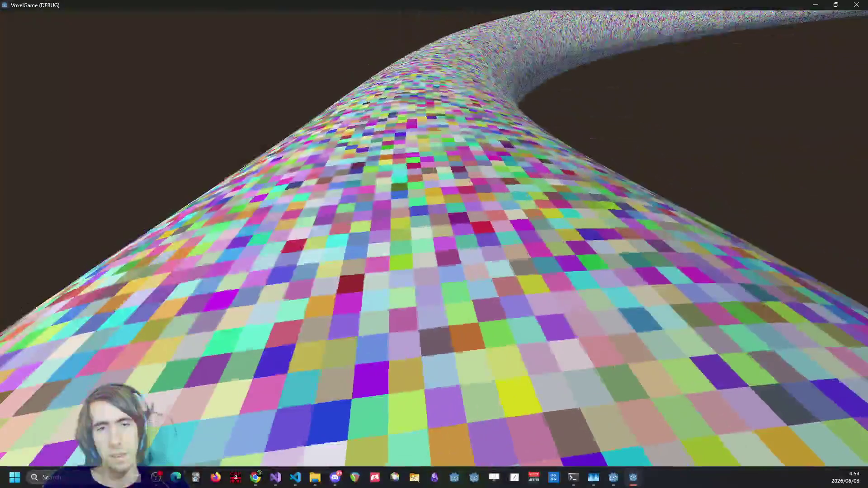
key(alt+Tab)
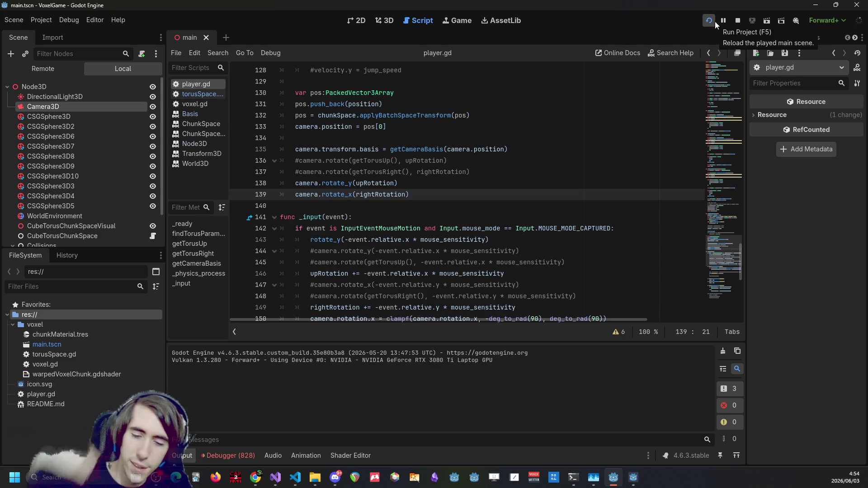
key(ctrl+k)
key(Up)
key(ctrl+k)
key(Up)
key(Up)
key(ctrl+k)
key(Down)
key(ctrl+k)
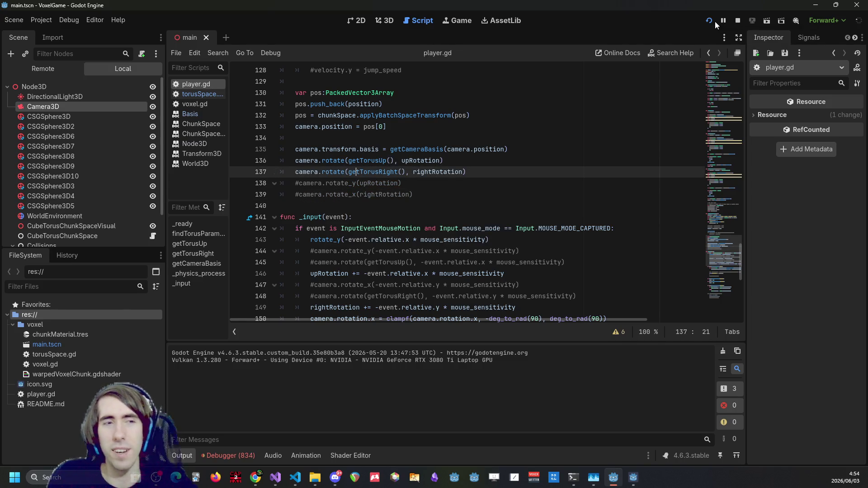
click(709, 21)
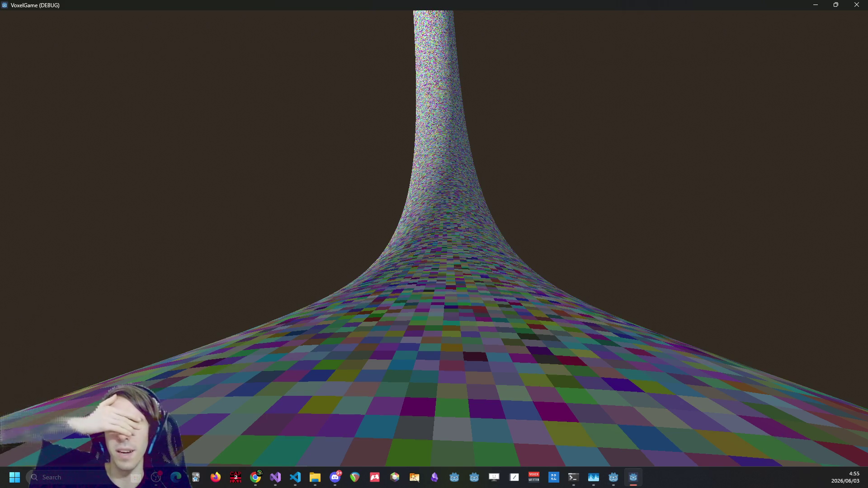
key(alt+Tab)
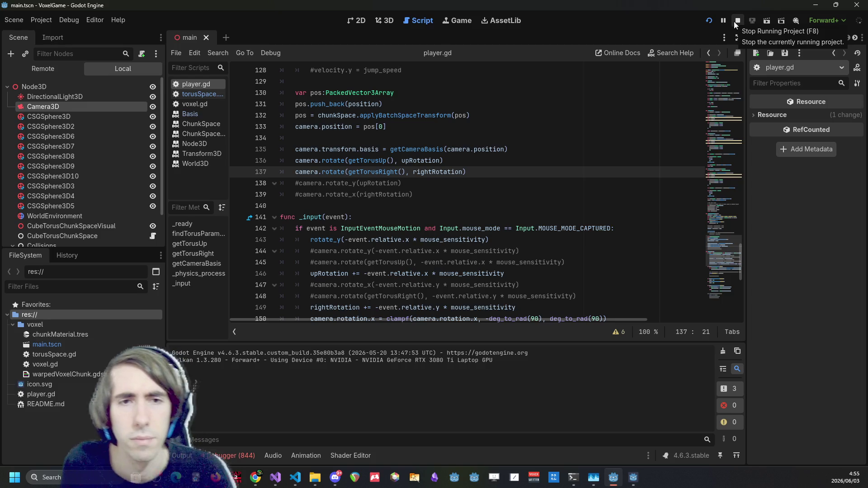
click(388, 182)
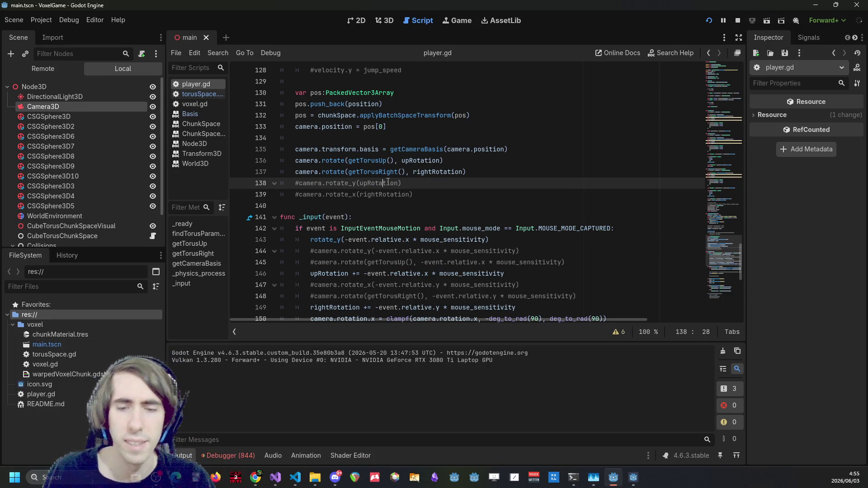
key(ctrl+k)
ctrl+click(353, 182)
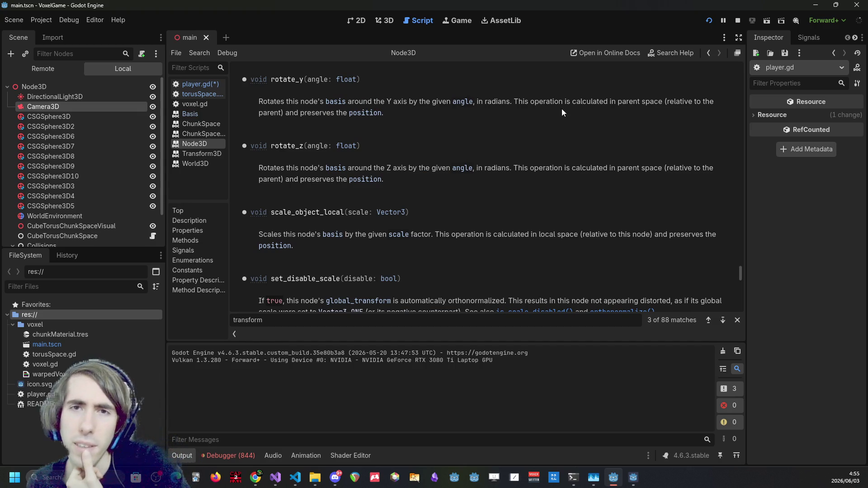
drag(540, 104, 613, 103)
click(610, 106)
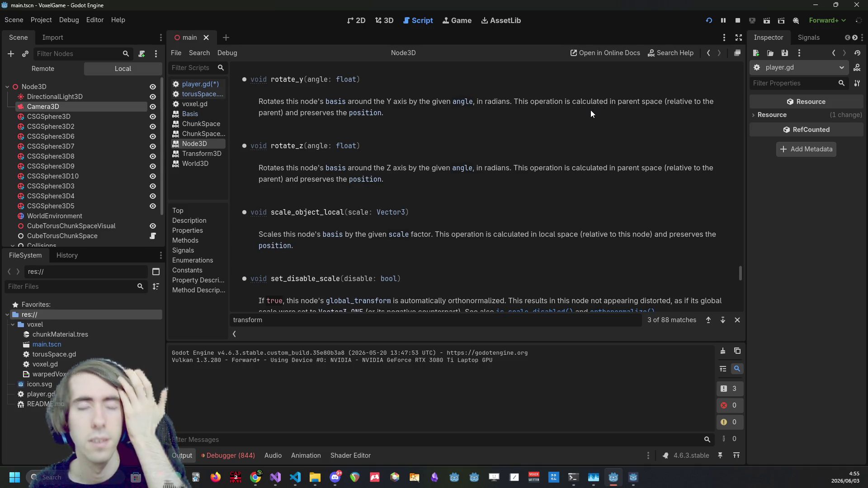
key(alt+Left)
click(383, 183)
key(ctrl+k)
click(348, 172)
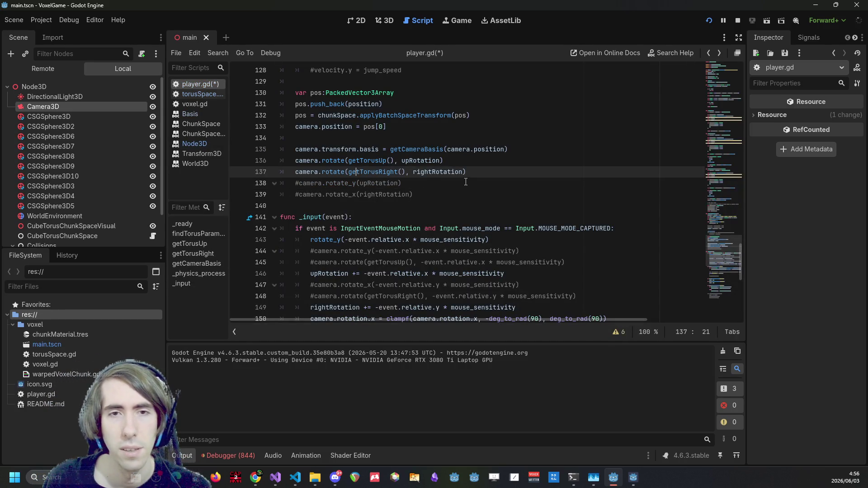
Comment out rotate lines 136–137 and paste uncommented copies above them.
drag(487, 177, 235, 161)
key(ctrl+s)
key(ctrl+k)
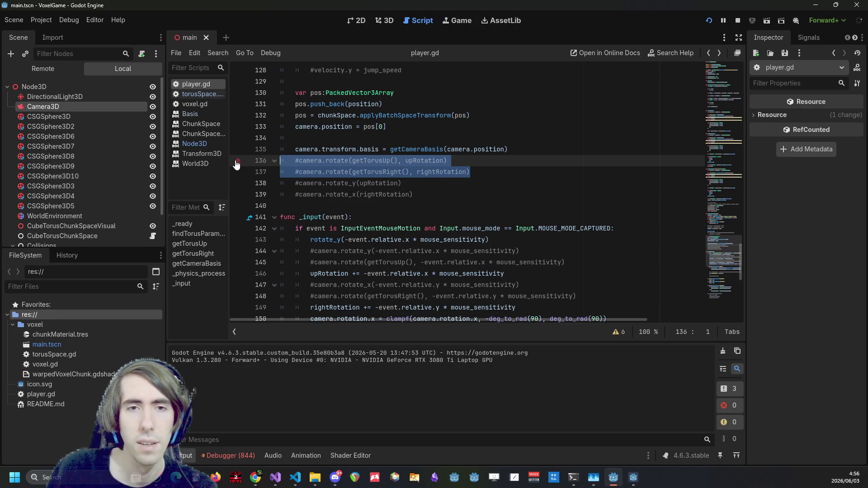
click(555, 151)
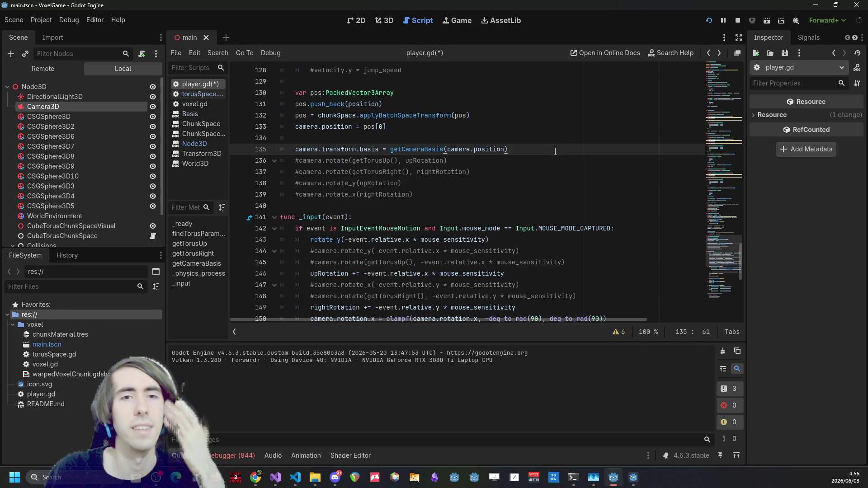
key(Return)
key(ctrl+v)
Replace the torus axes with Vector3(0.0, 1.0, 0.0) and Vector3(0.0,0.0,1.0), save, and restart.
double_click(366, 160)
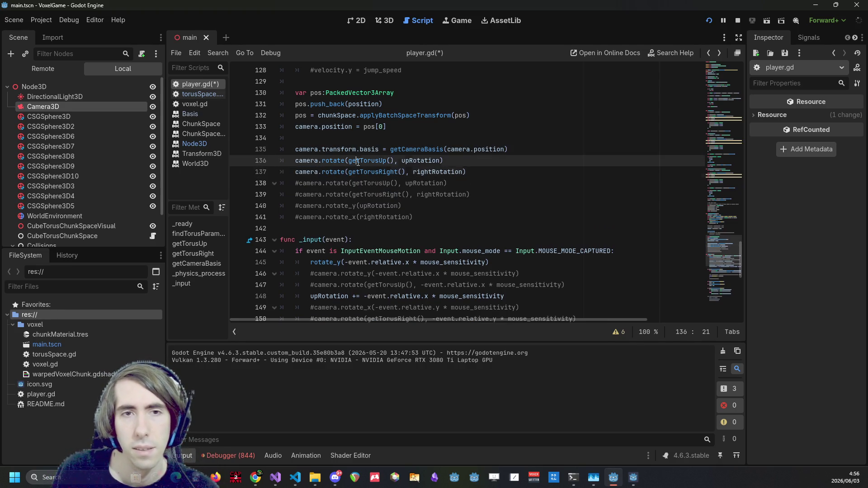
text(camera)
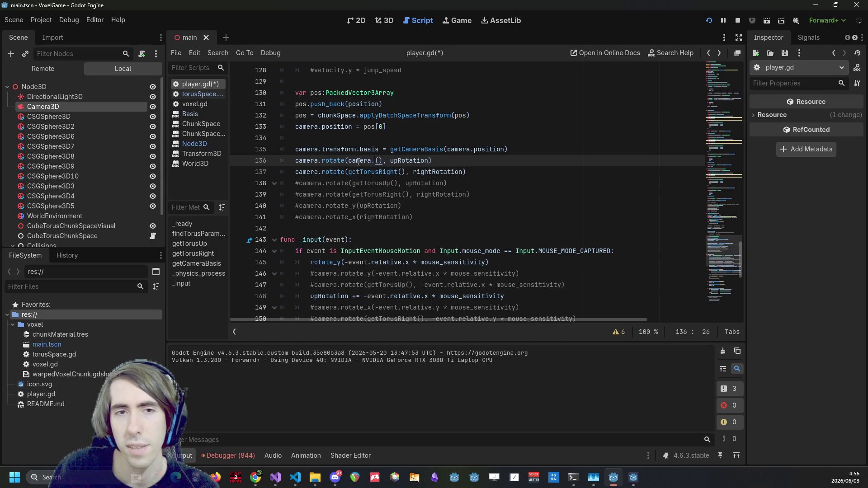
text(.up)
key(BackSpace)
key(BackSpace)
key(BackSpace)
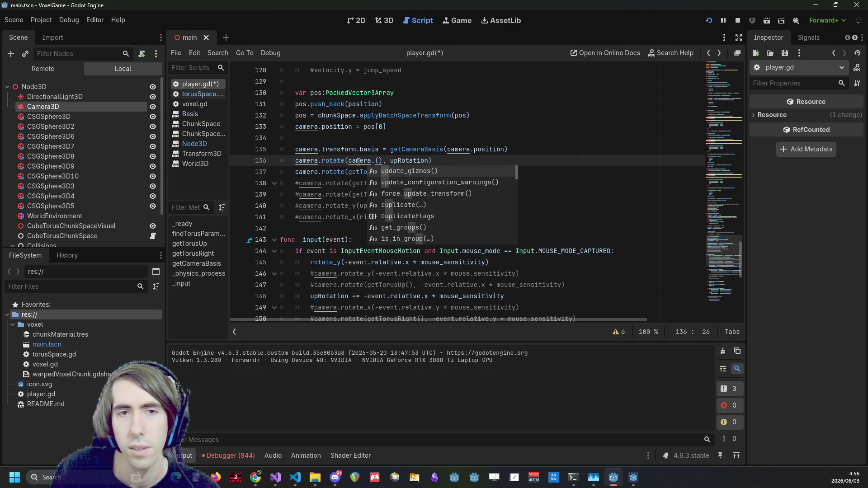
text(Vector3)
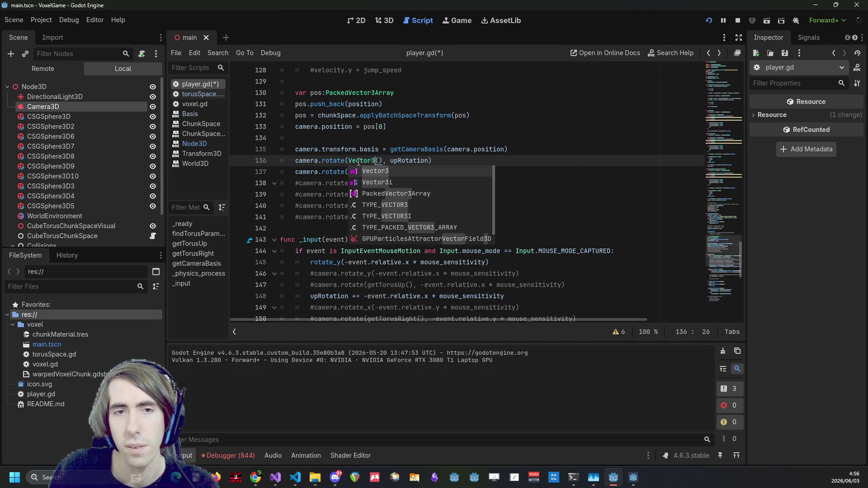
text((0.0,)
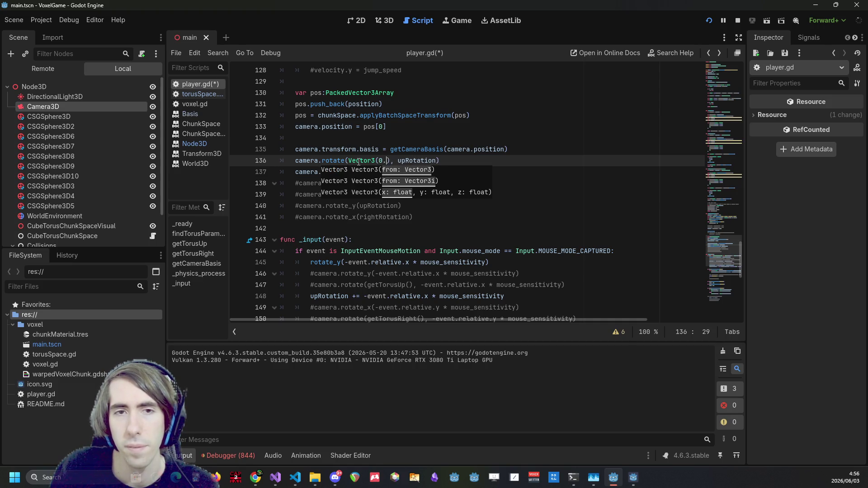
key(BackSpace)
text(1.0, 0)
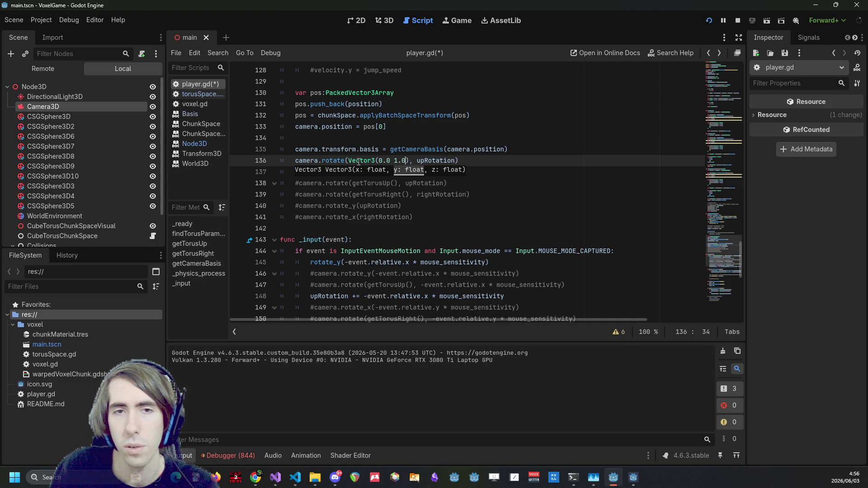
text(.0)
key(BackSpace)
text(,)
key(Down)
key(ctrl+shift+Left)
key(ctrl+shift+Left)
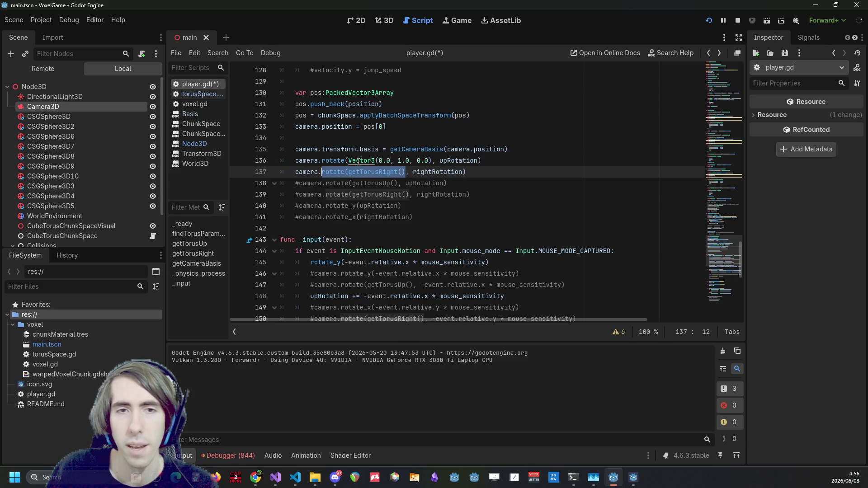
text(Vector)
text(3(0.0)
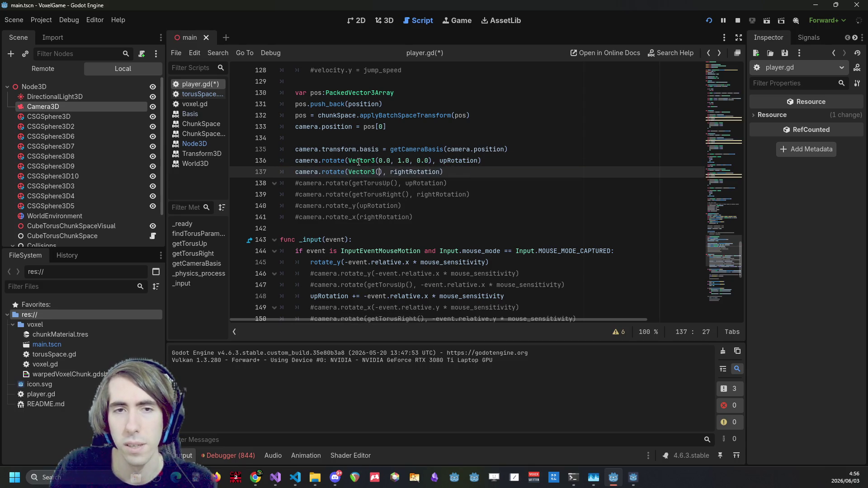
text(,)
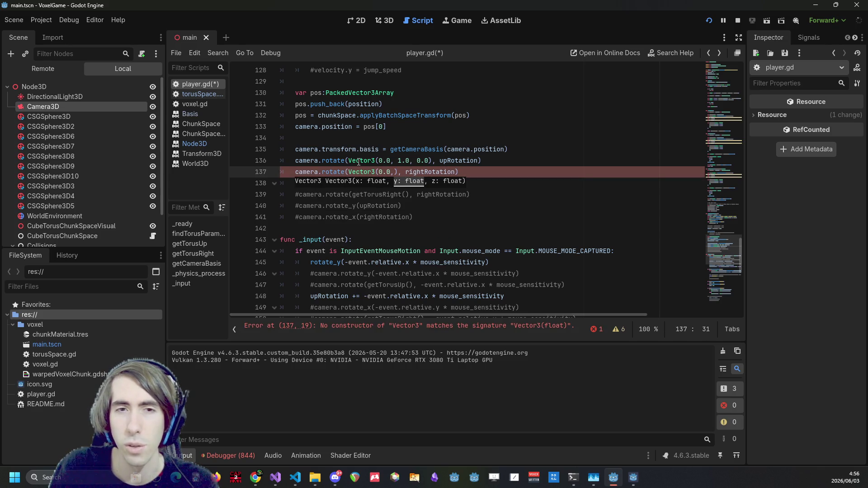
text(0.0,1.0)
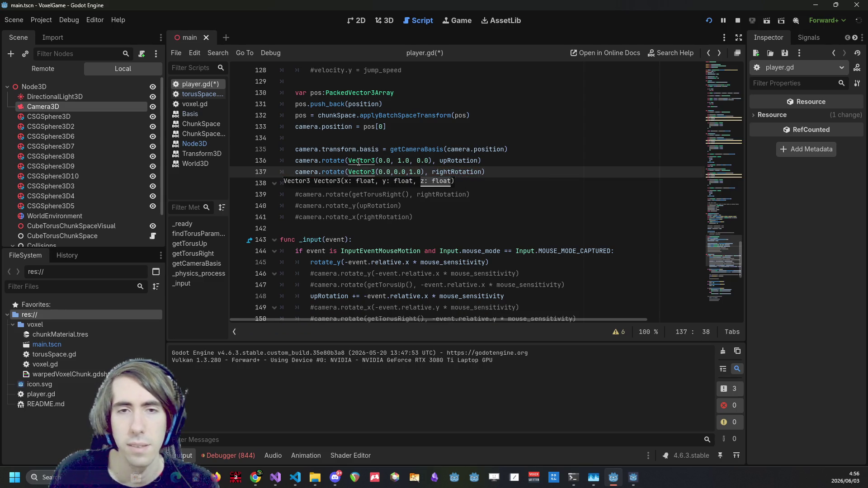
key(ctrl+s)
click(708, 20)
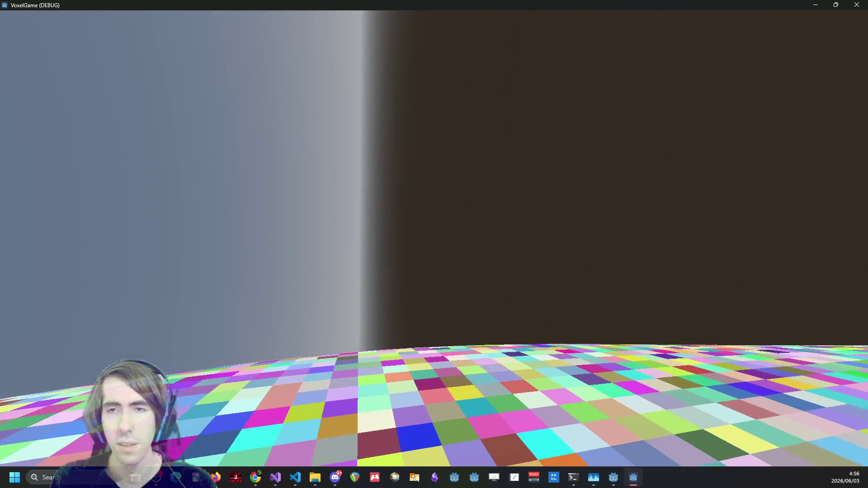
Leave the running VoxelGame window with F8 to get back to player.gd.
key(F8)
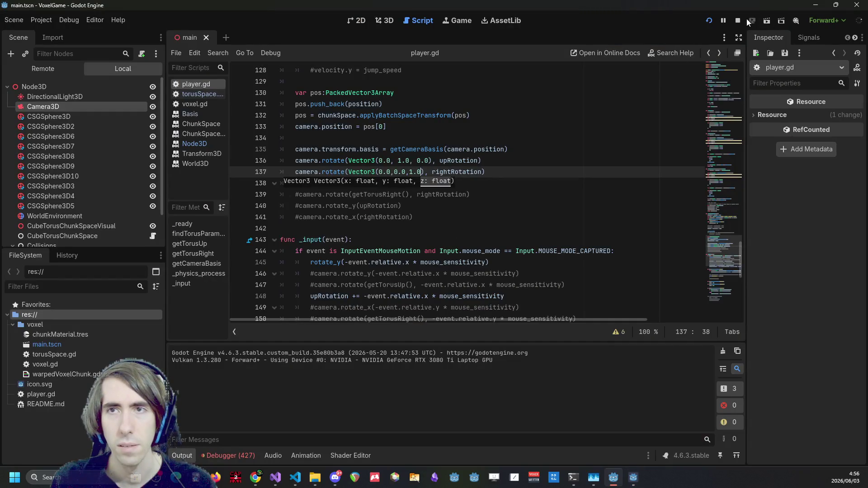
Stop the game and adjust line 137's axis toward Vector3(1.0,0.0,0.0).
click(743, 19)
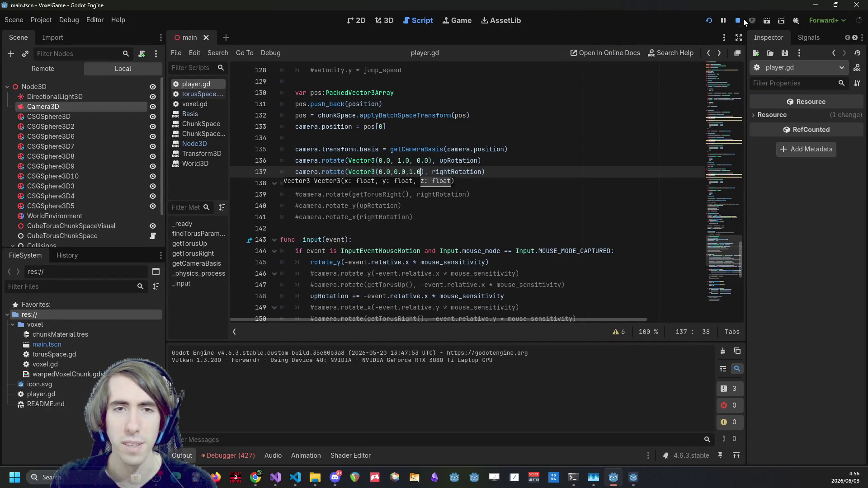
click(402, 160)
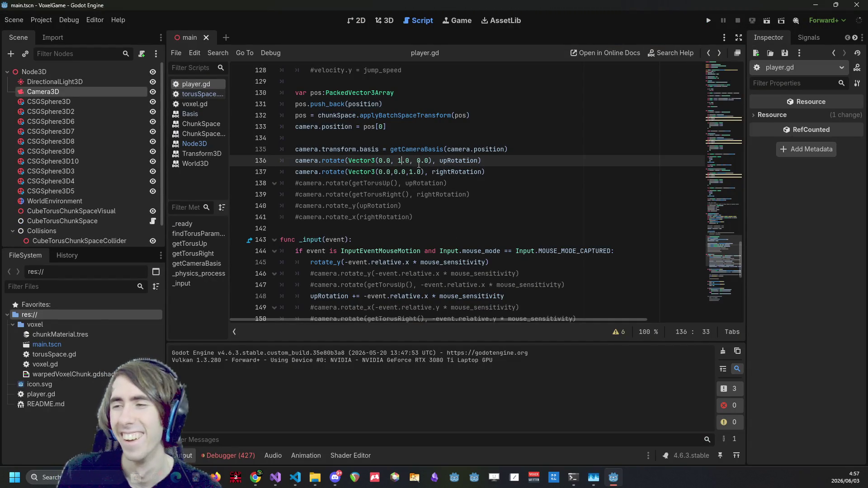
click(411, 172)
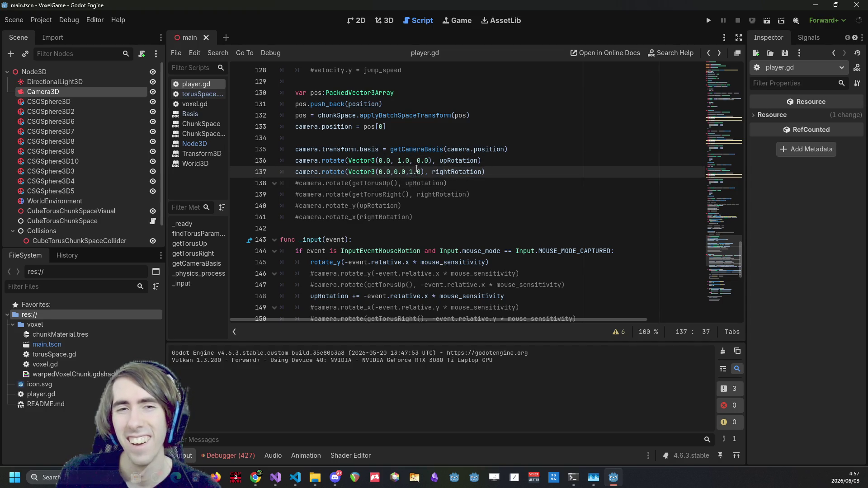
key(Left)
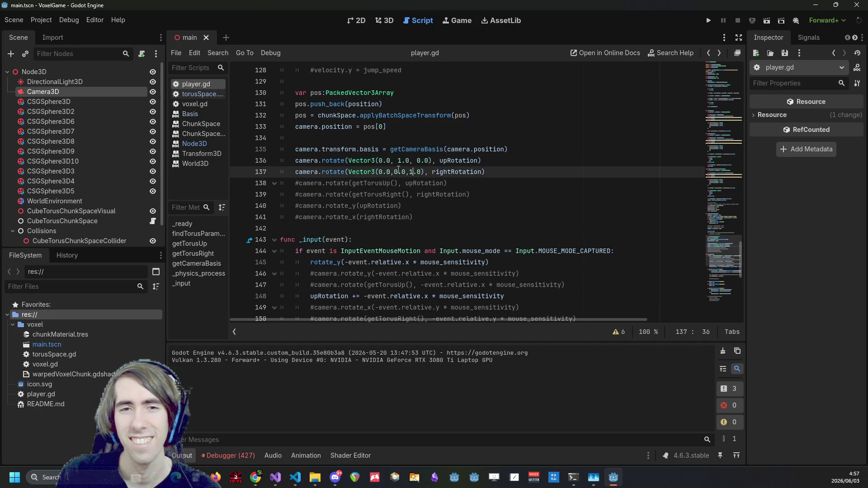
key(Right)
key(Right)
key(Right)
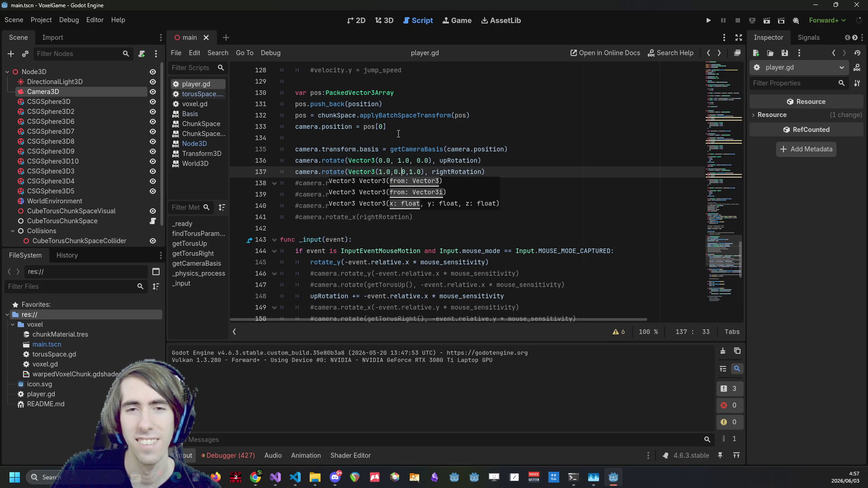
key(BackSpace)
text(0)
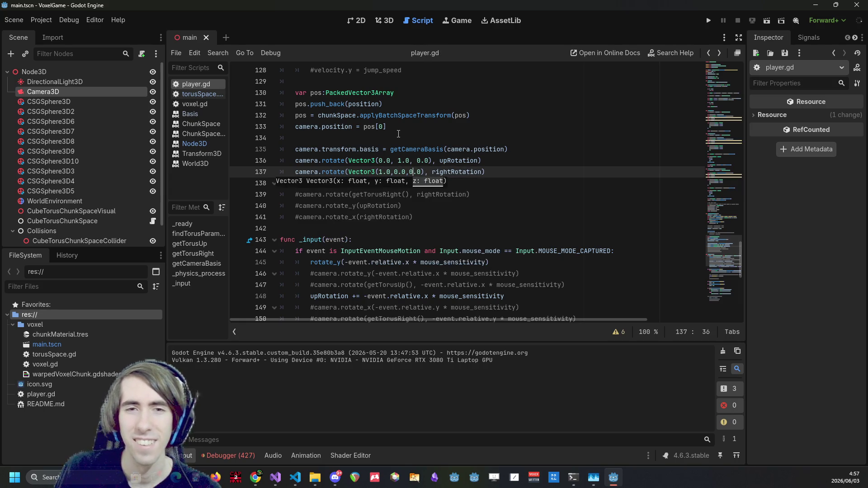
Replace the axis vectors with Vector3.UP on line 136 and Vector3.RIGHT on line 137.
drag(347, 160, 433, 161)
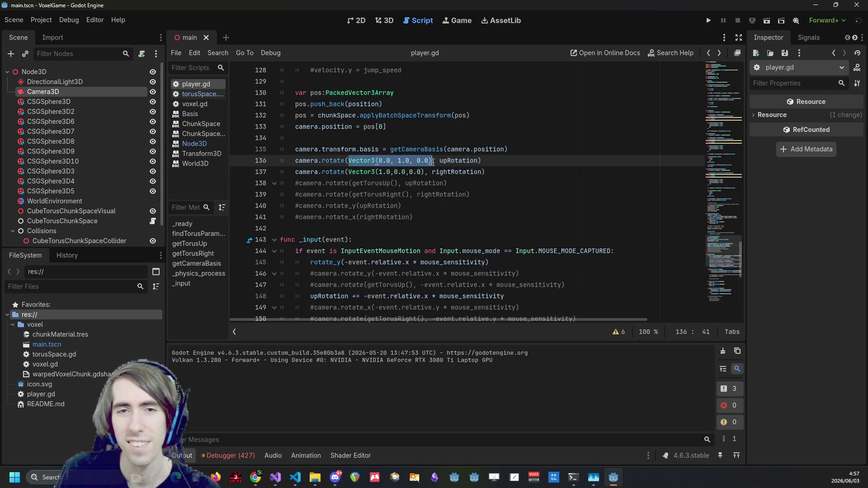
text(Vector.)
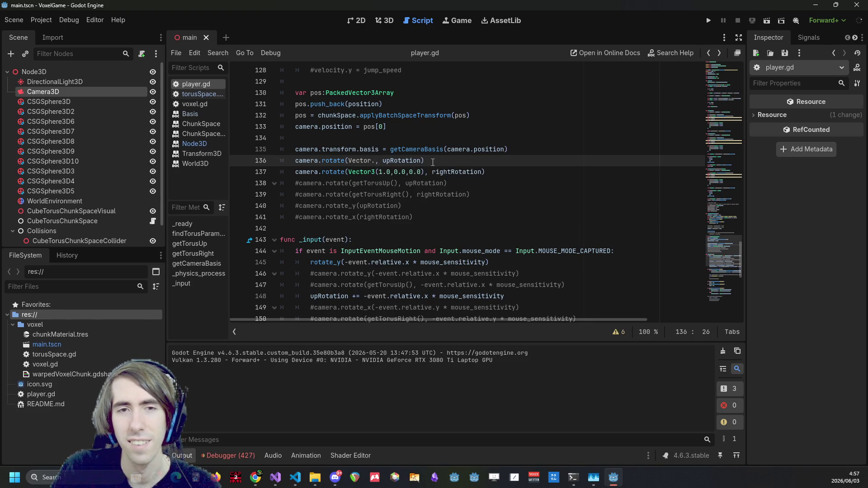
text(.RIGH)
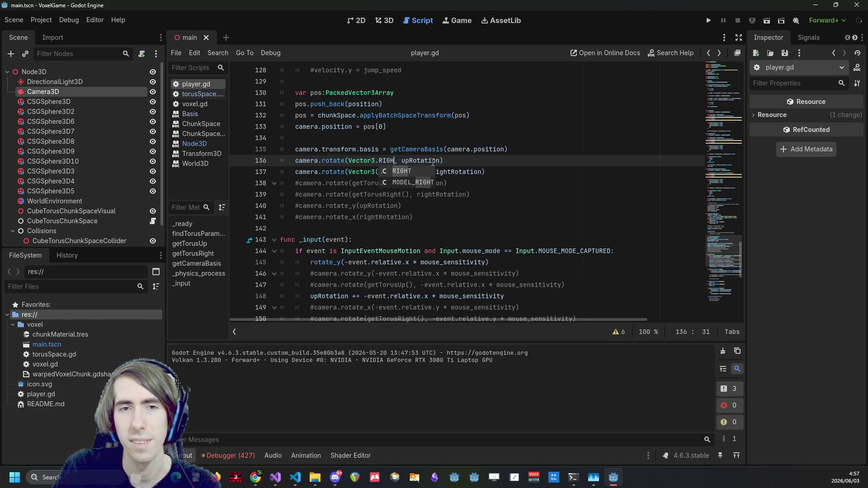
key(BackSpace)
key(BackSpace)
key(BackSpace)
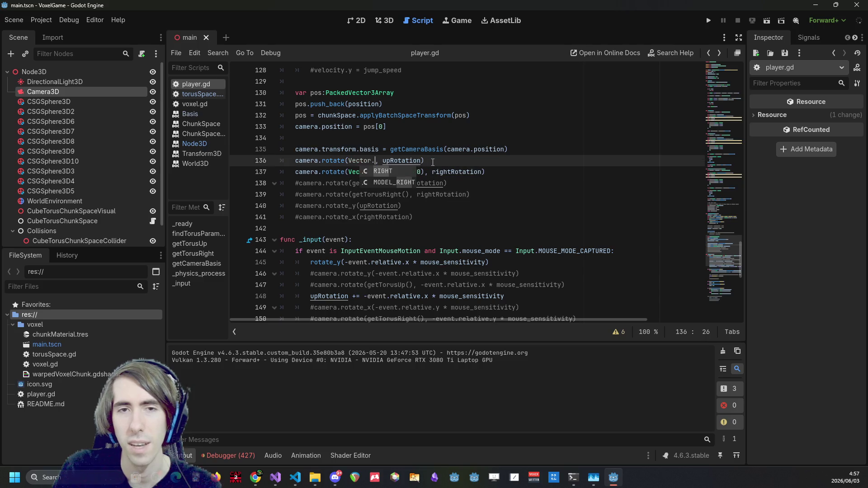
text(3.UP)
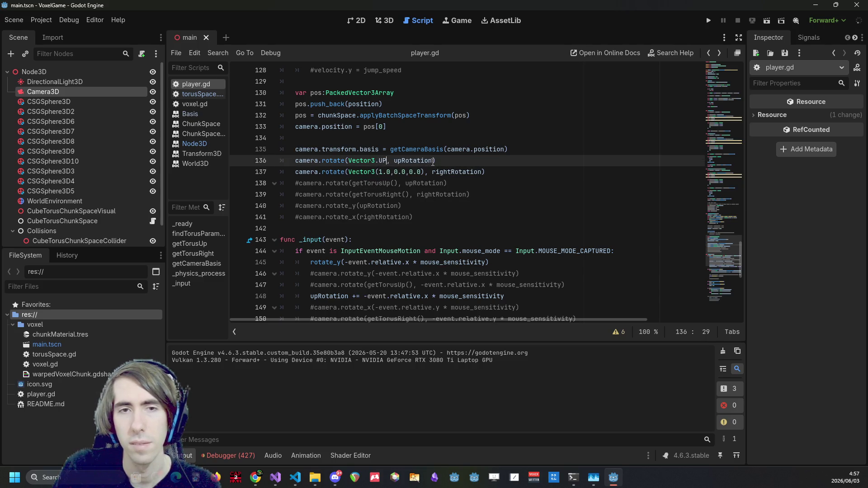
key(Down)
key(ctrl+Right)
key(ctrl+Right)
key(ctrl+Right)
key(ctrl+shift+Left)
key(ctrl+shift+Left)
key(ctrl+shift+Left)
key(ctrl+shift+Left)
key(BackSpace)
text(Vector3.RIGHT)
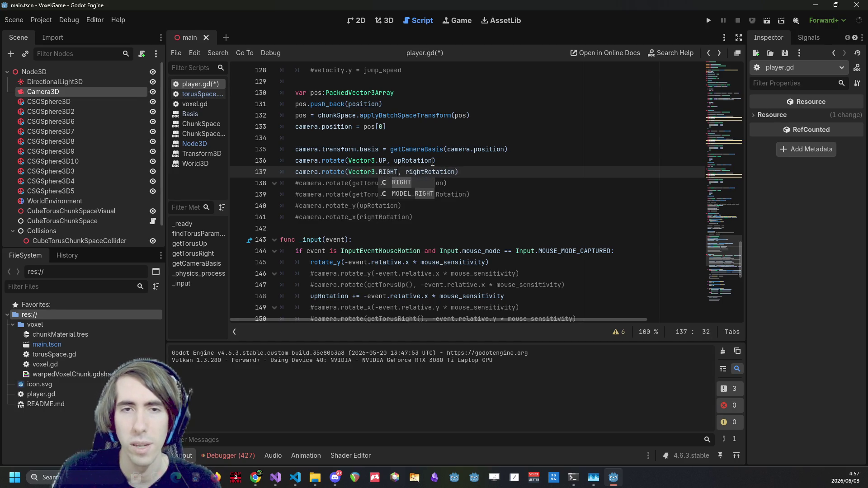
Look up Vector3's RIGHT constant in the docs, then relaunch the game.
ctrl+click(387, 167)
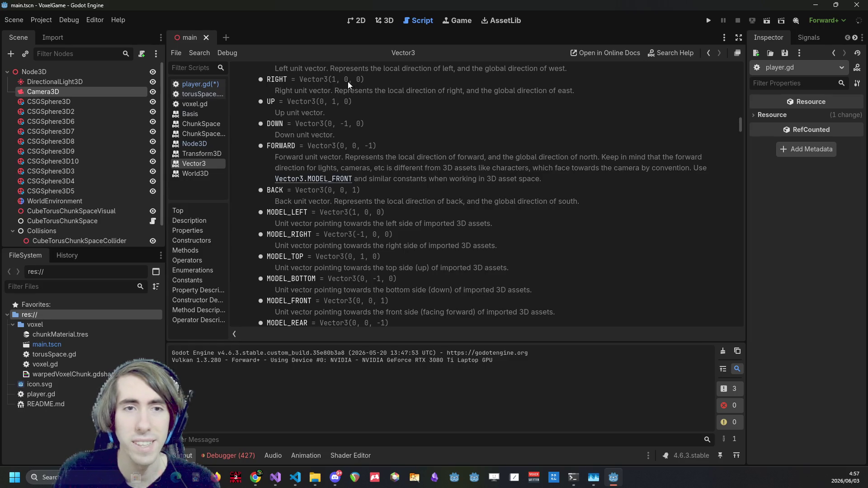
key(alt+Left)
click(709, 22)
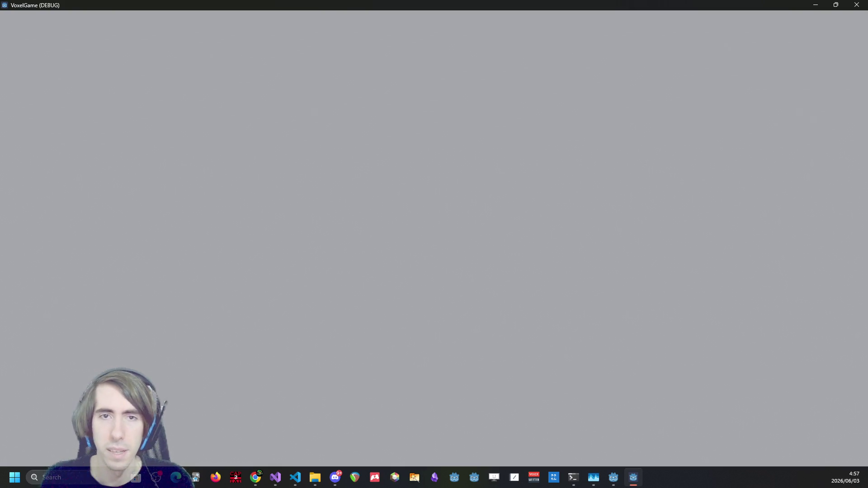
Check the grey game, view the Basis::invert "det == 0" errors in the debugger, and stop the run.
key(alt+Tab)
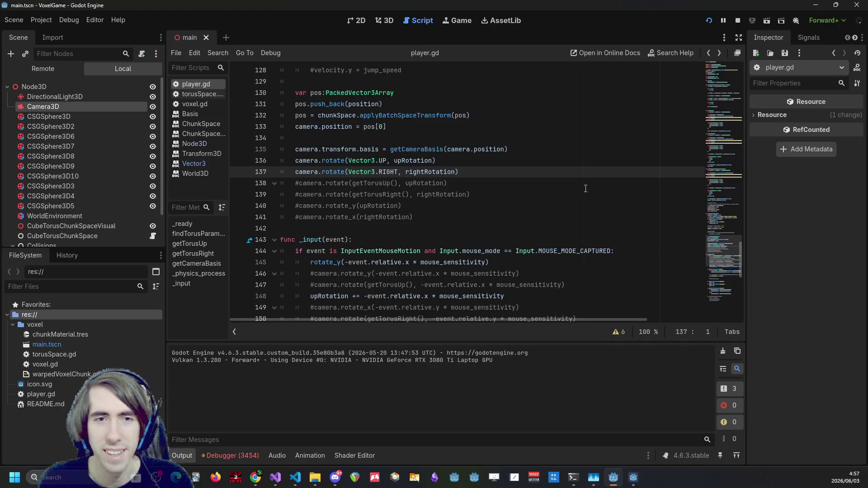
key(alt+Tab)
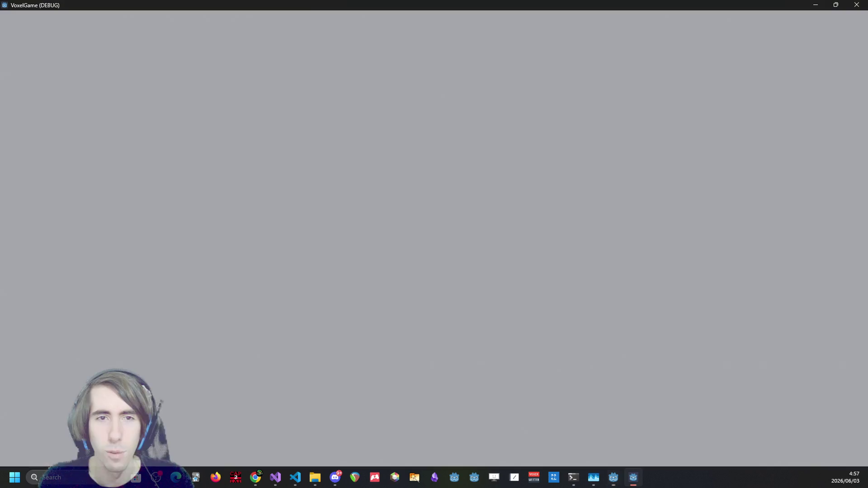
key(alt+Tab)
key(alt+Tab)
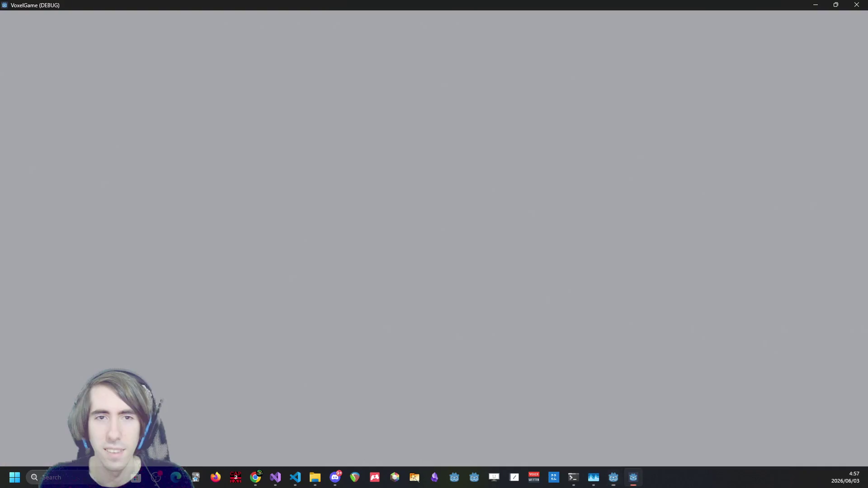
key(alt+Tab)
click(236, 455)
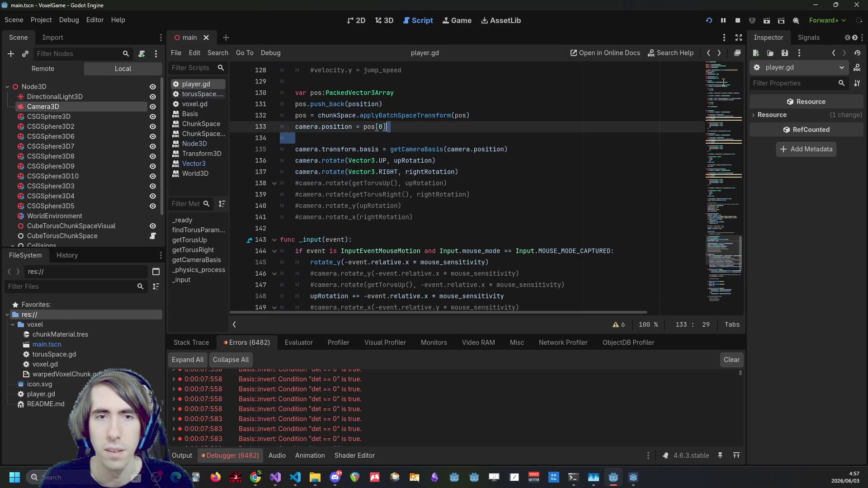
click(737, 21)
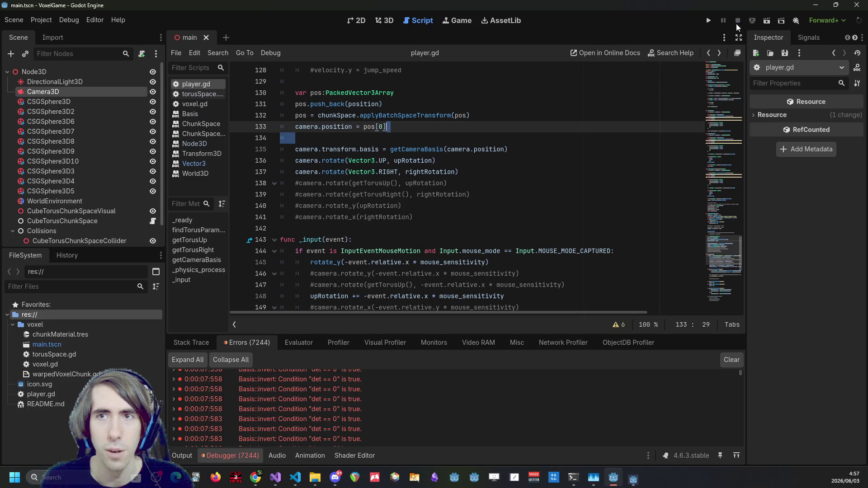
click(508, 174)
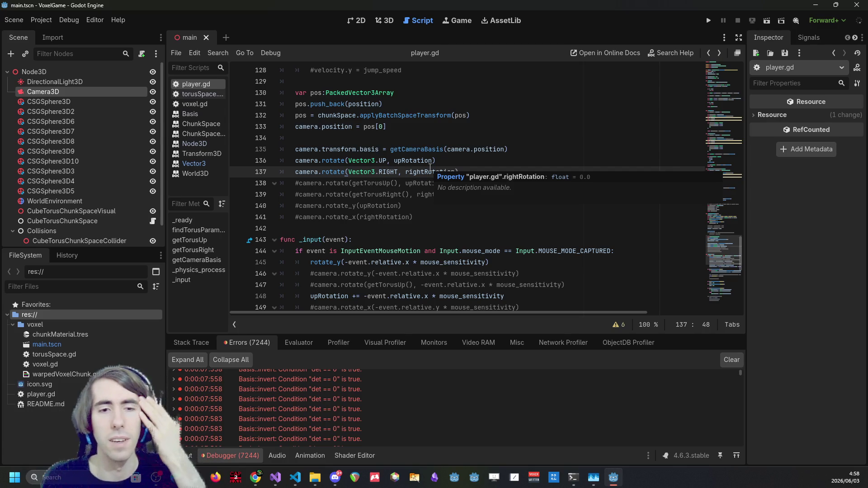
Relaunch the game, then close its hung window with Alt+F4 and return to line 137.
scroll(297, 379, up, 5)
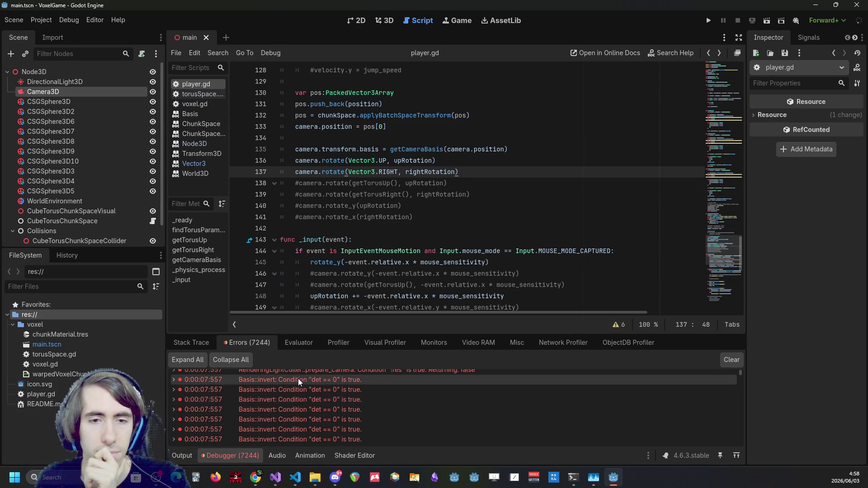
click(711, 17)
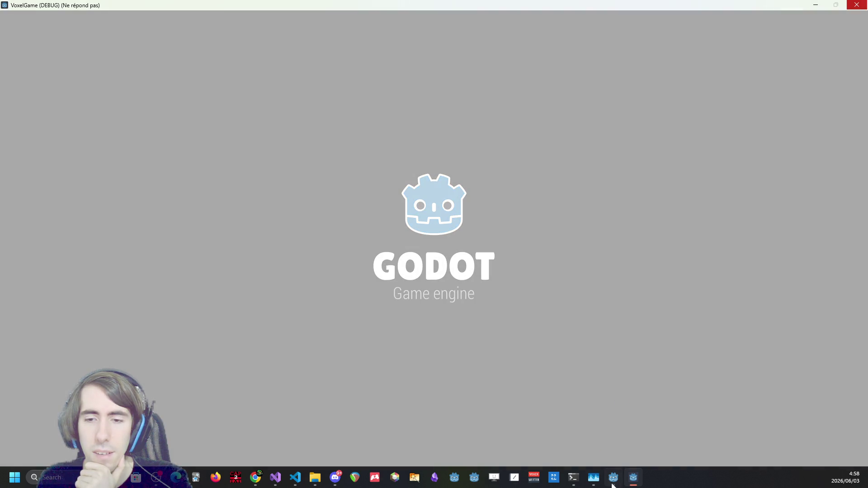
key(alt+Tab)
click(437, 240)
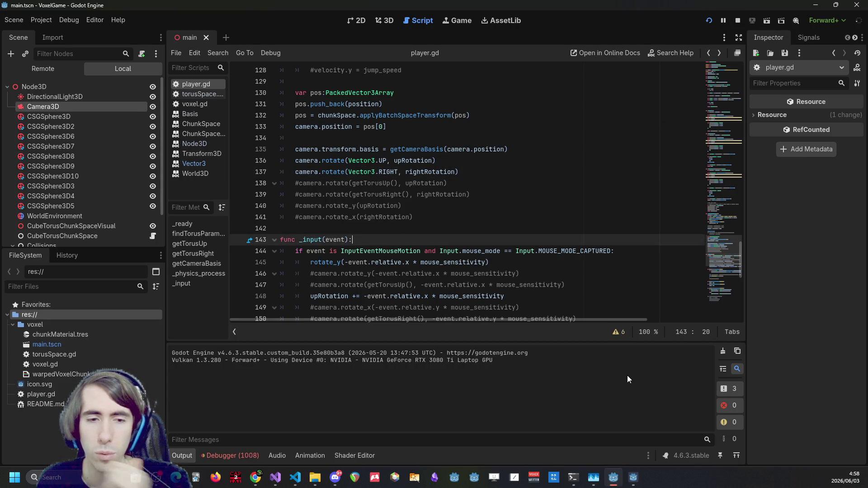
key(alt+Tab)
key(alt+F4)
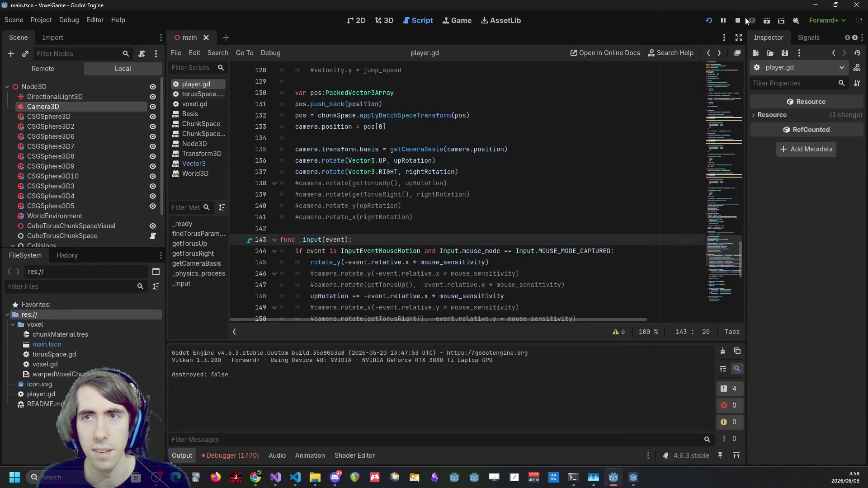
click(457, 171)
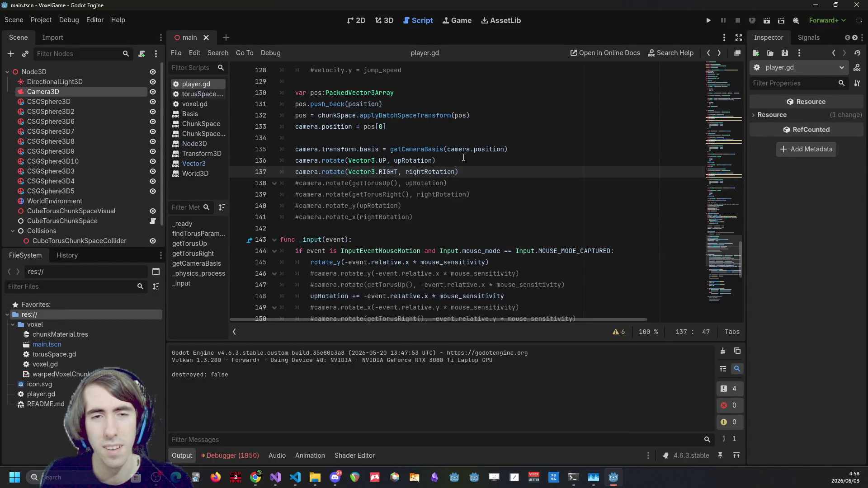
Append + 1.0 to upRotation and rightRotation, save, run the game, then close it.
text(1.0)
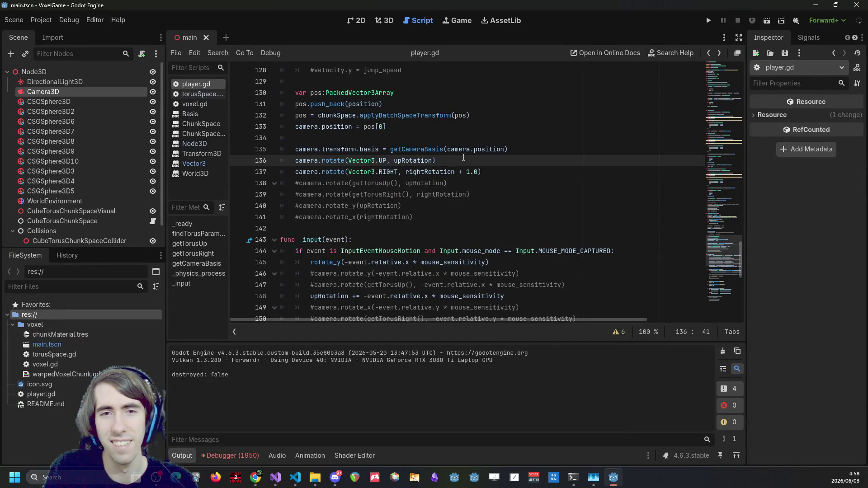
text(.0)
key(ctrl+s)
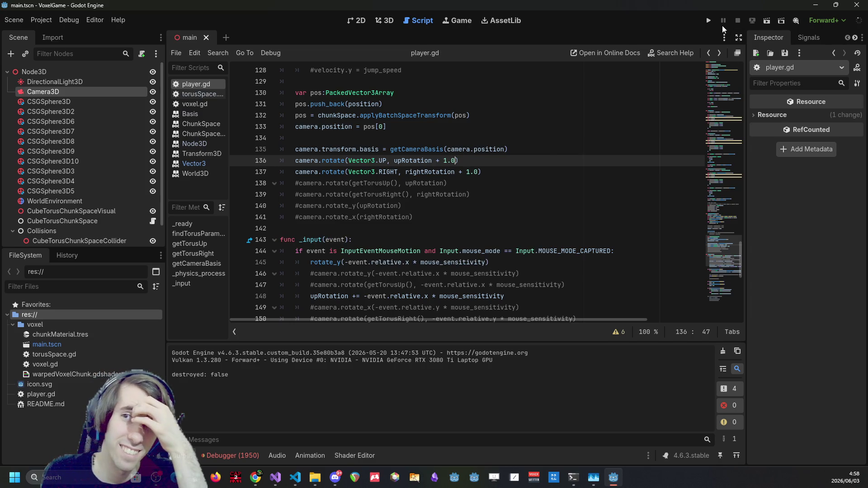
click(708, 22)
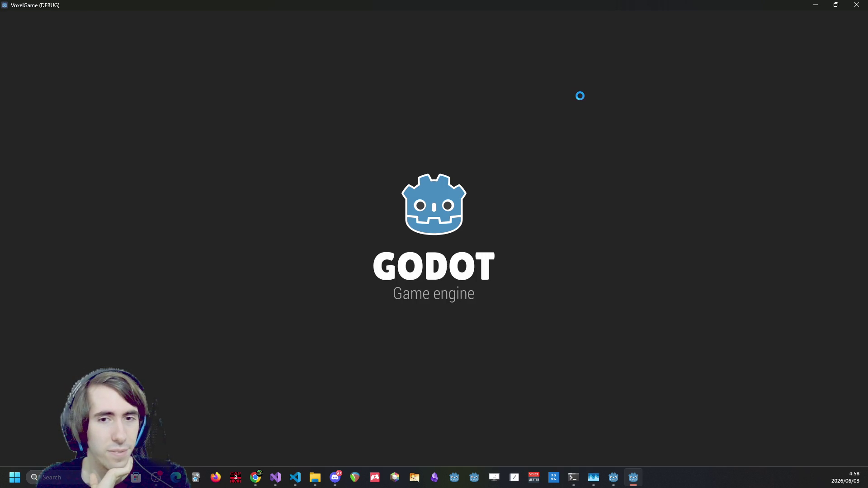
click(815, 5)
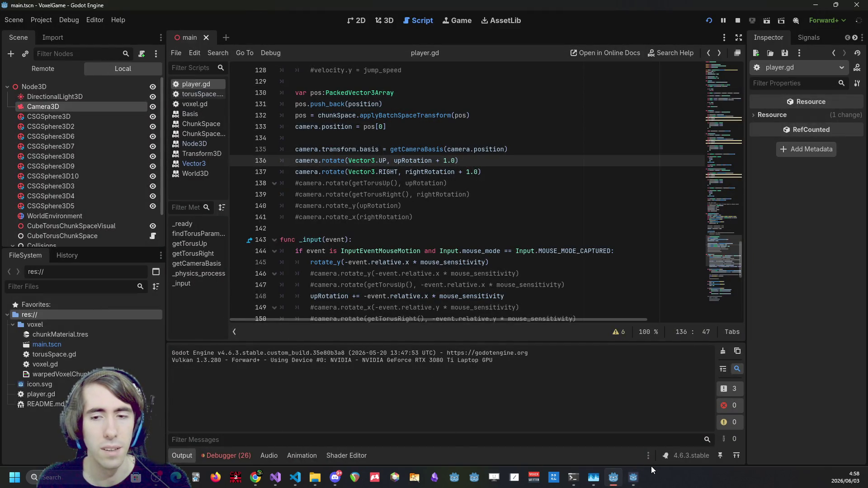
click(635, 470)
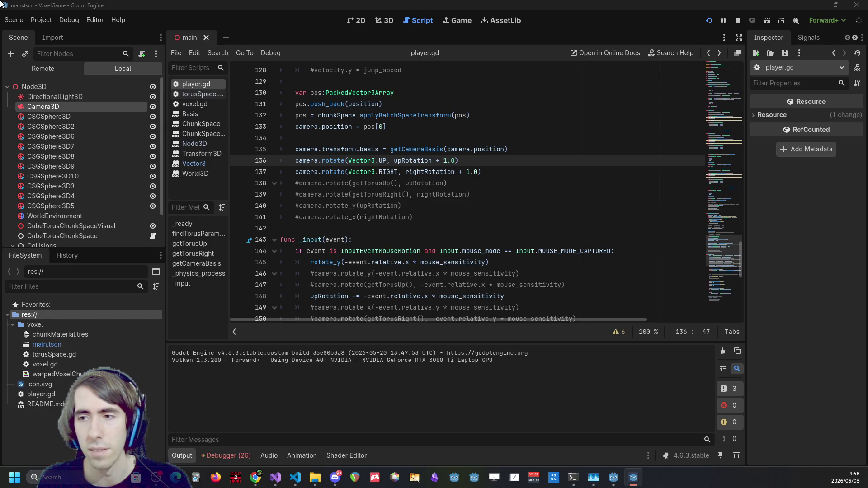
click(2, 6)
Return from Visual Studio to Godot and show the debugger's 26 Basis::invert errors.
click(32, 69)
click(345, 159)
click(633, 477)
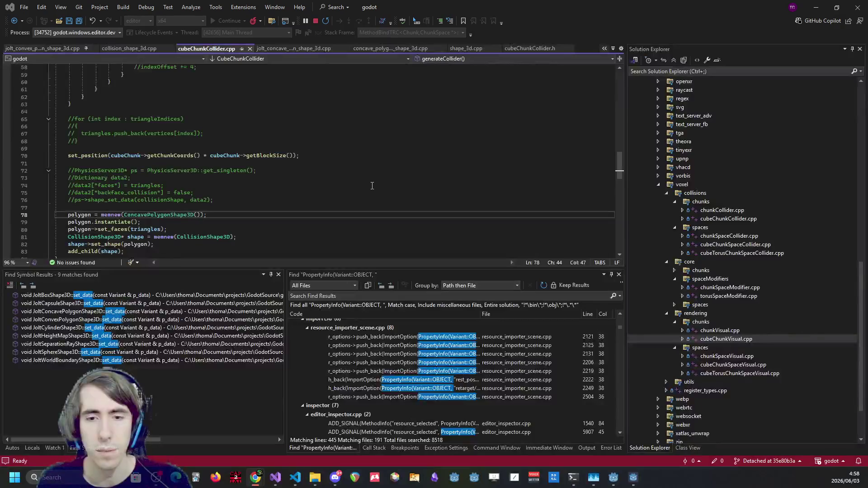
click(633, 478)
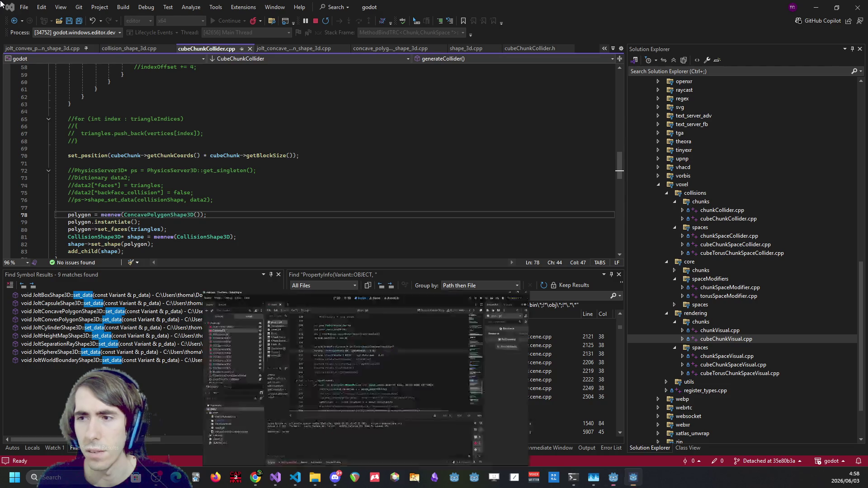
key(alt+Tab)
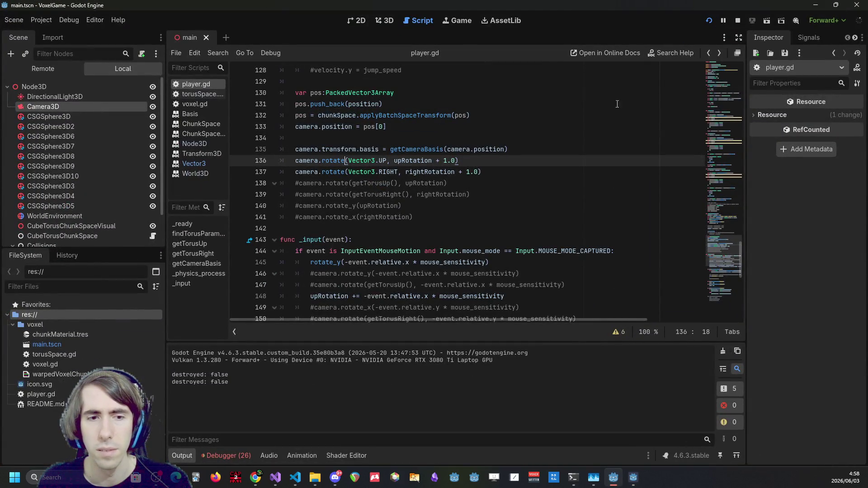
click(245, 456)
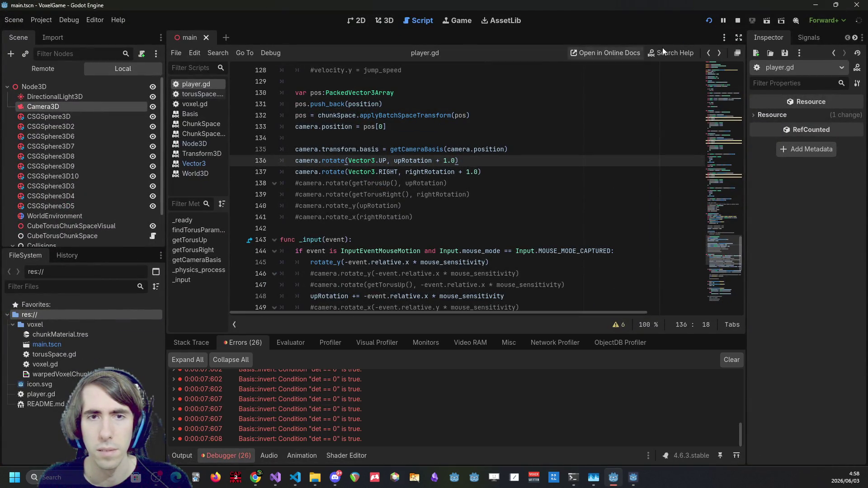
click(738, 20)
key(Left)
key(BackSpace)
key(BackSpace)
key(BackSpace)
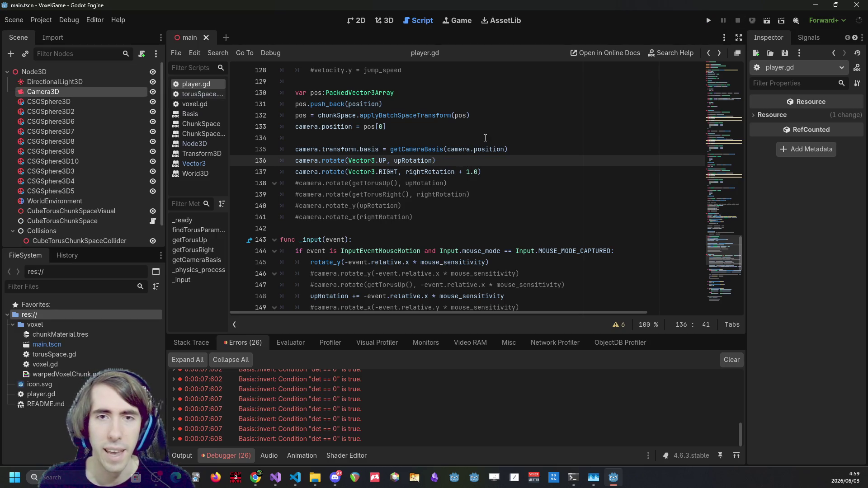
key(Down)
key(End)
key(Left)
key(BackSpace)
key(BackSpace)
key(BackSpace)
key(ctrl+s)
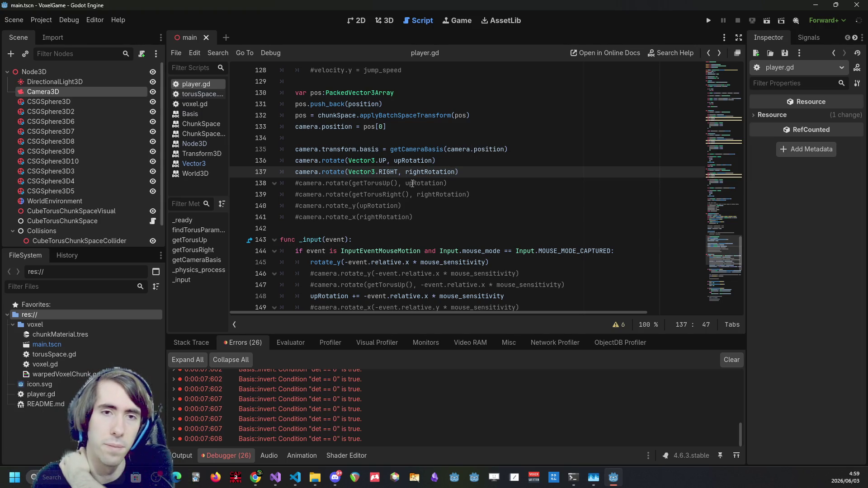
scroll(402, 179, up, 1)
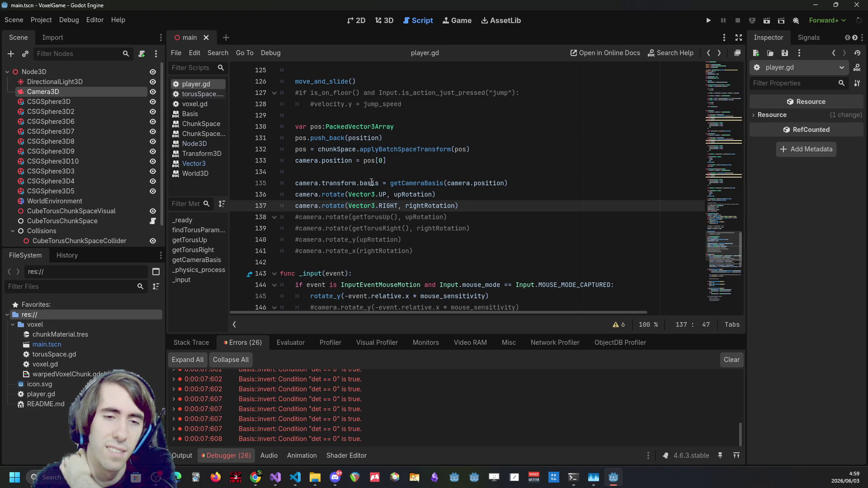
mouse_move(371, 182)
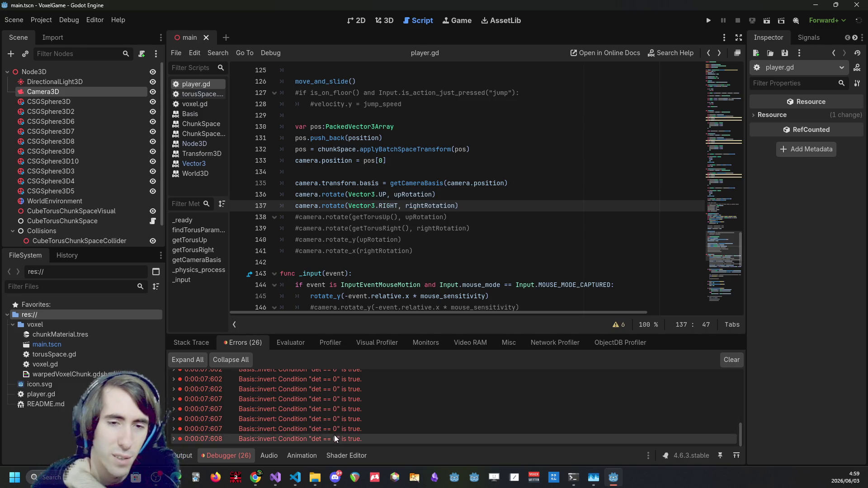
scroll(335, 435, up, 2)
double_click(327, 413)
scroll(328, 411, up, 5)
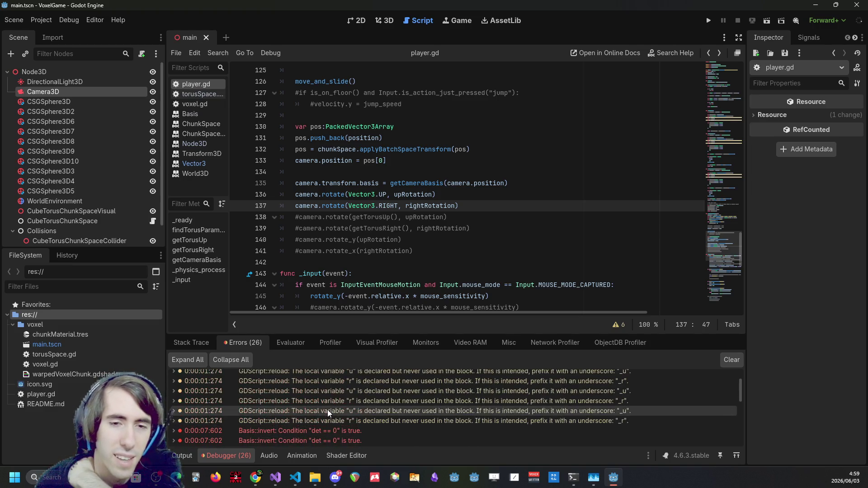
scroll(326, 410, down, 3)
click(323, 414)
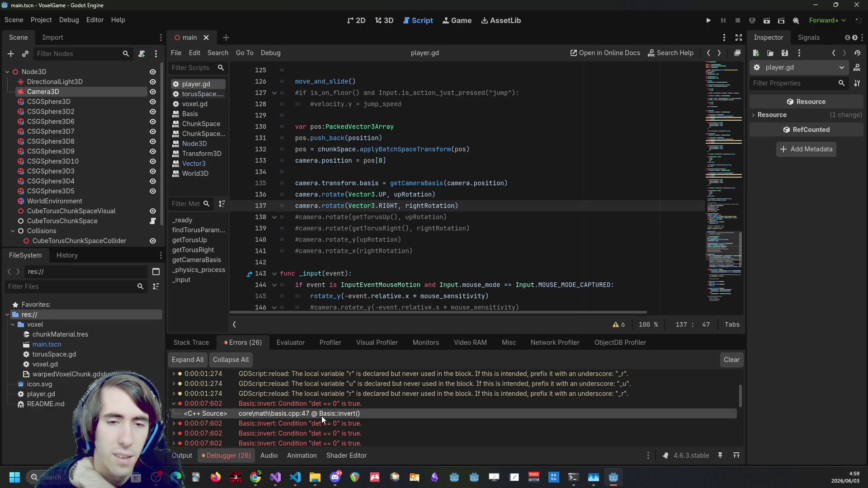
scroll(364, 233, up, 5)
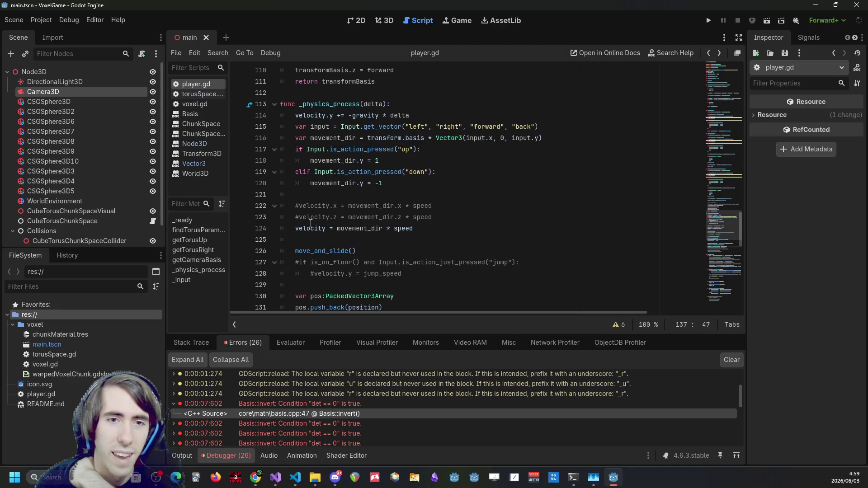
scroll(323, 231, down, 3)
double_click(371, 251)
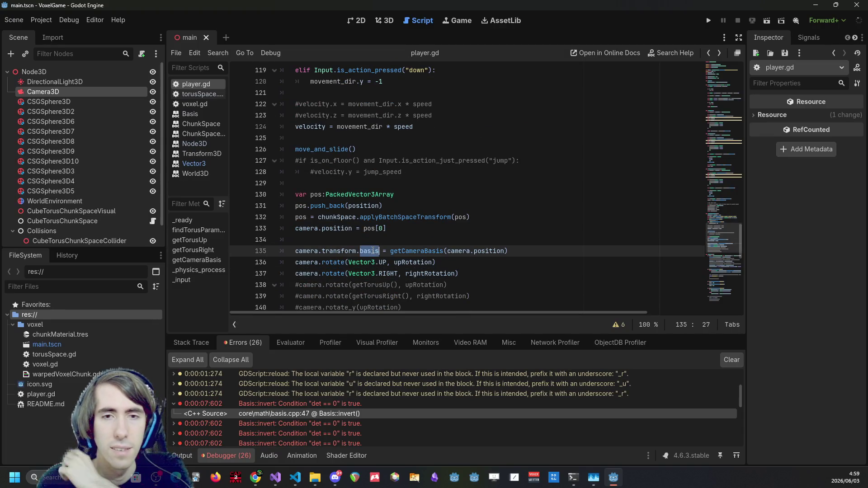
drag(296, 251, 364, 251)
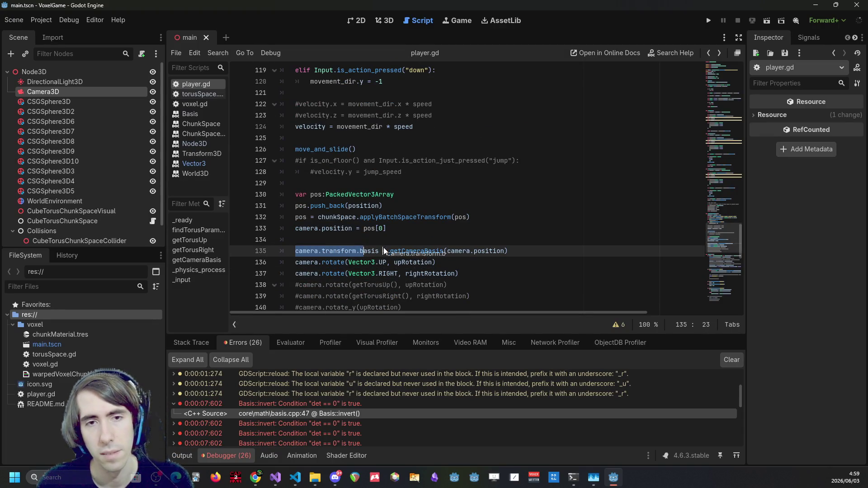
drag(295, 251, 378, 251)
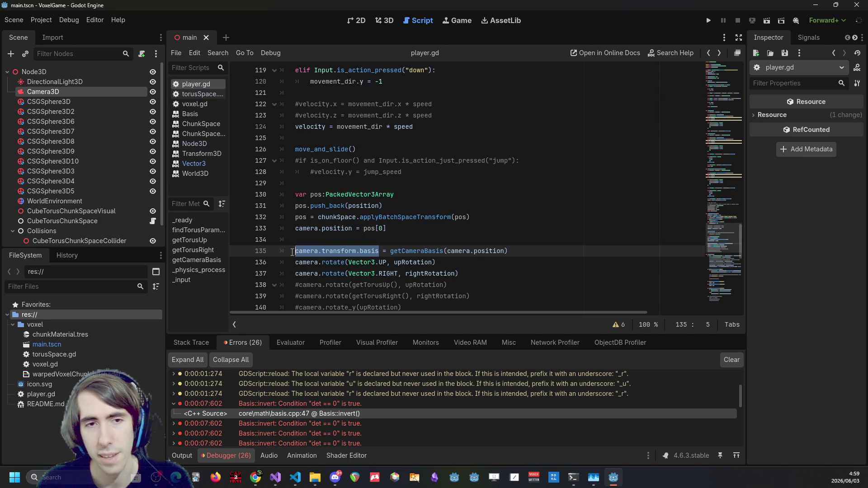
click(515, 244)
Insert a new line above the basis assignment holding camera.transform.basis.determinant().
key(Return)
text(camera.transform.basis)
text(.is)
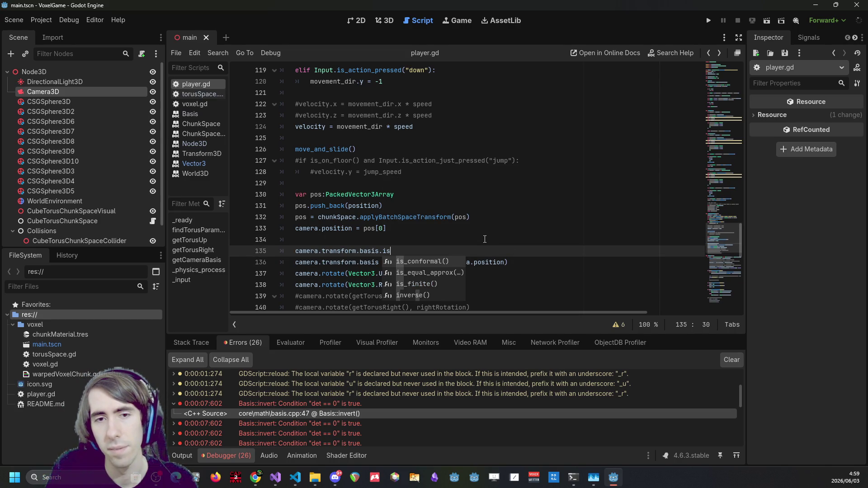
key(BackSpace)
key(BackSpace)
text(de)
key(Return)
key(Return)
Add 'var b = getCameraBasis(camera.position)' above the determinant line.
key(alt+Up)
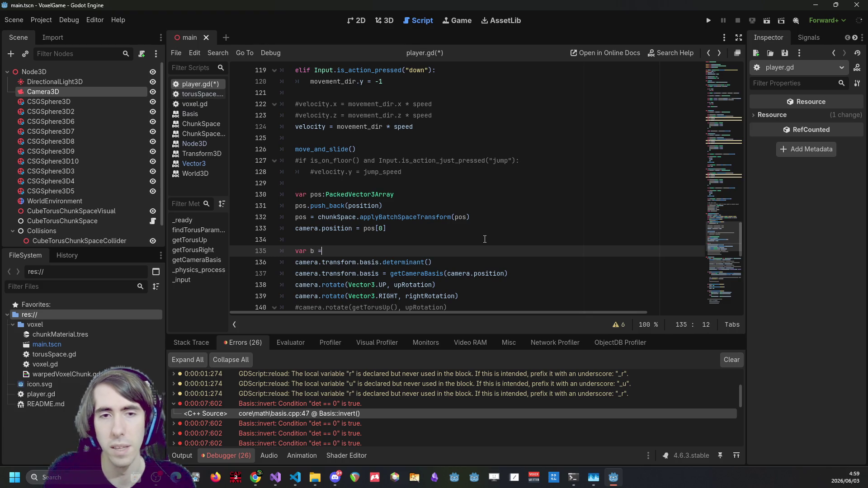
key(Escape)
key(Down)
key(Down)
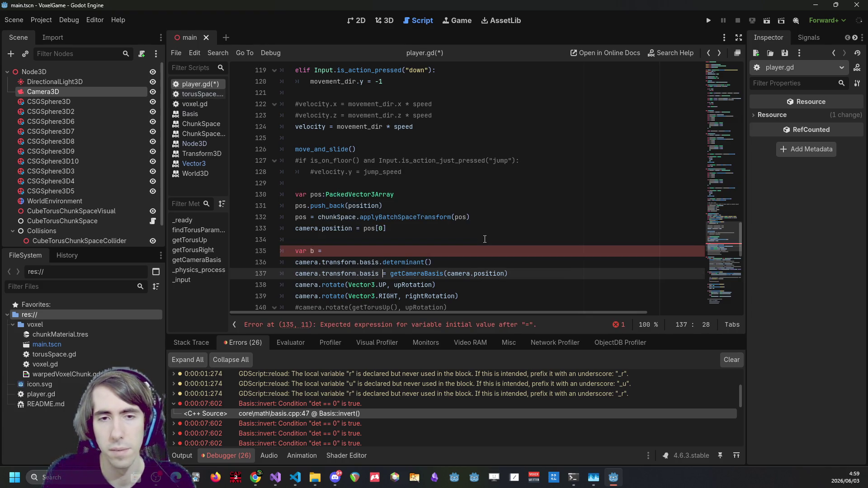
key(ctrl+Right)
key(ctrl+shift+Right)
key(ctrl+shift+Right)
key(ctrl+shift+Right)
key(ctrl+c)
key(Up)
key(Up)
key(End)
key(ctrl+v)
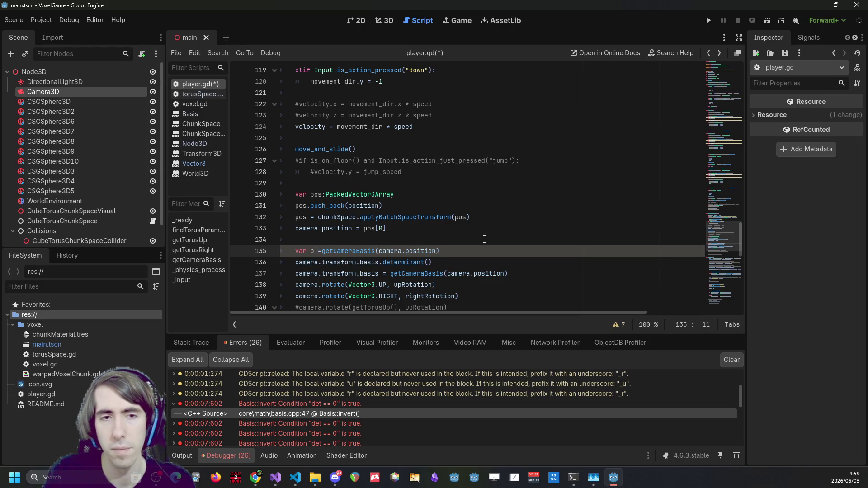
text(=)
key(Down)
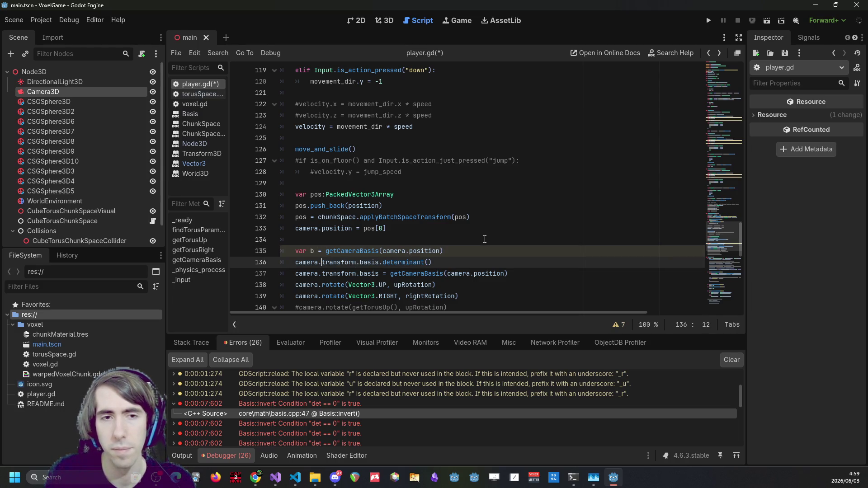
Turn the determinant line into 'if !is_zero_approx(b.determinant())'.
text(if)
key(ctrl+shift+Right)
key(ctrl+shift+Right)
key(ctrl+shift+Right)
text(b)
key(End)
text(!=)
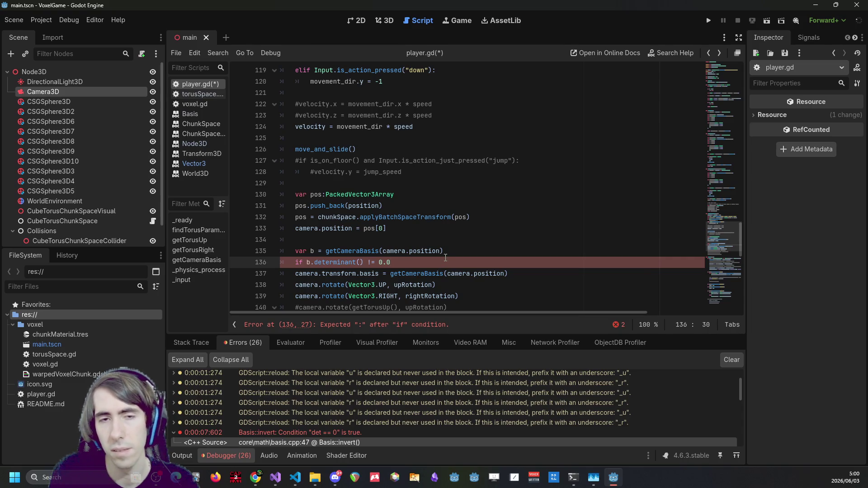
text(is_z)
key(Return)
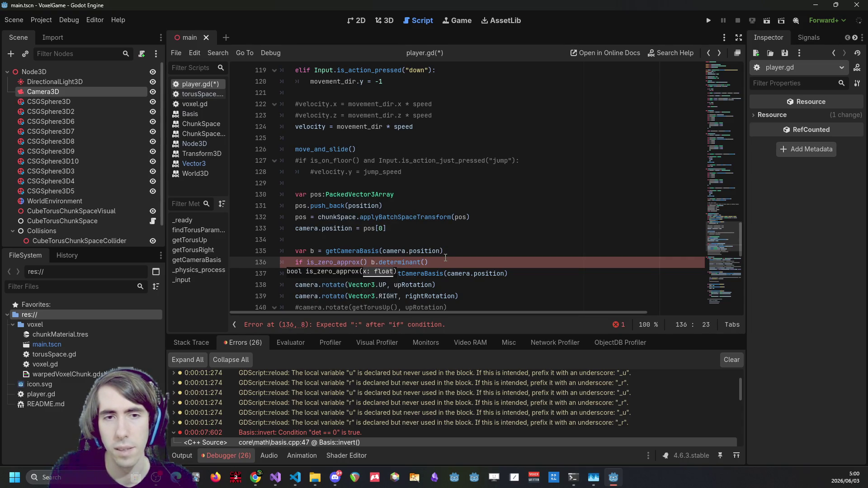
key(Delete)
key(Delete)
key(End)
text())
key(Home)
key(Right)
key(Right)
key(Right)
text(!)
Indent the basis assignment under the if condition and save player.gd.
scroll(445, 258, down, 1)
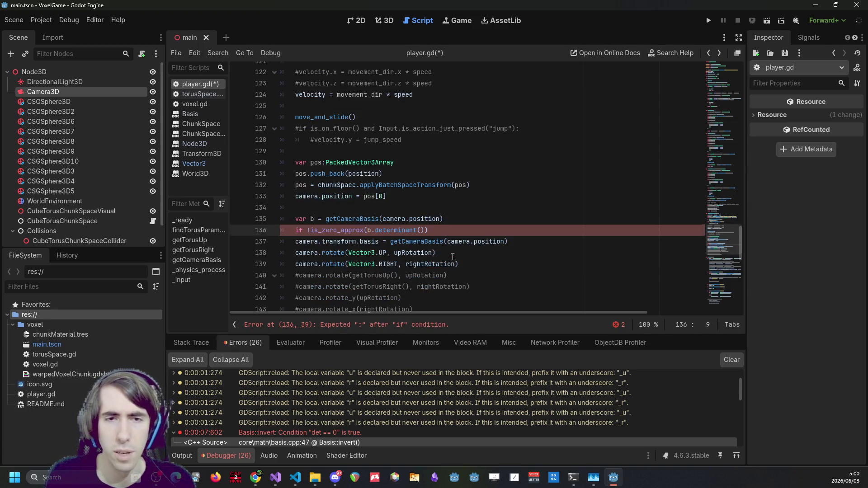
click(299, 240)
key(Tab)
key(Up)
key(Up)
key(Up)
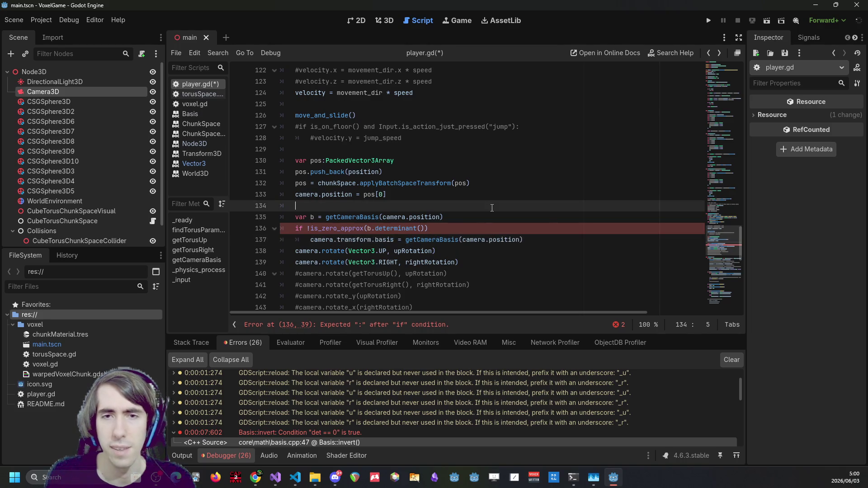
key(ctrl+s)
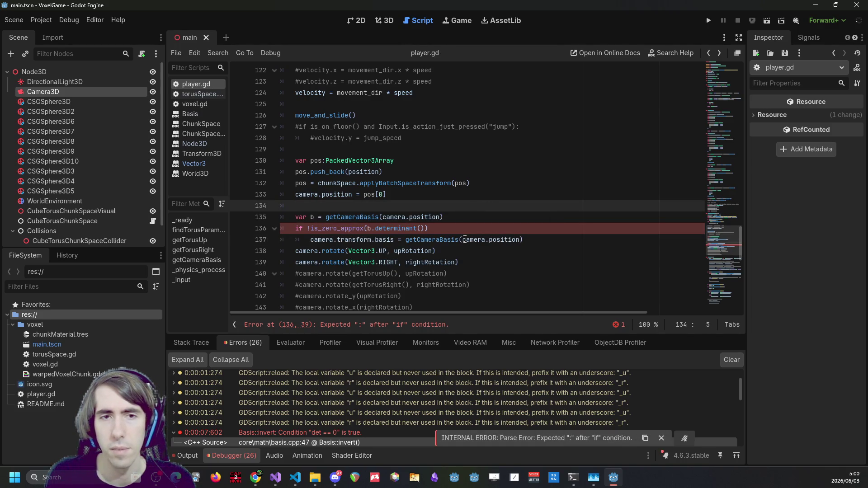
Replace getCameraBasis(camera.position) in the guarded assignment with b and save.
drag(405, 239, 540, 239)
text(basis = b)
key(ctrl+s)
Run the game with F5 to test the camera, then return to the editor.
click(463, 229)
key(F5)
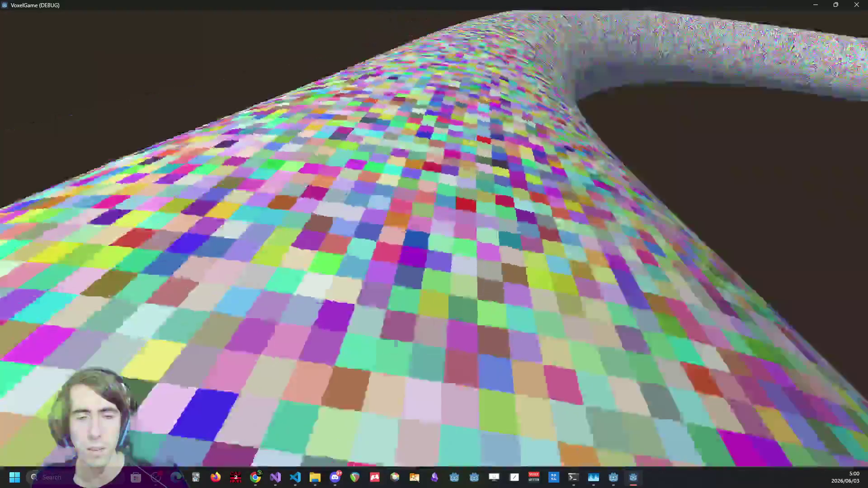
key(alt+Tab)
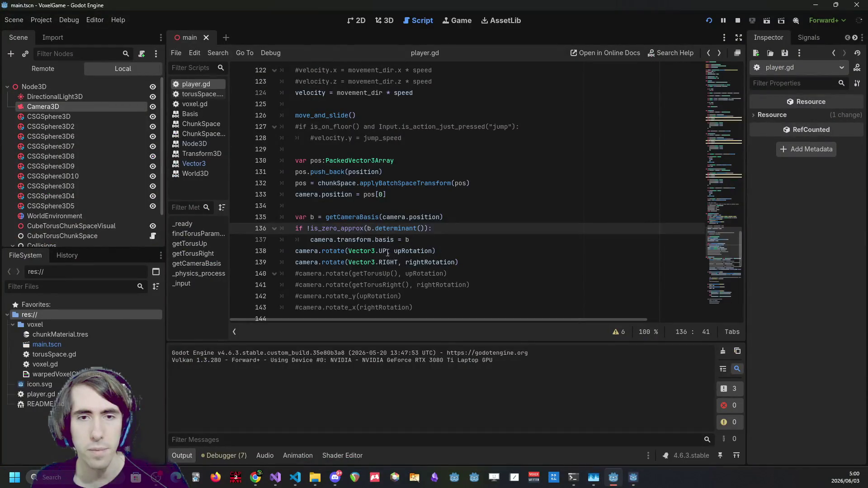
Change the upRotation axis from Vector3.UP to Vector3.FORWARD and save.
click(383, 252)
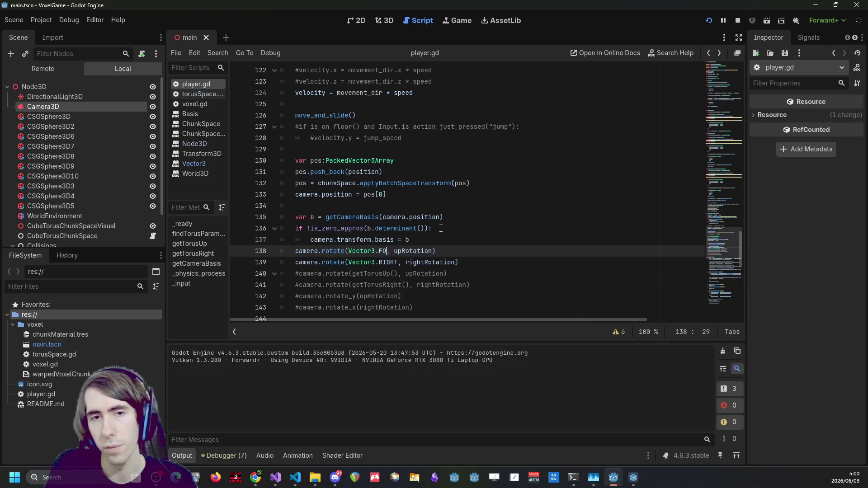
key(Return)
key(ctrl+s)
Restart the running game to test the new rotation, then stop it.
click(715, 21)
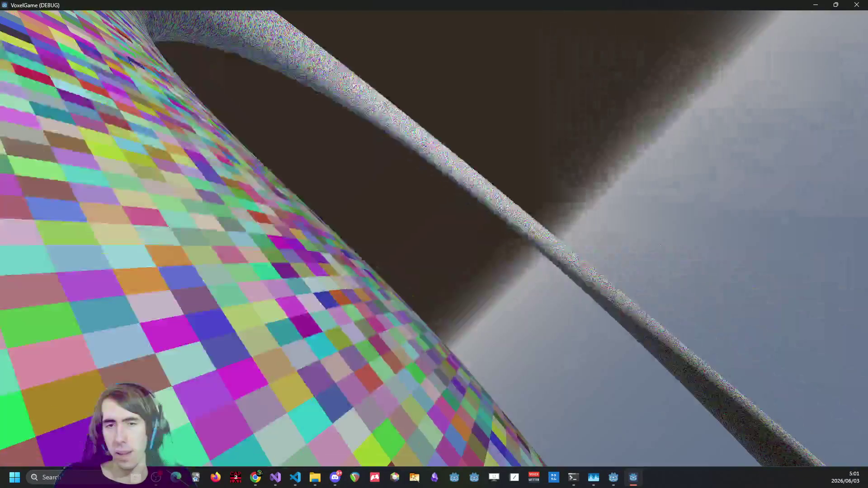
key(alt+Tab)
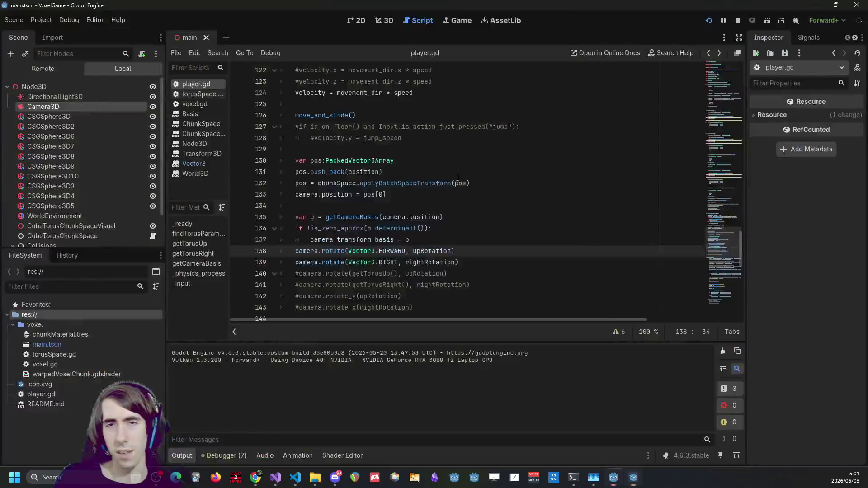
click(742, 19)
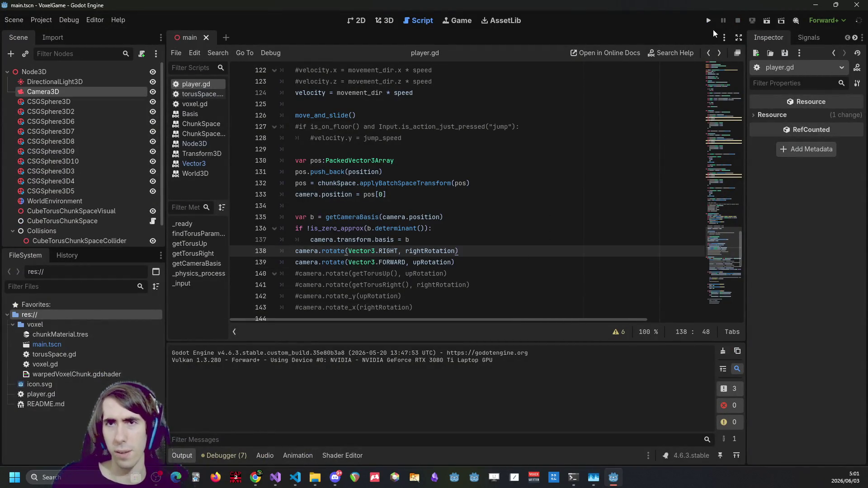
Test-run the swapped rotations, then negate the axes to -Vector3.RIGHT and -Vector3.FORWARD and save.
click(708, 21)
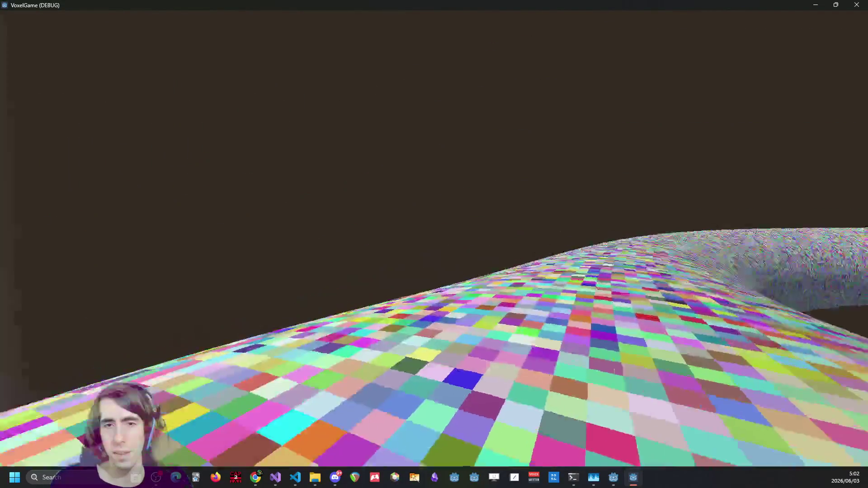
key(F8)
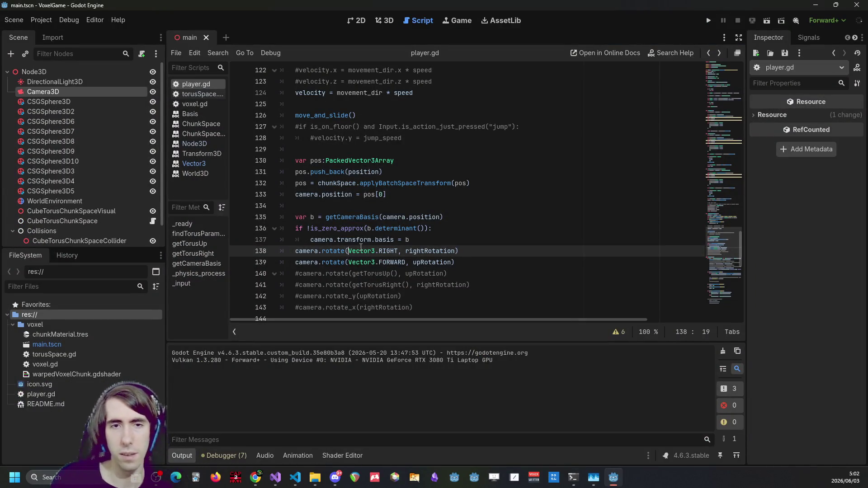
click(348, 262)
text(-)
key(ctrl+s)
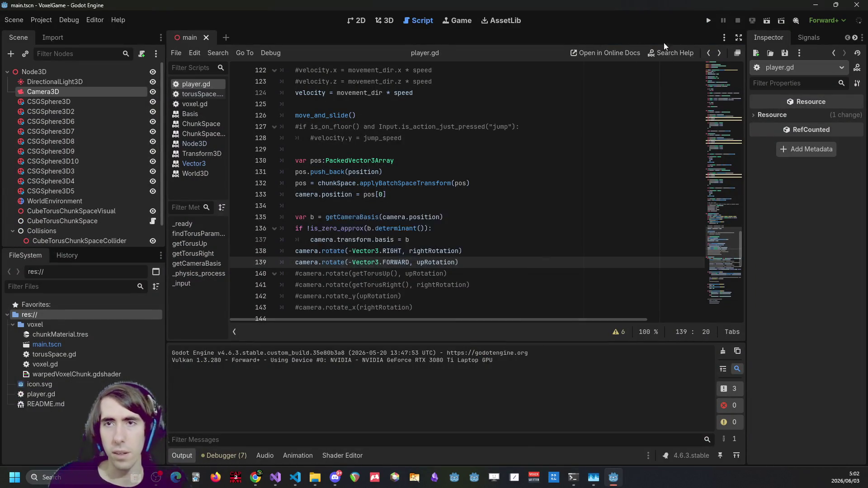
click(710, 20)
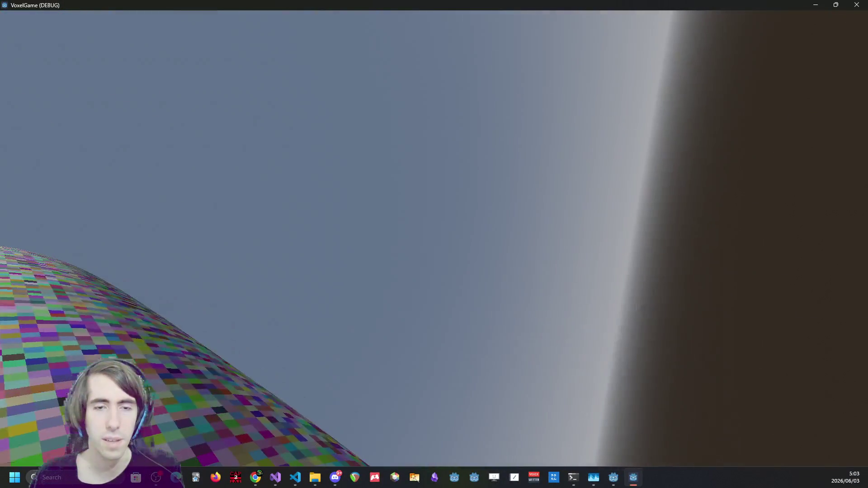
key(alt+Tab)
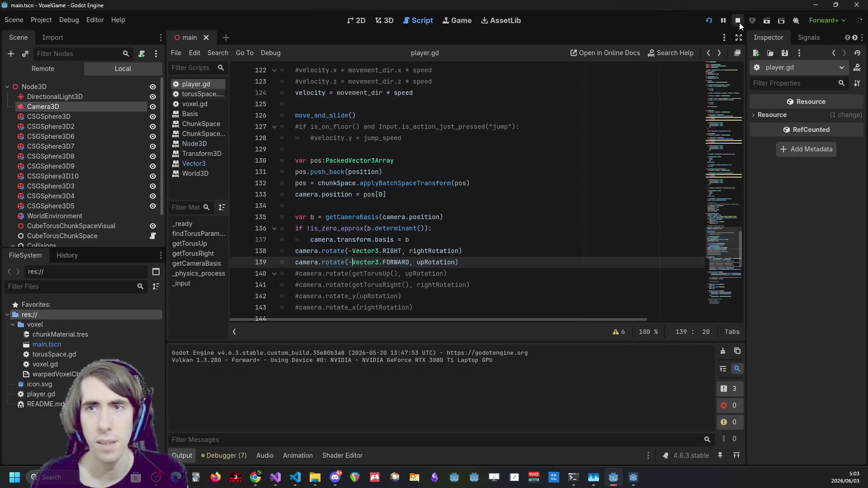
click(738, 21)
scroll(719, 159, up, 15)
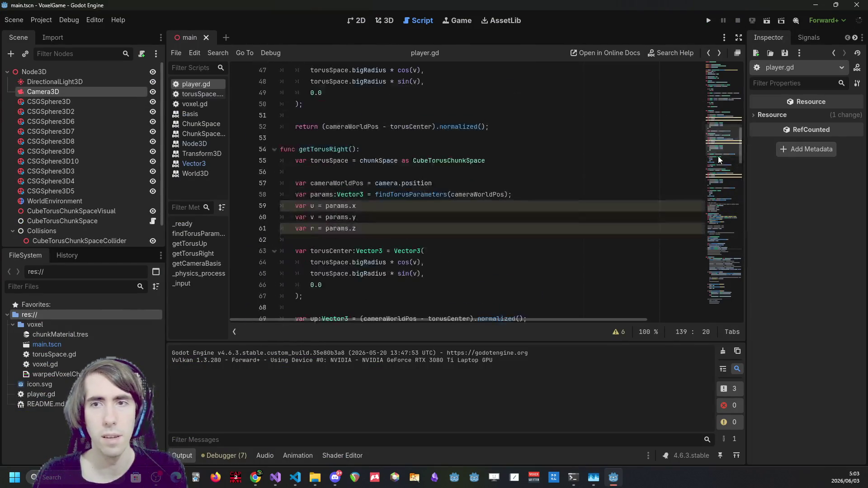
scroll(285, 156, up, 4)
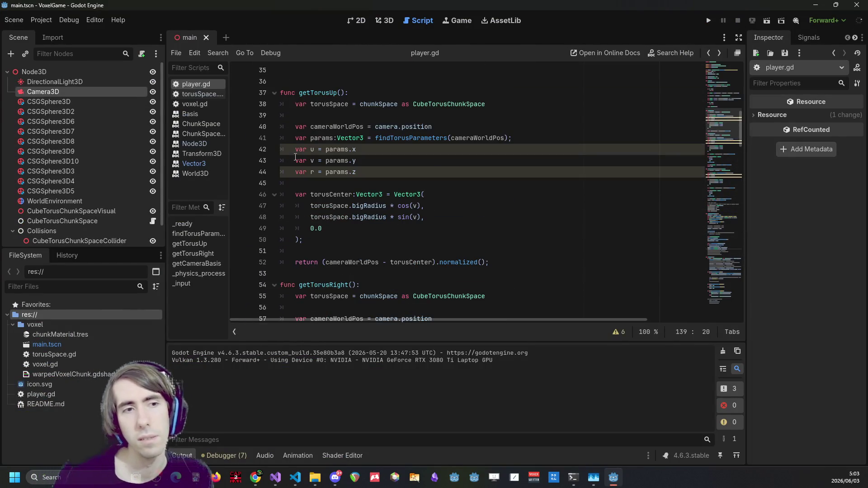
scroll(295, 157, up, 8)
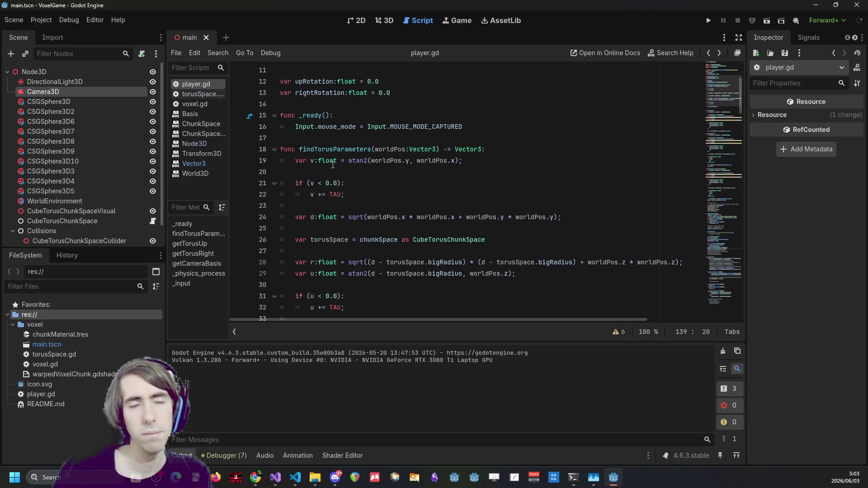
click(77, 95)
scroll(481, 221, up, 4)
scroll(475, 219, down, 4)
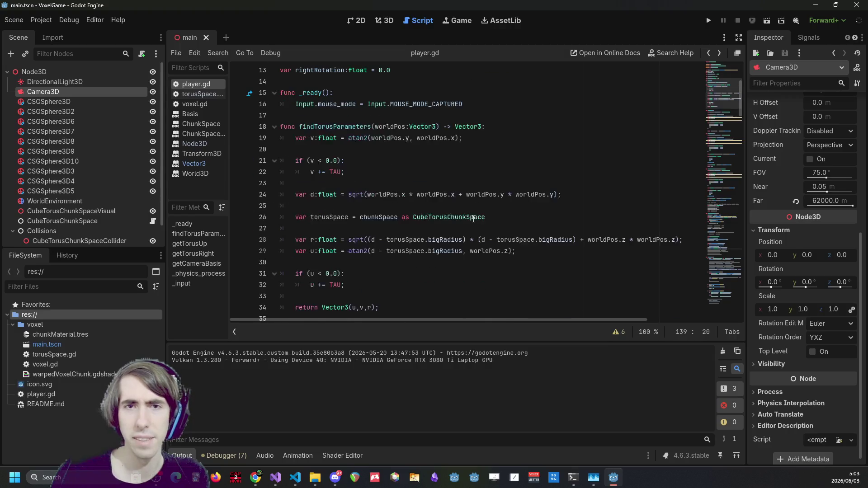
scroll(134, 196, down, 1)
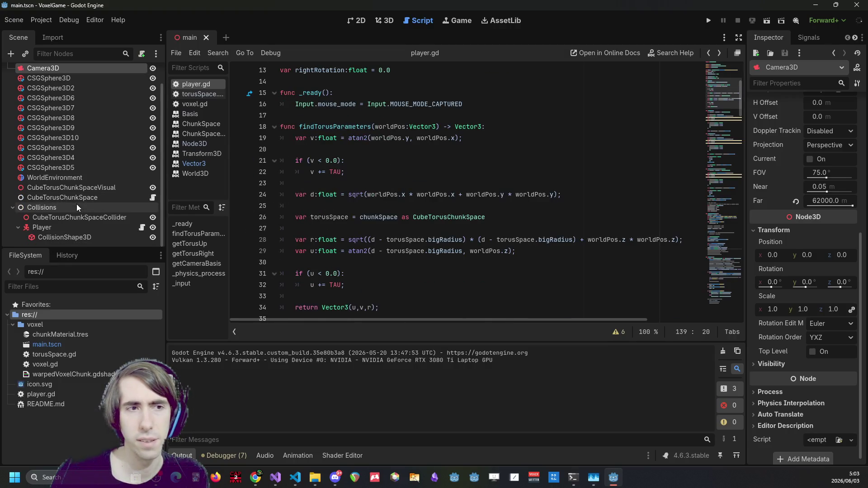
click(68, 228)
drag(720, 103, 721, 276)
scroll(458, 144, up, 3)
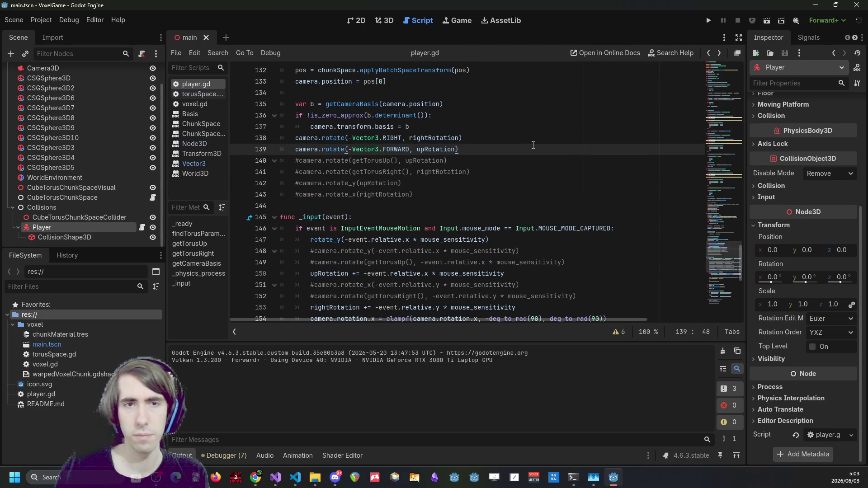
key(Return)
key(ctrl+z)
drag(724, 258, 736, 52)
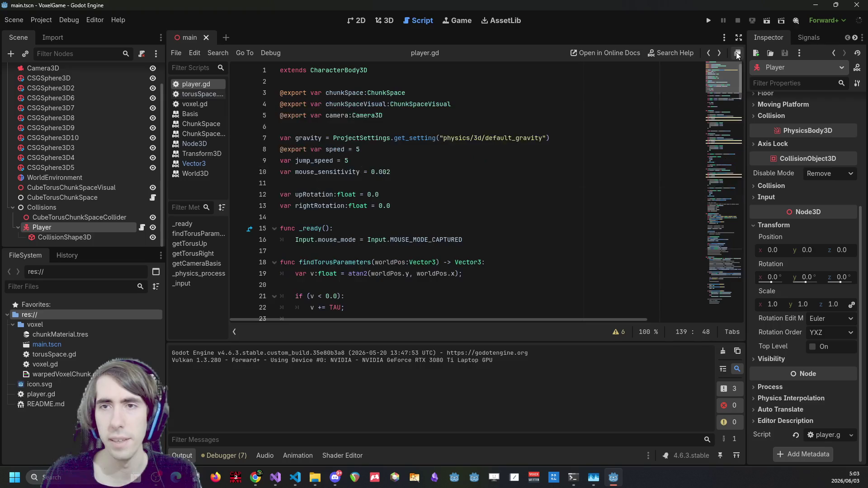
click(439, 126)
key(Return)
key(Return)
key(Up)
text(@)
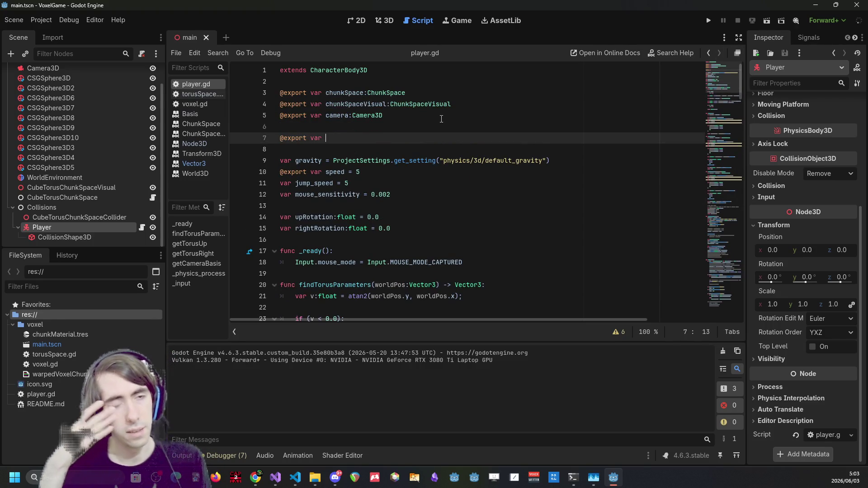
key(ctrl+z)
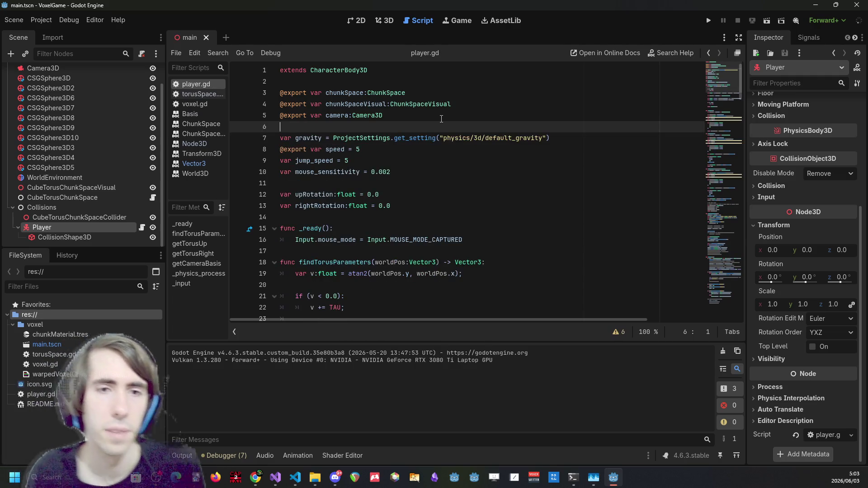
scroll(444, 120, down, 4)
scroll(406, 136, up, 4)
scroll(339, 162, down, 5)
scroll(338, 162, down, 15)
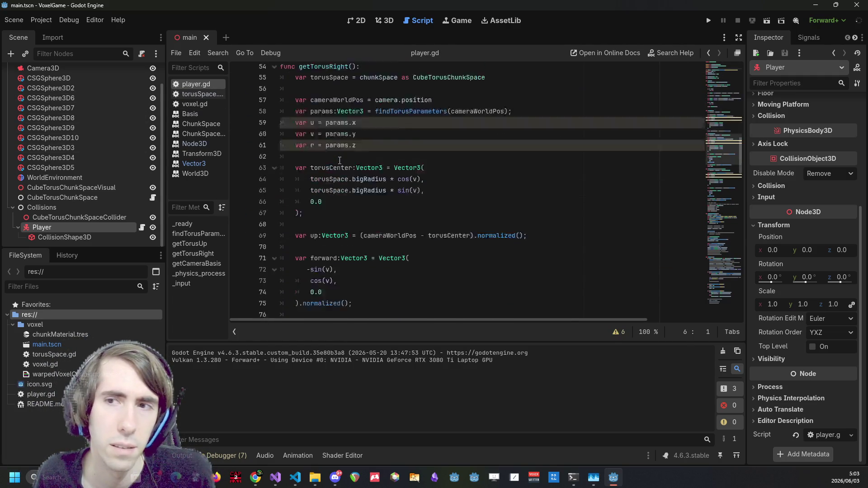
scroll(339, 161, down, 2)
scroll(129, 168, up, 2)
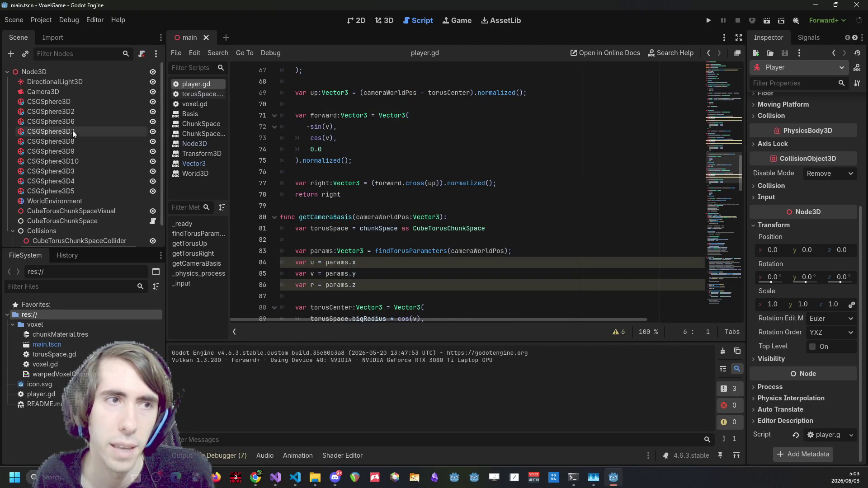
right_click(65, 72)
click(79, 83)
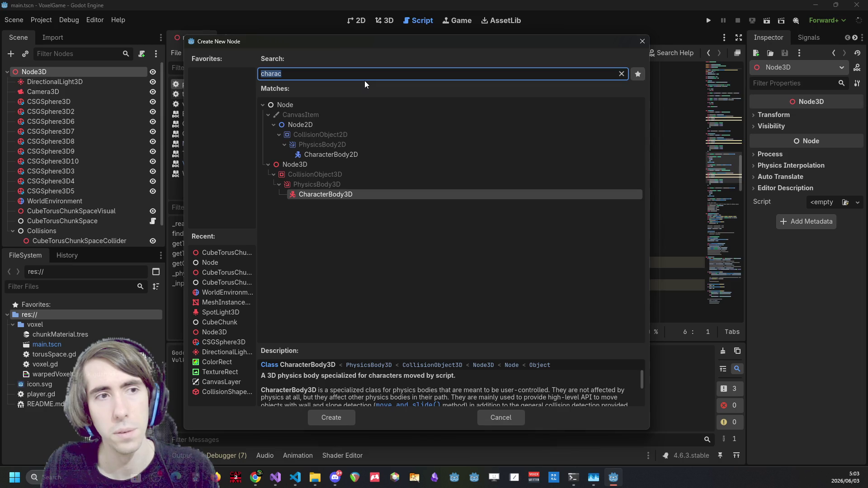
Add a Camera3D child under Node3D and move it just below DirectionalLight3D.
key(Escape)
right_click(60, 70)
click(77, 82)
text(camera3d)
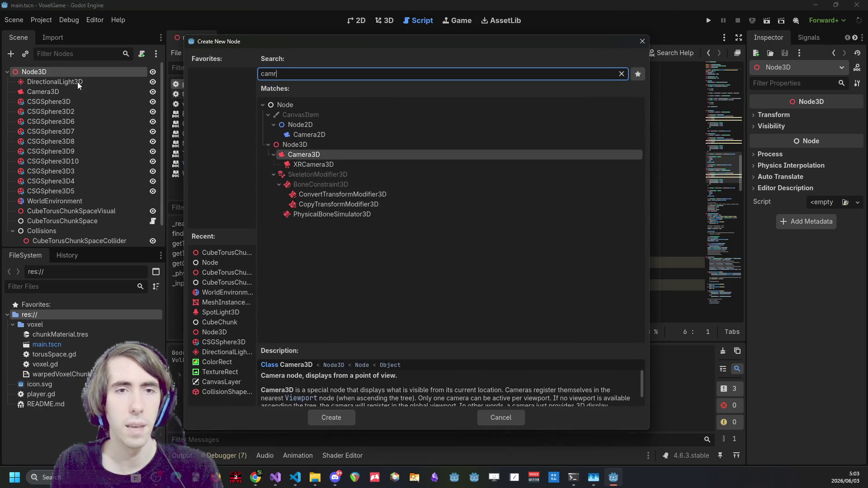
key(Return)
mouse_move(77, 237)
mouse_down()
mouse_move(68, 225)
mouse_move(63, 91)
mouse_up()
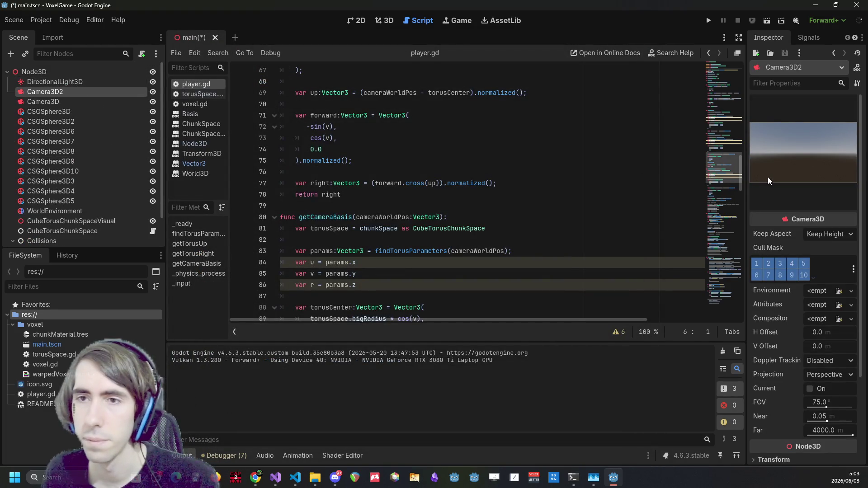
Turn on the Current property of Camera3D2 in the Inspector.
drag(748, 169, 680, 163)
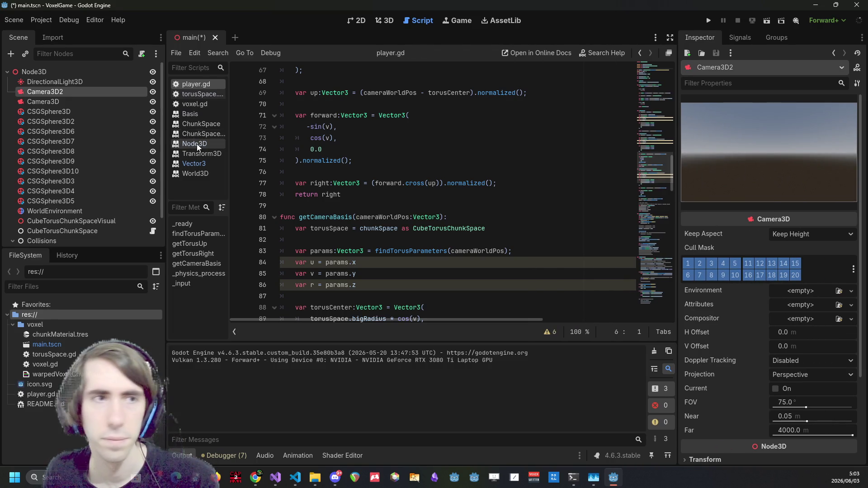
click(84, 90)
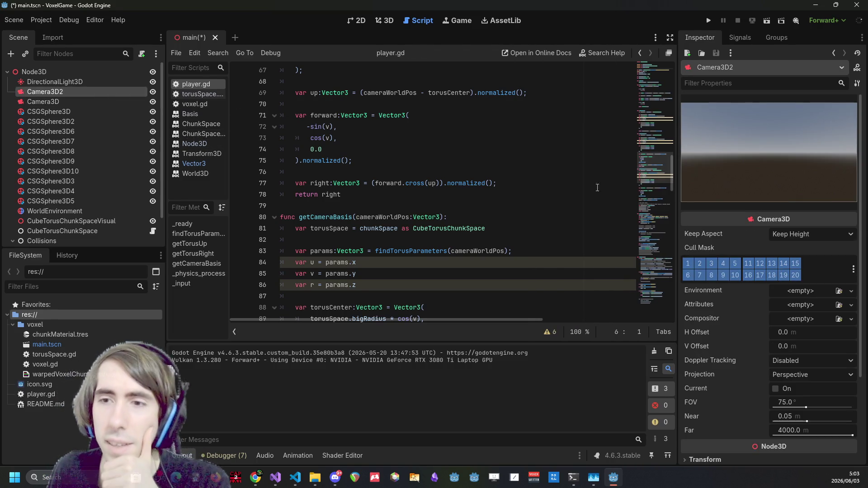
scroll(715, 286, down, 3)
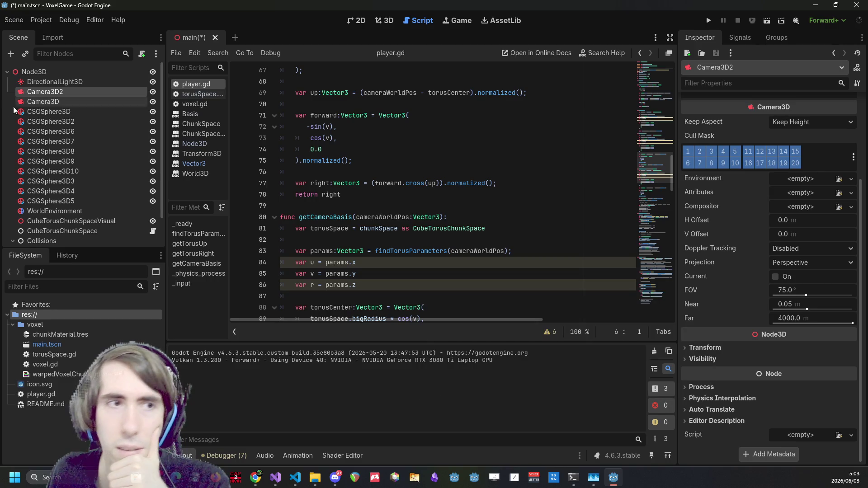
click(783, 276)
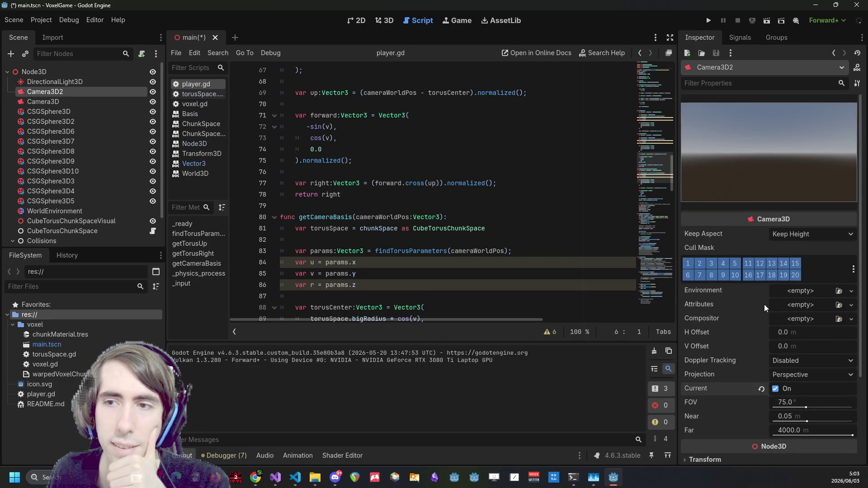
Attach a new script named spectatorCamera.gd to Camera3D2.
click(141, 55)
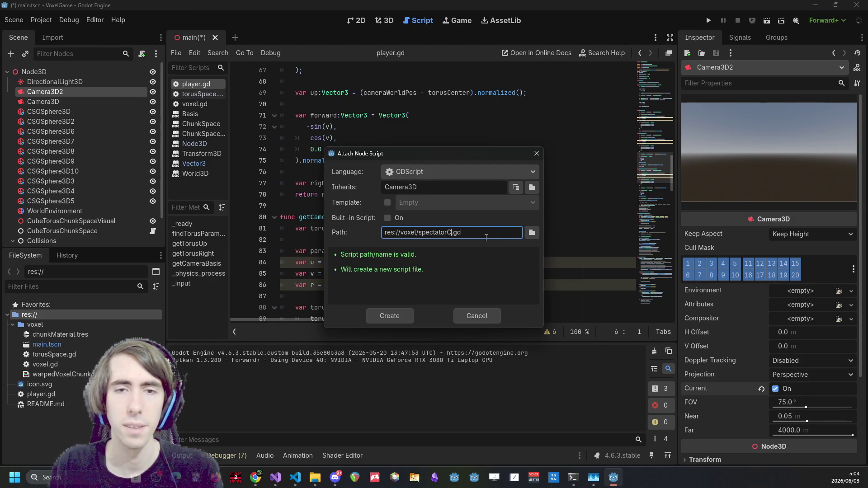
click(367, 313)
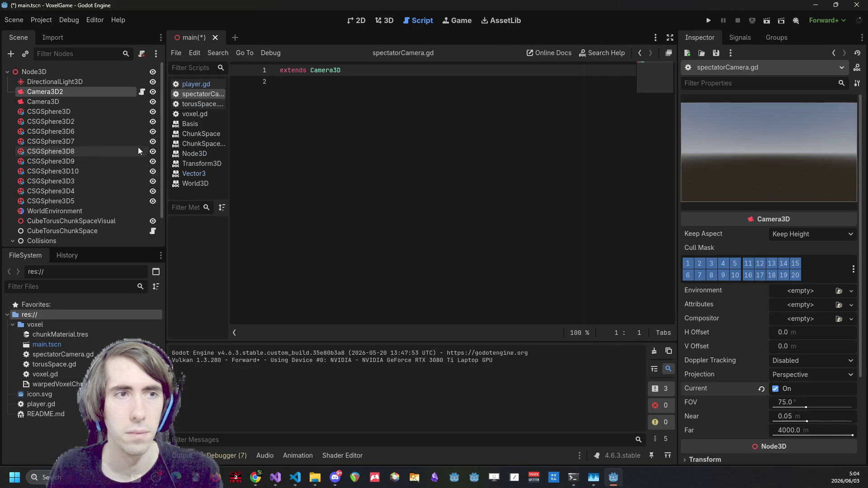
click(90, 100)
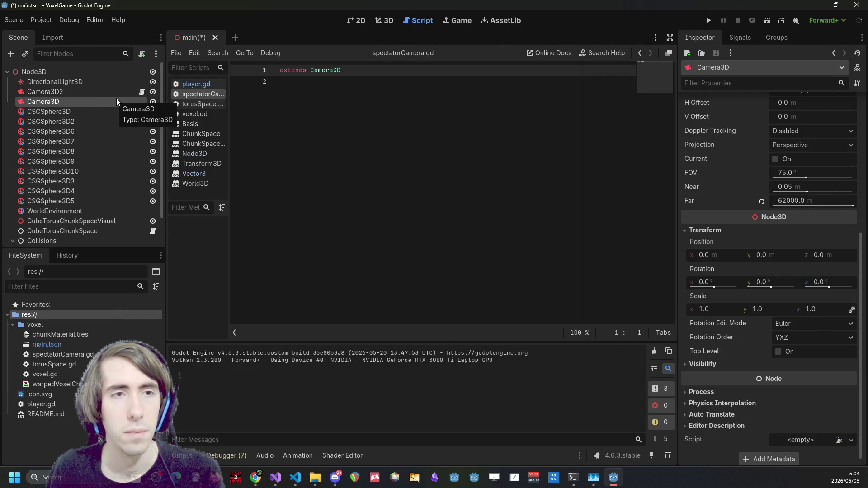
click(98, 94)
click(121, 100)
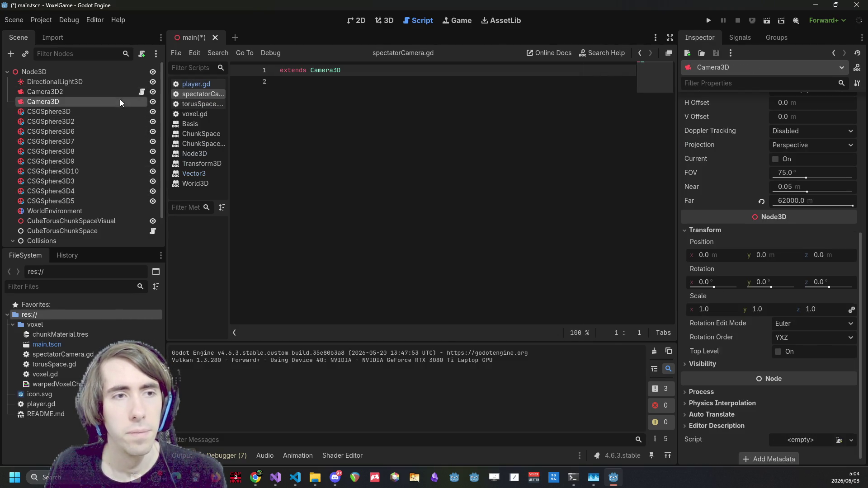
Copy all of player.gd's code and paste it into spectatorCamera.gd.
scroll(108, 179, down, 2)
click(140, 227)
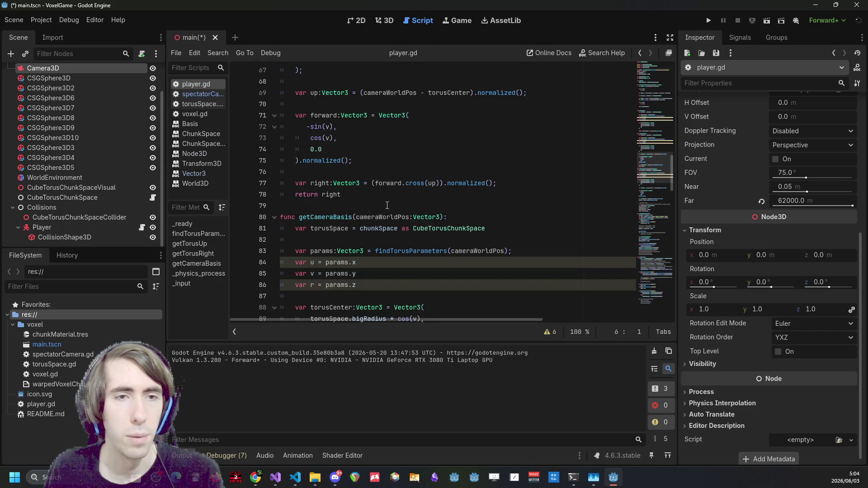
key(ctrl+a)
scroll(131, 98, up, 3)
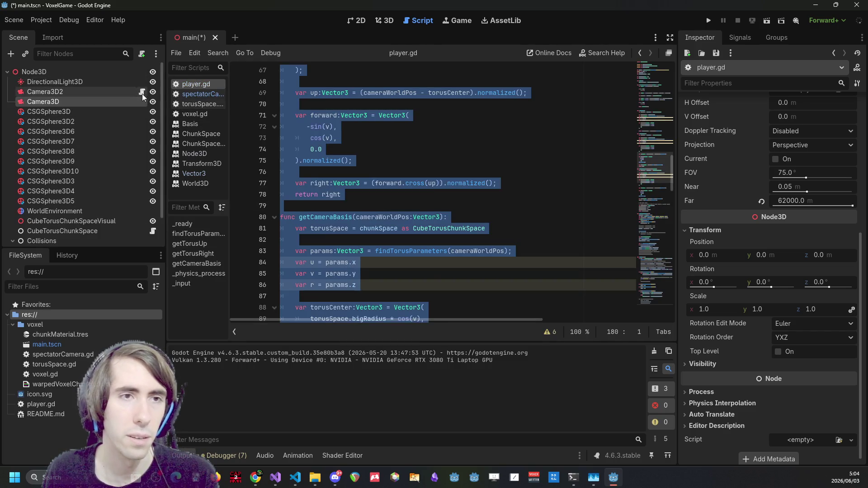
click(142, 93)
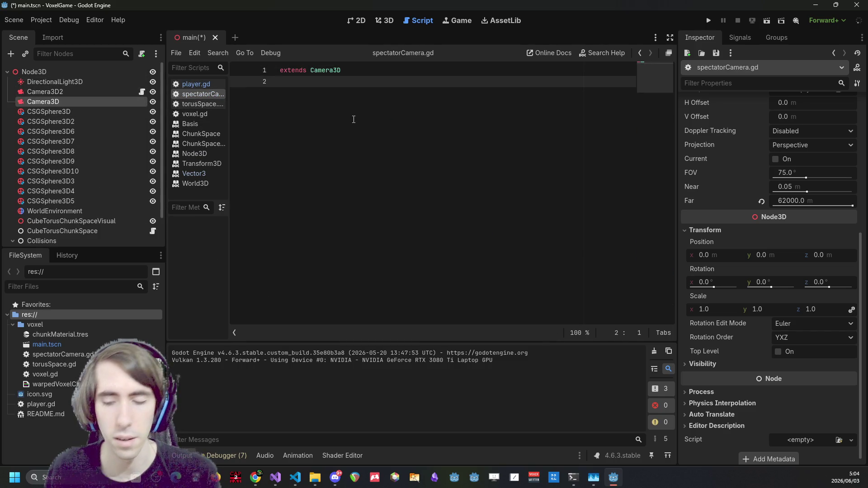
key(ctrl+v)
drag(657, 294, 656, 68)
Delete the duplicate extends line and the three export variable lines.
drag(256, 104, 255, 79)
key(BackSpace)
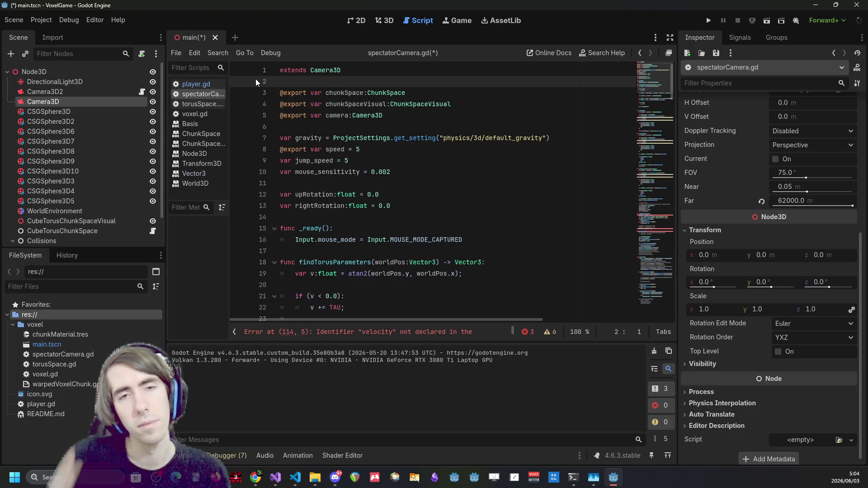
mouse_move(384, 115)
mouse_down()
mouse_move(294, 86)
mouse_move(219, 84)
mouse_up()
key(BackSpace)
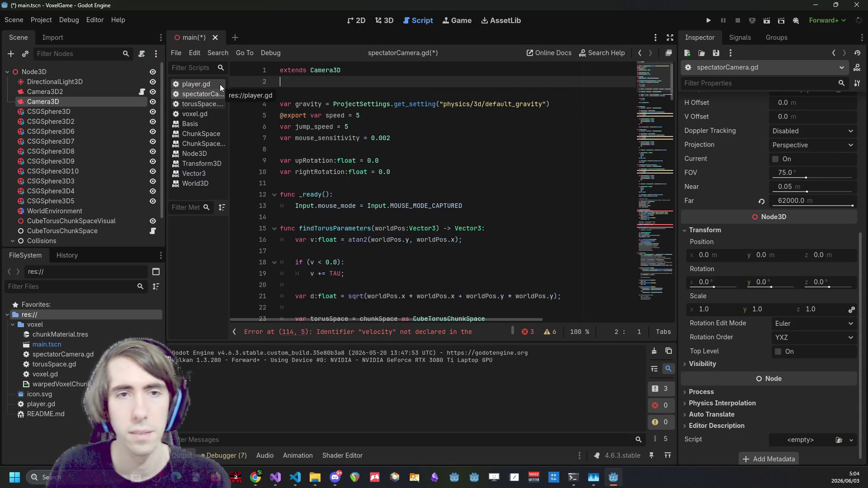
key(BackSpace)
Remove the gravity, jump_speed, upRotation and rightRotation variables.
key(Down)
key(Down)
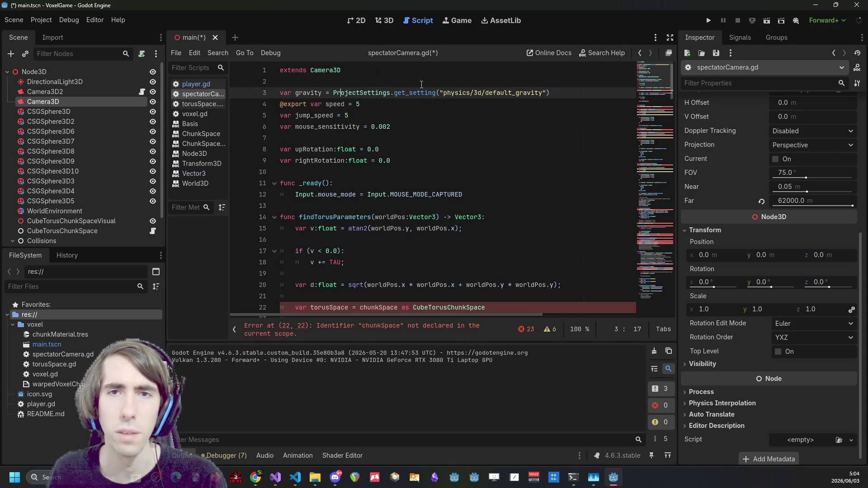
drag(552, 93, 281, 93)
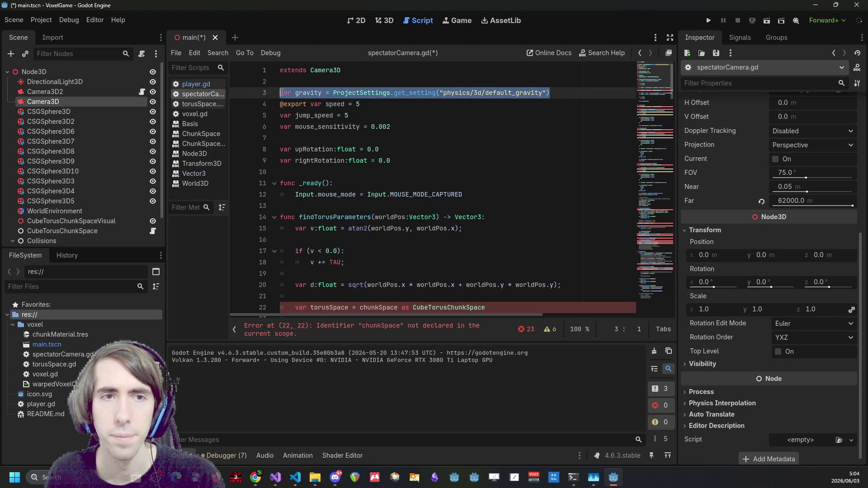
key(BackSpace)
key(Delete)
key(Down)
key(ctrl+shift+k)
key(Down)
key(ctrl+shift+k)
key(ctrl+shift+k)
key(ctrl+shift+k)
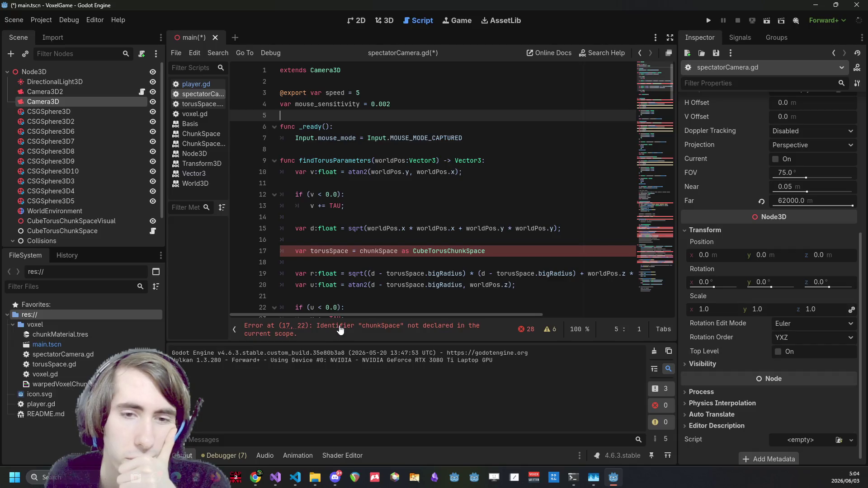
Comment out the _ready function with Ctrl+K.
click(347, 137)
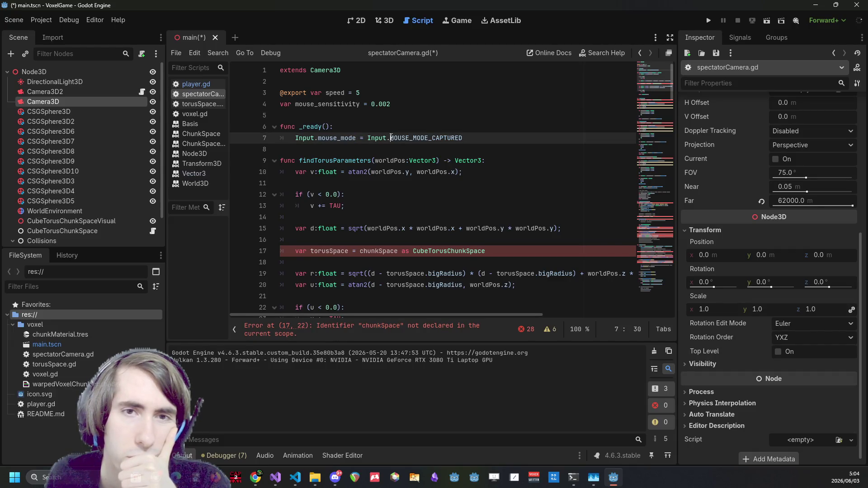
double_click(391, 137)
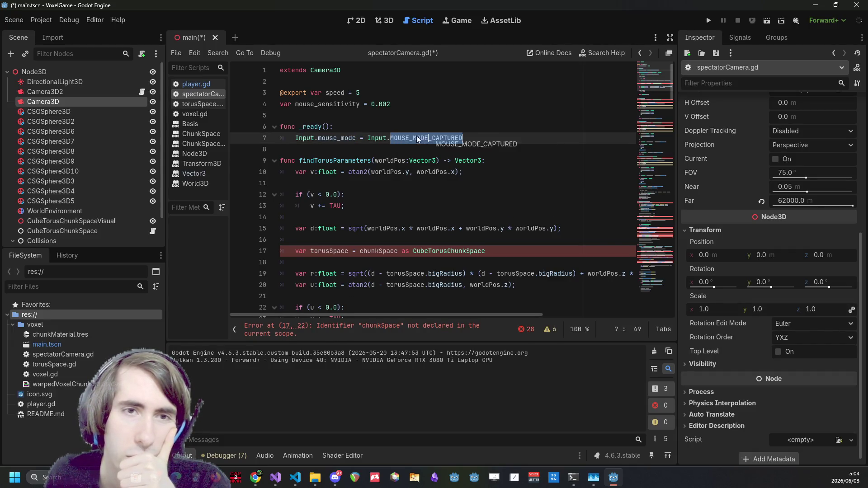
click(476, 139)
mouse_move(476, 138)
mouse_down()
mouse_move(257, 124)
mouse_move(316, 181)
mouse_move(335, 312)
mouse_move(340, 148)
mouse_move(336, 205)
mouse_up()
key(ctrl+k)
Delete the torus and camera-basis helper functions and the gravity velocity line, then save.
scroll(340, 206, down, 6)
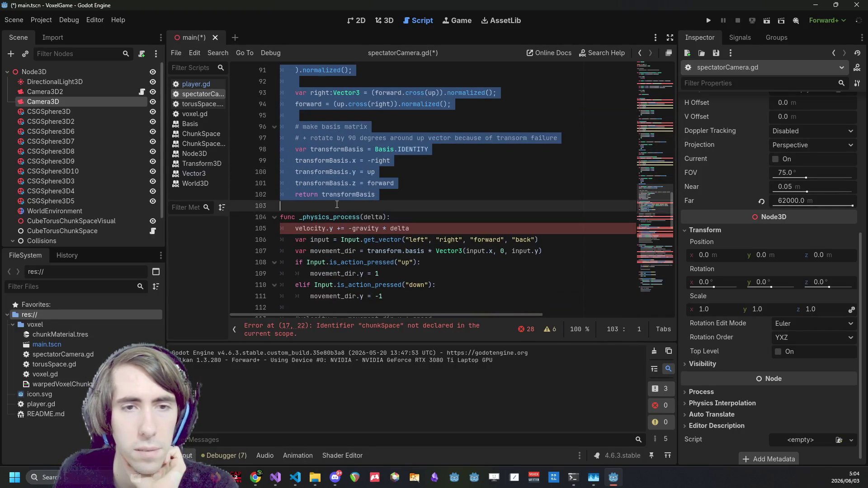
key(Delete)
scroll(293, 191, up, 3)
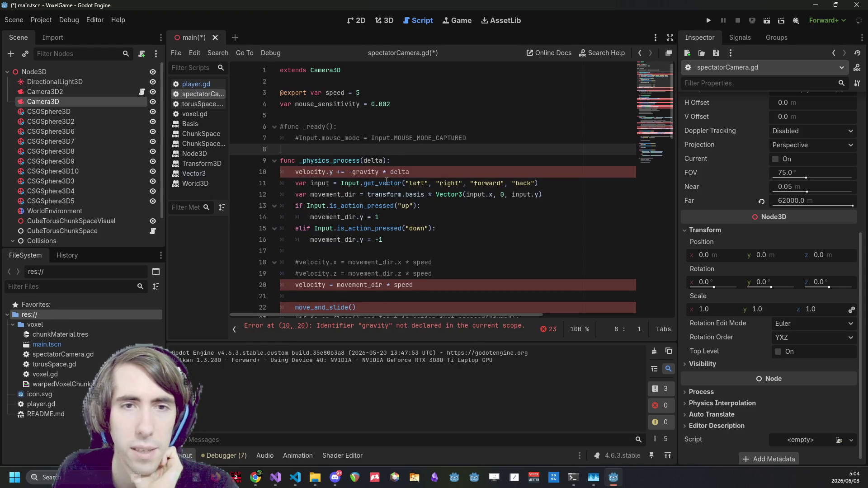
click(421, 170)
key(BackSpace)
key(BackSpace)
key(BackSpace)
key(ctrl+s)
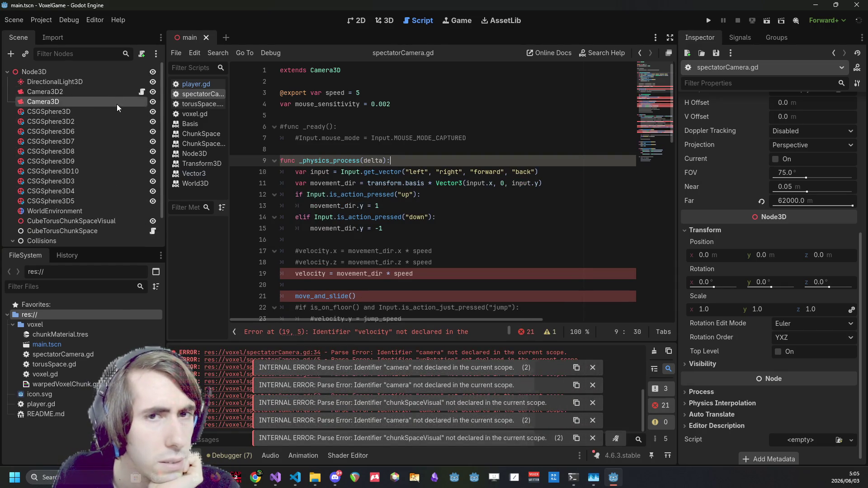
scroll(116, 104, down, 1)
scroll(426, 293, down, 1)
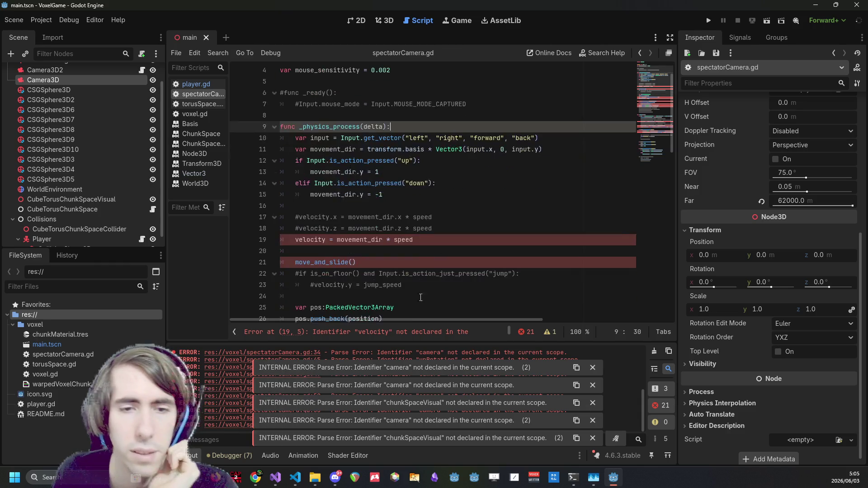
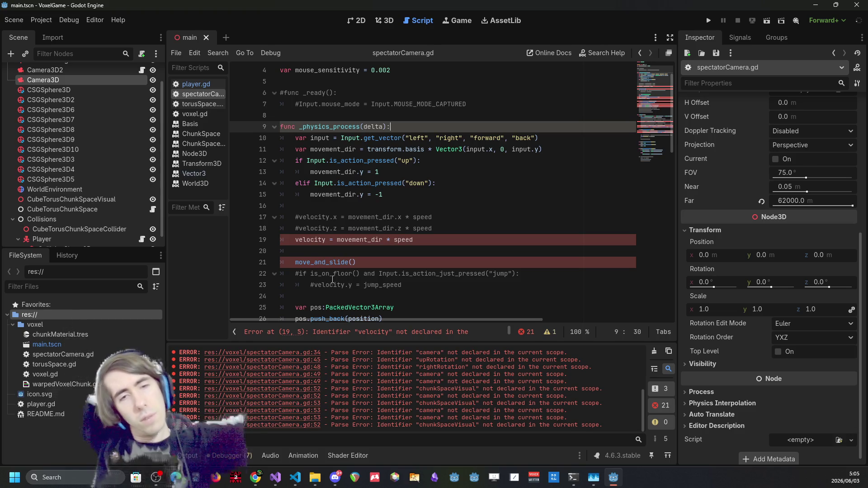
Look up the move_and_slide usage in the player script for reference.
scroll(124, 119, down, 2)
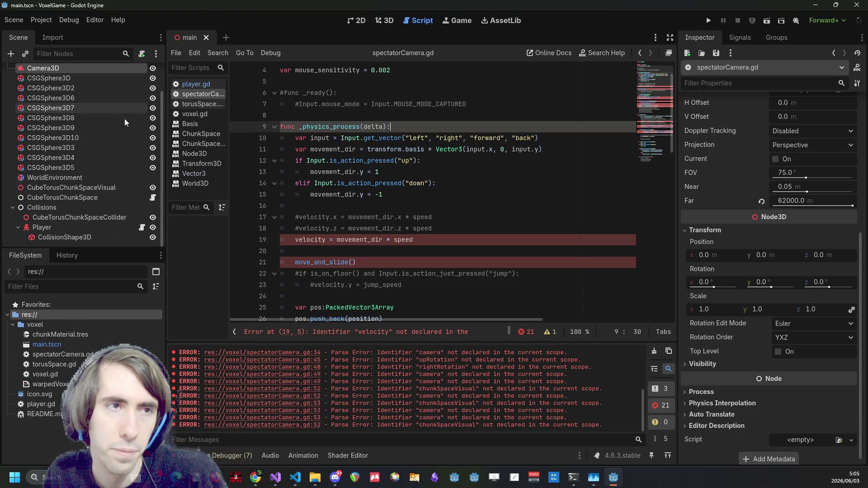
click(142, 226)
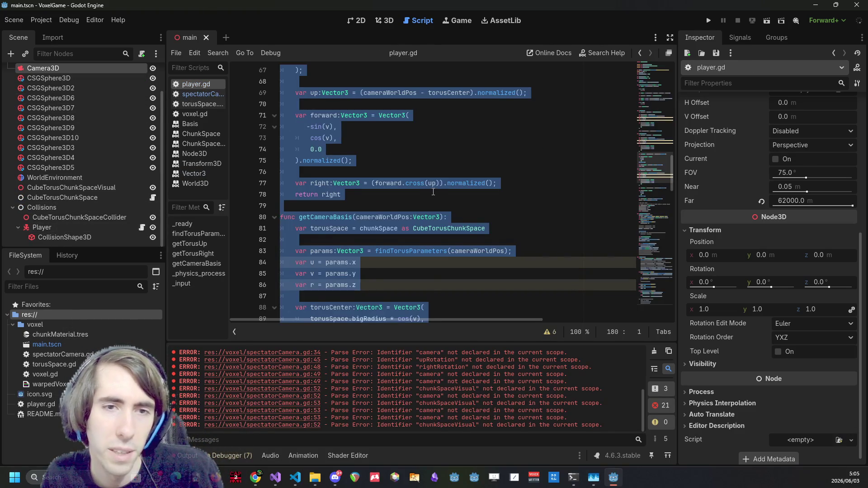
scroll(430, 191, down, 3)
scroll(430, 191, down, 7)
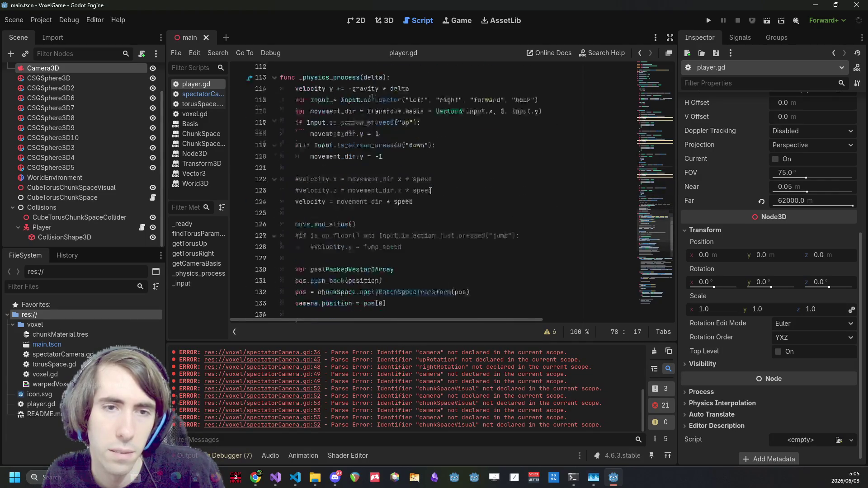
double_click(324, 199)
scroll(324, 199, up, 2)
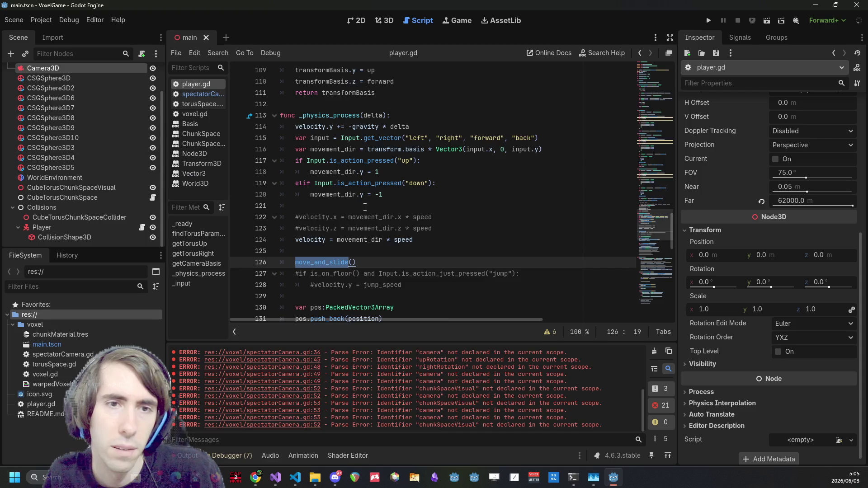
scroll(363, 206, down, 8)
scroll(364, 206, up, 2)
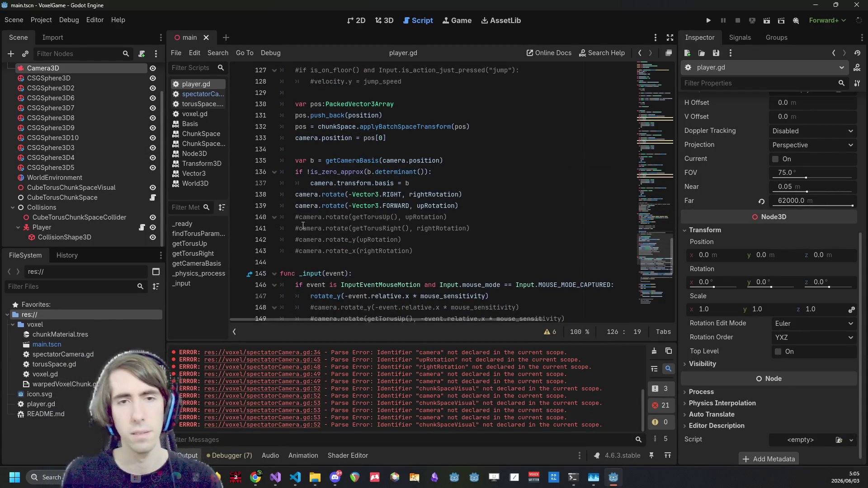
scroll(484, 230, up, 8)
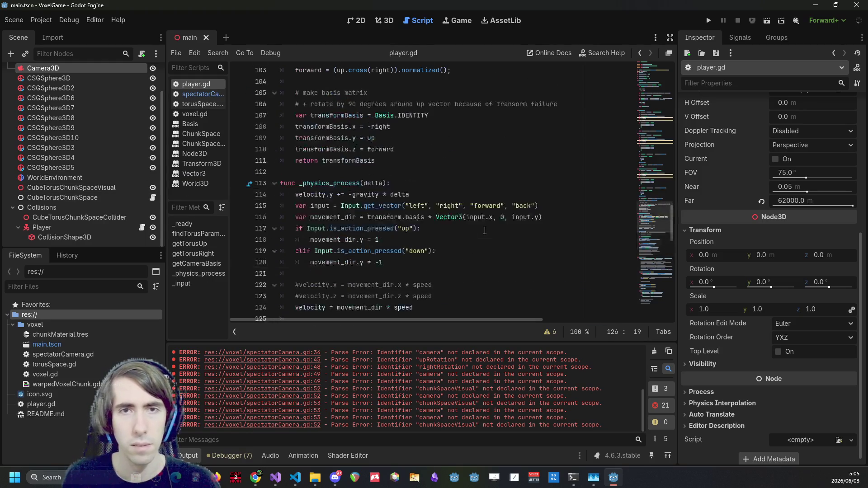
scroll(146, 170, up, 1)
Rename the Camera3D2 node to Camera3DSpectator.
click(141, 93)
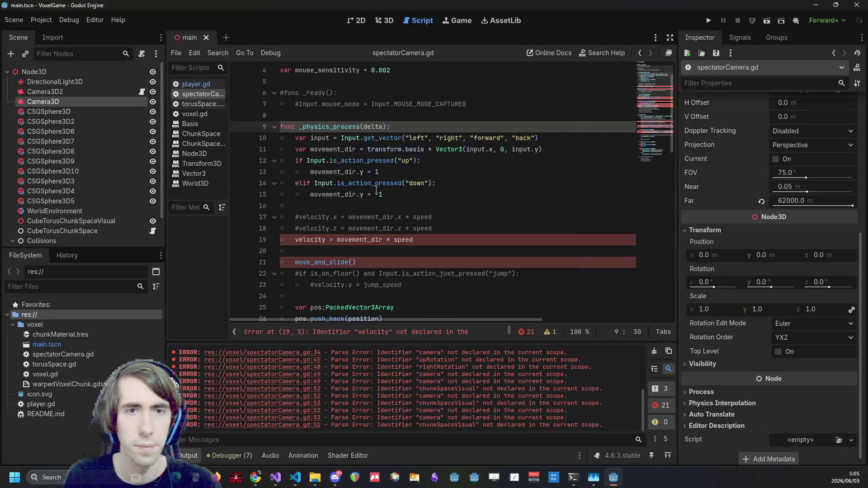
click(426, 249)
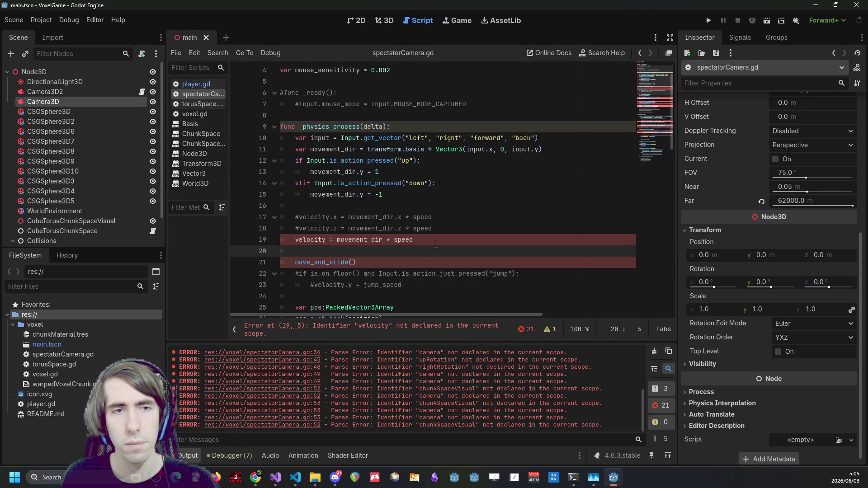
click(78, 88)
click(77, 88)
key(BackSpace)
text(Spec)
key(Return)
click(89, 90)
click(89, 90)
text(or)
key(Return)
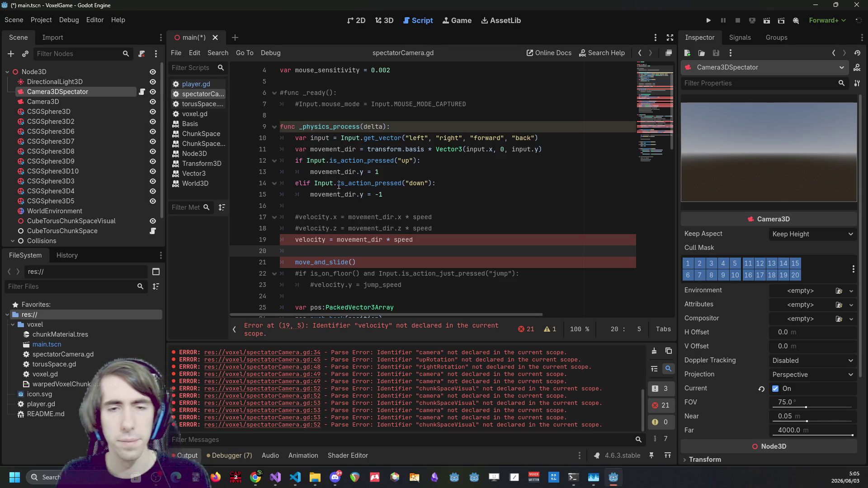
Save main.tscn and select the velocity and move_and_slide code in the spectator script.
double_click(315, 244)
key(ctrl+s)
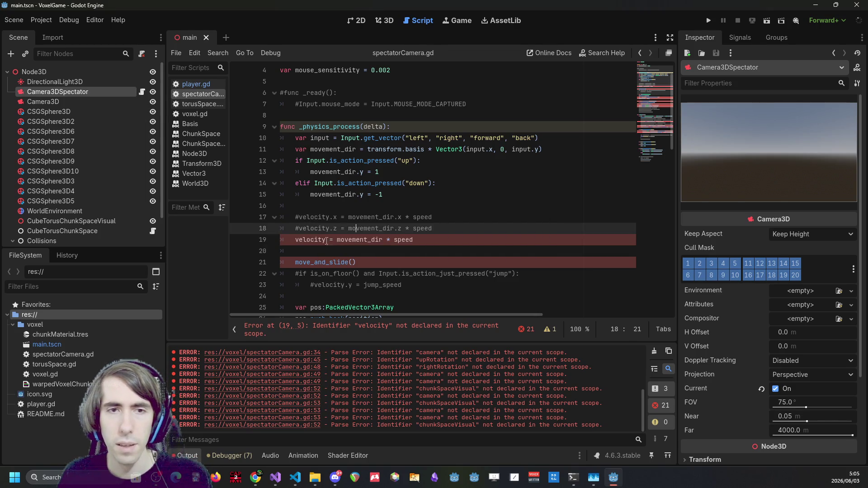
scroll(380, 212, down, 3)
scroll(379, 211, up, 3)
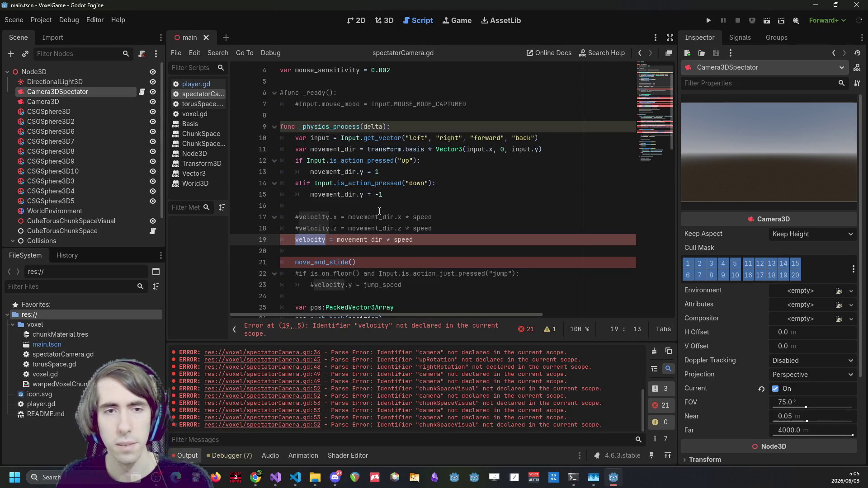
scroll(379, 211, down, 3)
double_click(336, 161)
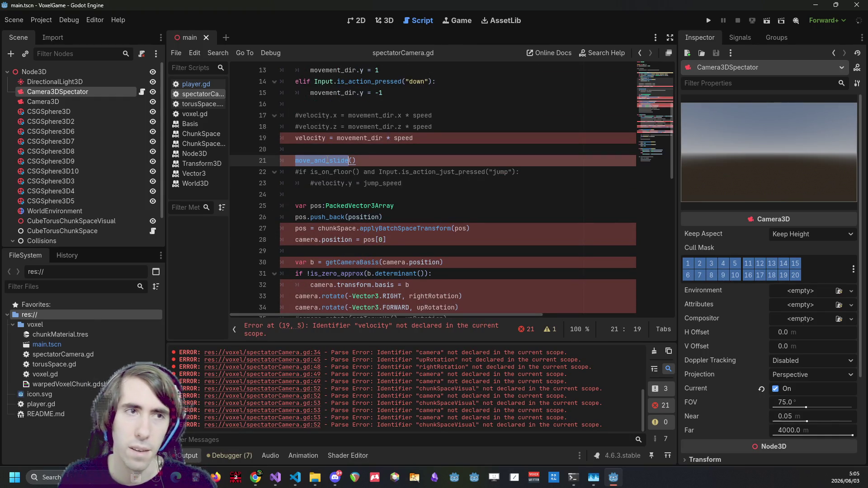
Add 'position += velocity * delta' above move_and_slide and comment out the move_and_slide() call.
click(375, 160)
key(Up)
key(Return)
text(positio)
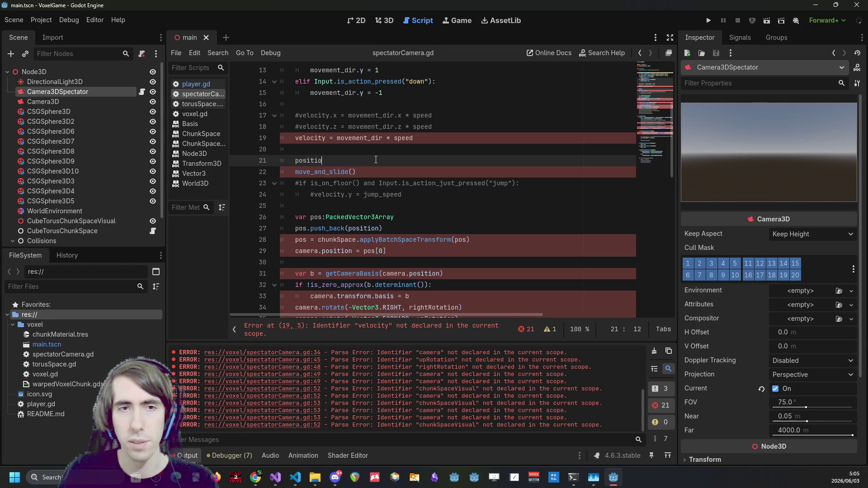
text(= velocity)
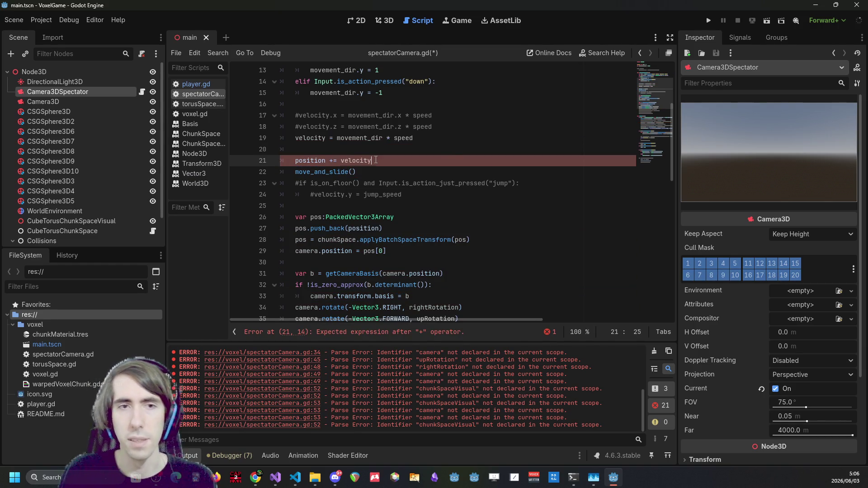
scroll(375, 161, up, 4)
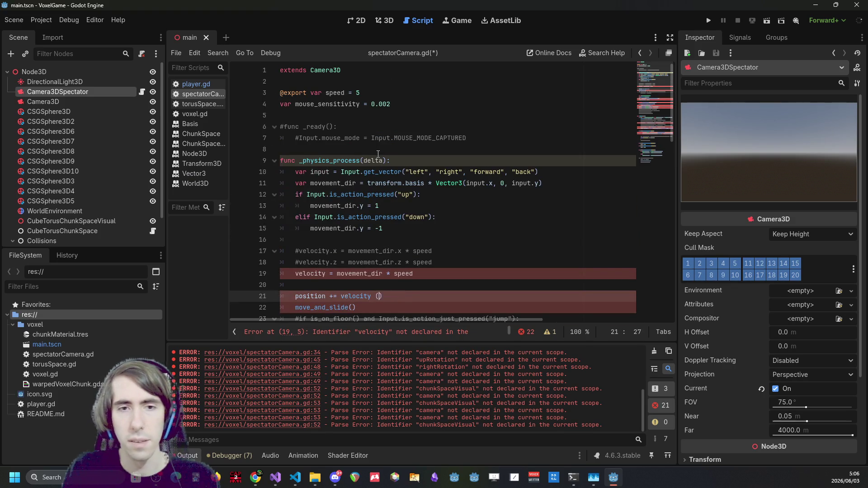
text(a)
key(Escape)
key(Down)
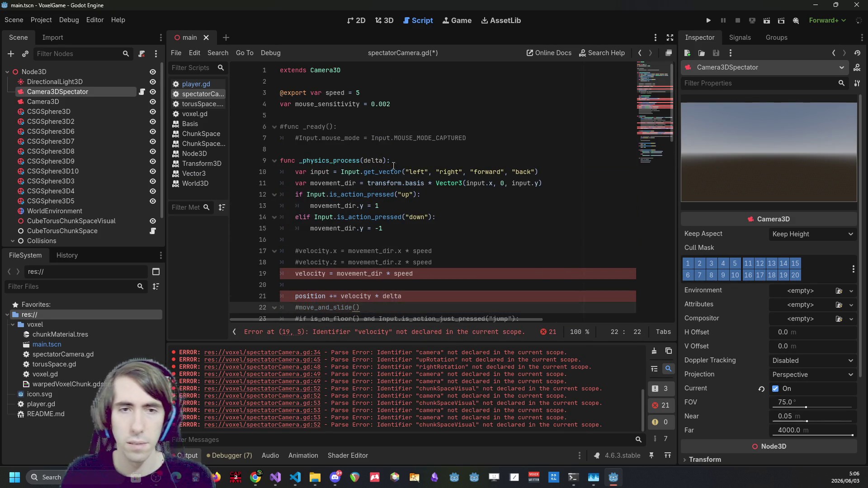
scroll(397, 207, down, 2)
Declare 'var velocity:Vector3' on line 19 and save the script.
click(297, 206)
text(Vet)
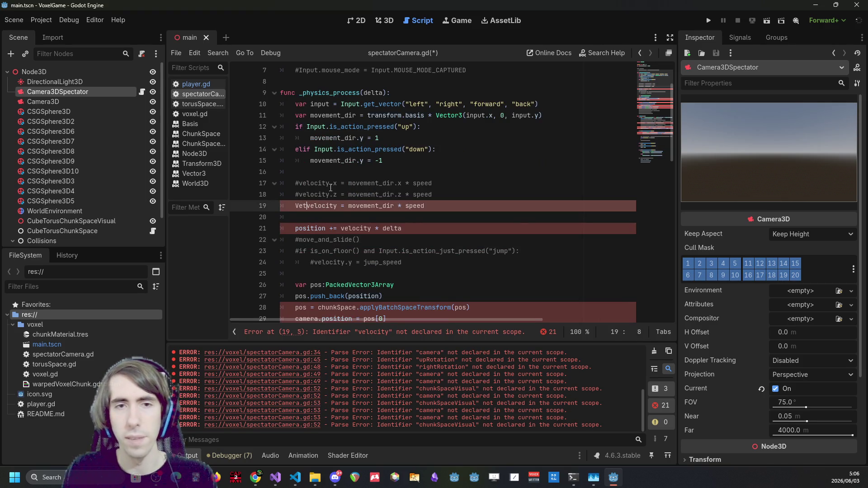
key(BackSpace)
text(ctor3 )
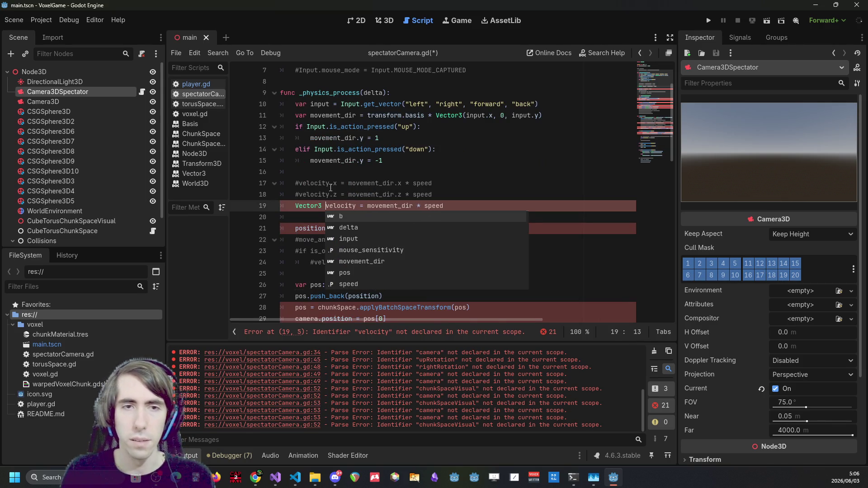
text(var)
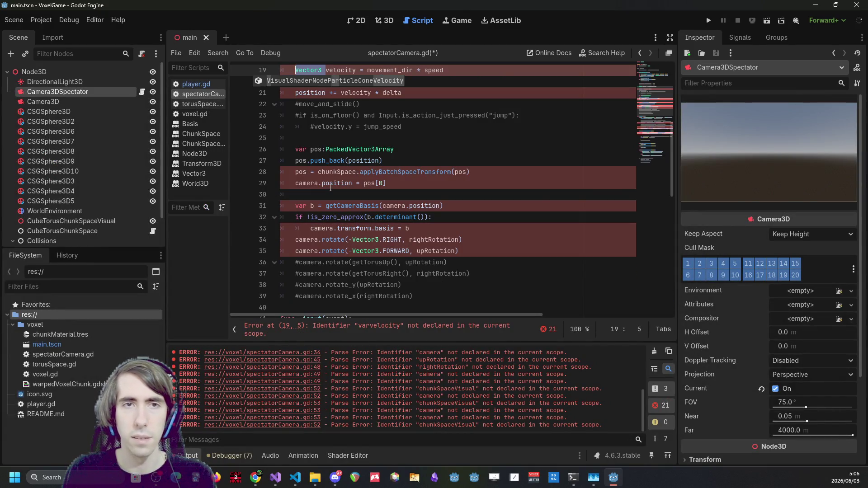
key(ctrl+Right)
text(:Vector3)
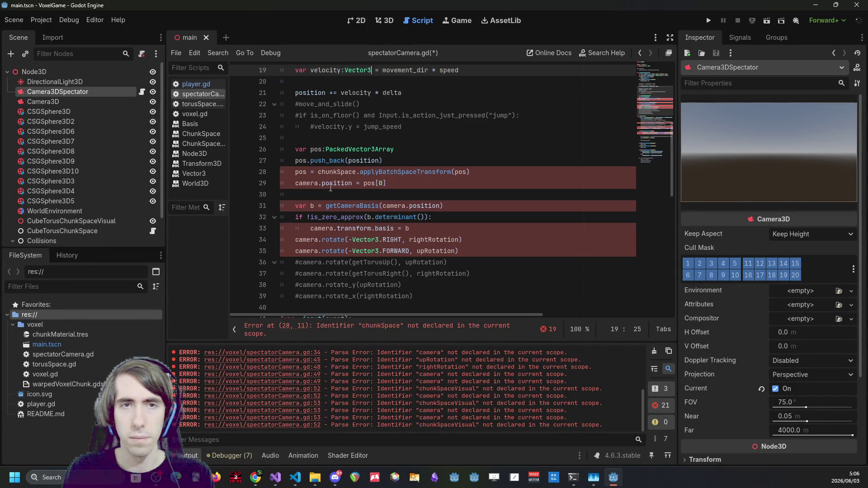
click(325, 181)
key(ctrl+s)
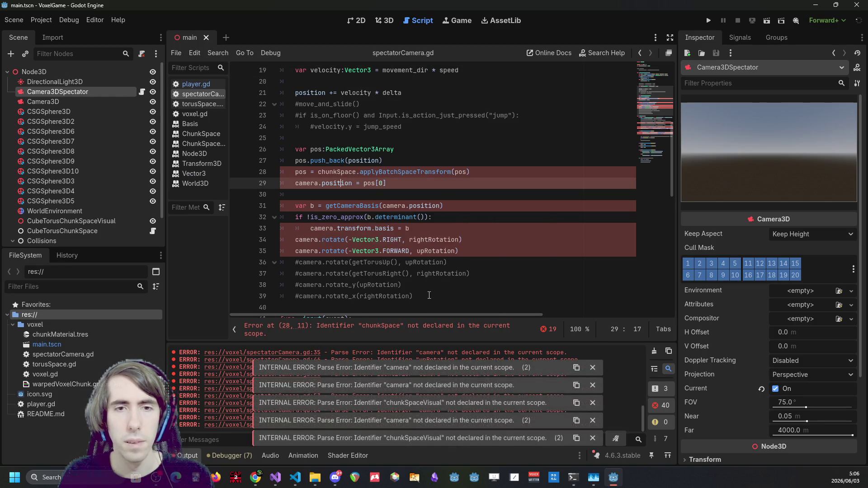
Select lines 25–37 and paste the mouse-look and hit input code over them.
scroll(342, 160, up, 1)
mouse_move(407, 314)
mouse_down()
mouse_move(398, 253)
mouse_move(295, 161)
mouse_move(253, 183)
mouse_move(242, 177)
mouse_up()
key(ctrl+v)
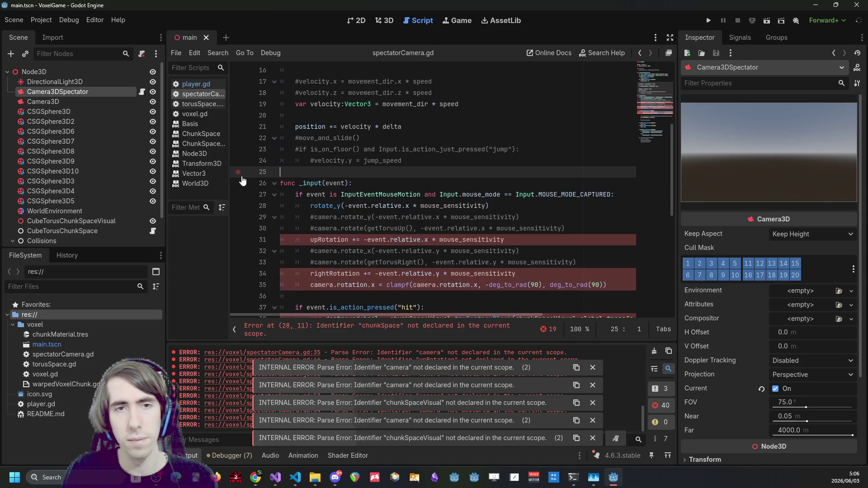
Uncomment the camera.rotate_y and rotate_x lines and comment out the upRotation and rightRotation lines.
scroll(389, 184, down, 1)
scroll(389, 184, down, 1)
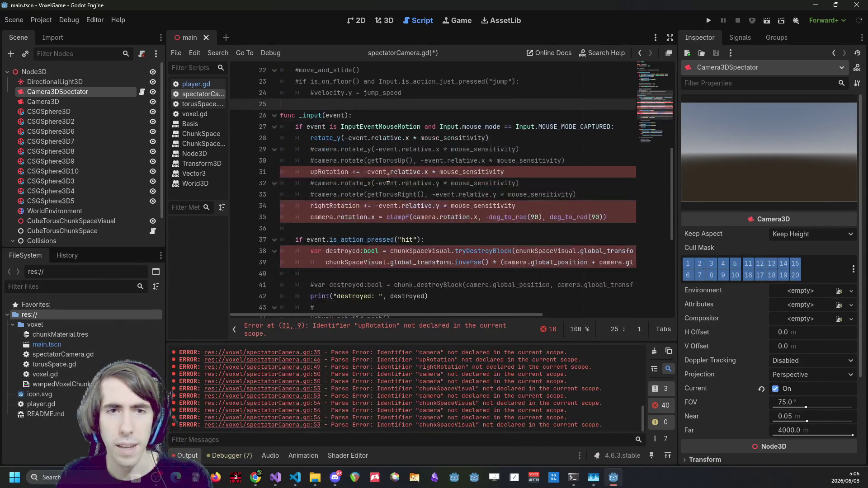
click(399, 148)
key(ctrl+k)
key(Down)
key(Down)
key(Down)
key(ctrl+k)
key(Up)
key(ctrl+k)
key(Down)
key(Down)
key(Down)
key(ctrl+k)
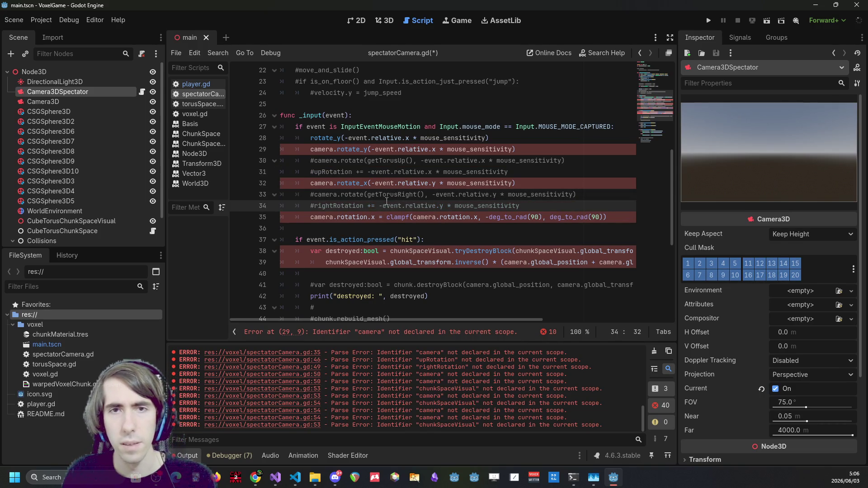
Remove the camera prefix from the rotate_y, rotate_x and clamp lines, comment out the original rotate_y, and save.
click(368, 149)
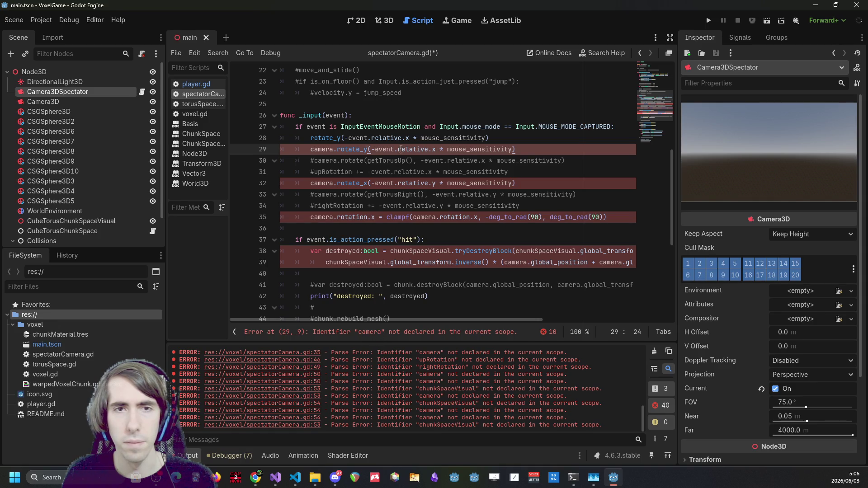
double_click(312, 150)
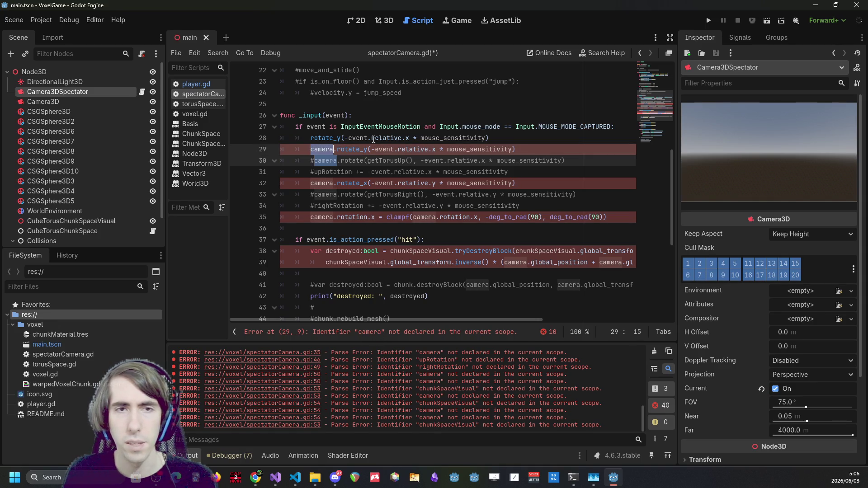
key(Delete)
key(Delete)
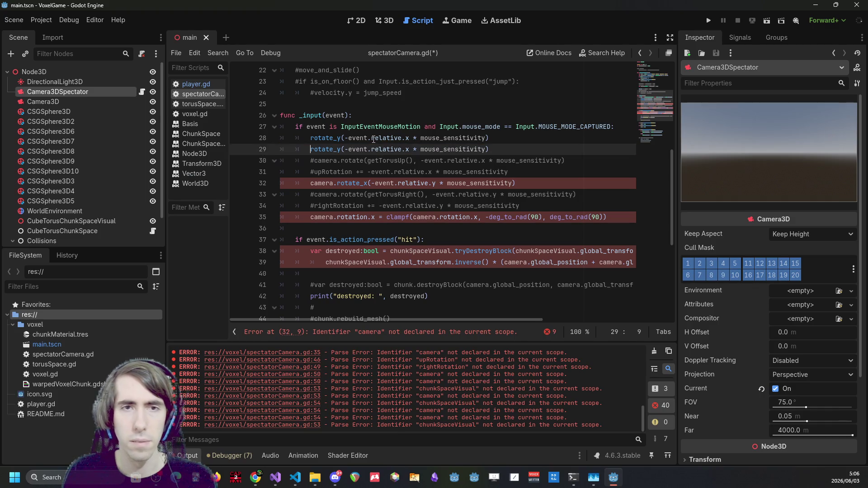
key(Up)
key(ctrl+k)
key(Down)
key(Down)
key(Down)
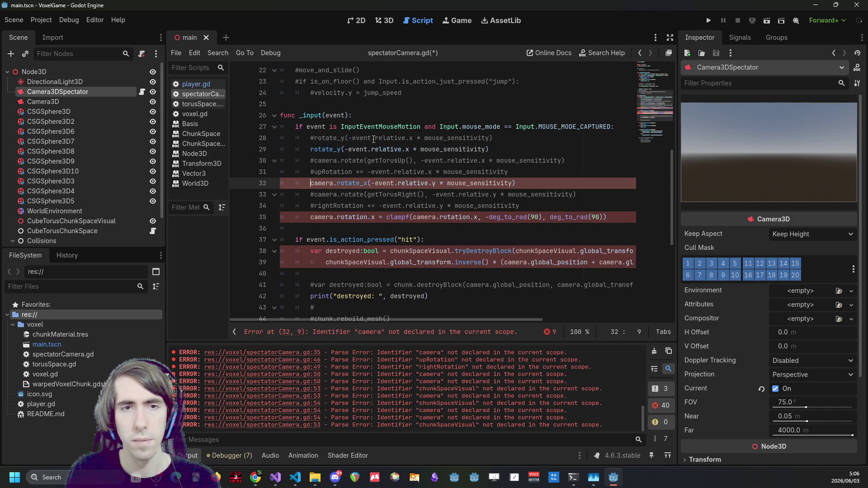
key(ctrl+Delete)
key(ctrl+Delete)
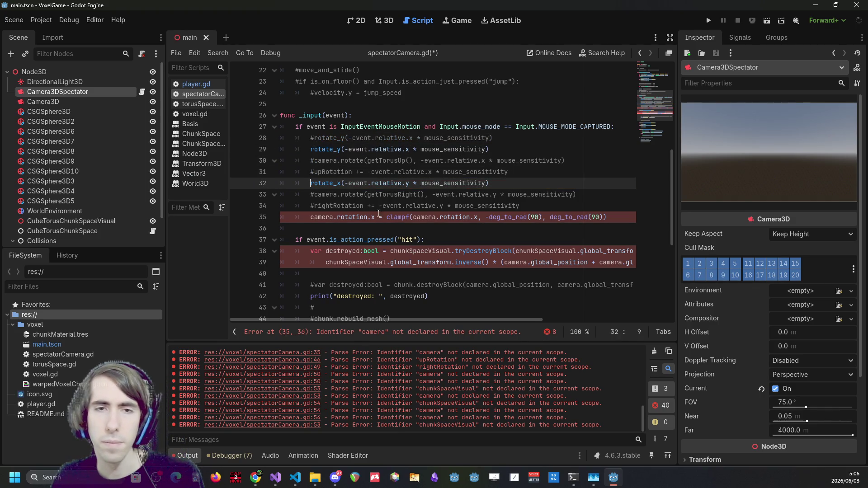
key(Down)
key(Down)
key(Down)
key(ctrl+shift+Right)
key(Delete)
key(Delete)
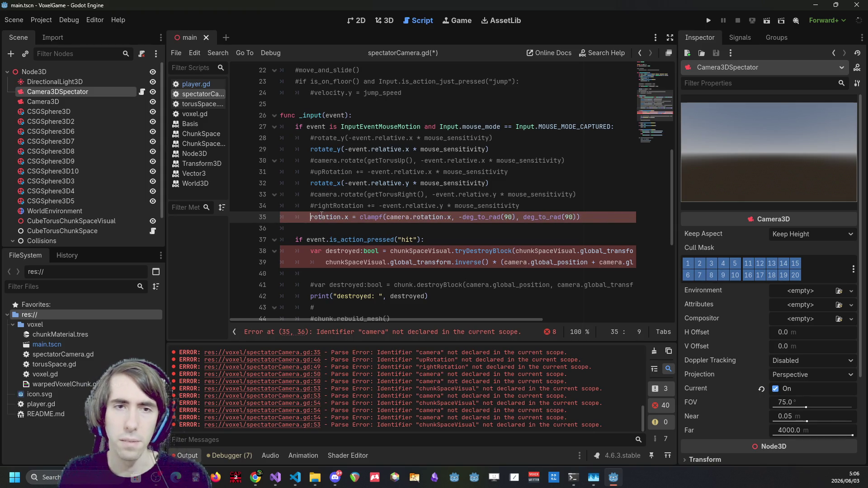
key(ctrl+s)
Delete the hit/block-destroy block and its leftover blank line, then save.
scroll(415, 232, down, 2)
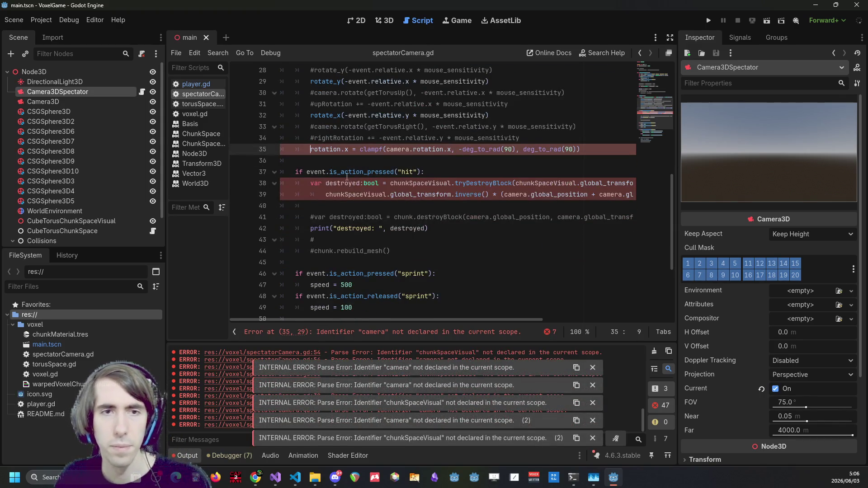
scroll(347, 177, up, 1)
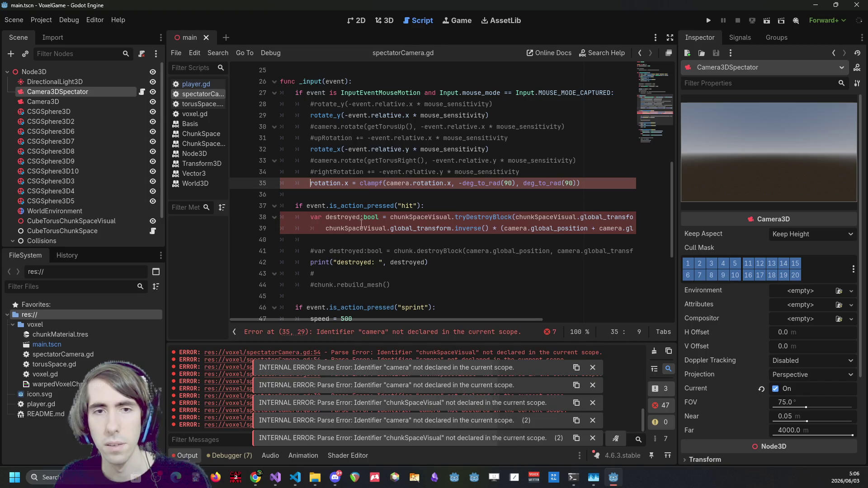
drag(310, 239, 215, 211)
drag(391, 285, 224, 201)
key(BackSpace)
key(BackSpace)
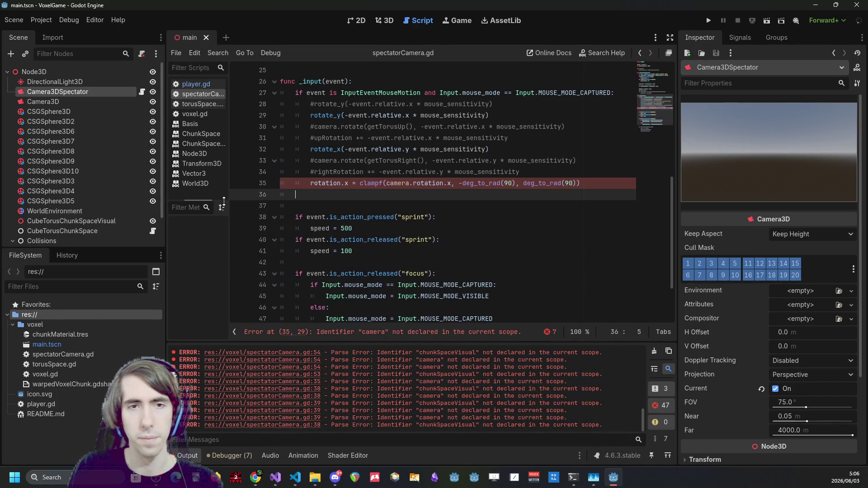
key(BackSpace)
scroll(513, 181, down, 2)
key(ctrl+s)
scroll(501, 199, up, 10)
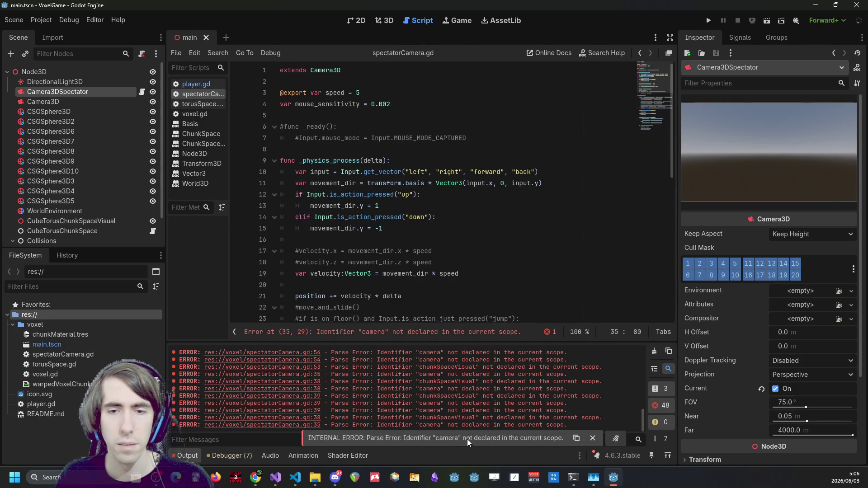
Make line 35 clamp the node's own rotation.x by deleting 'camera.'.
drag(497, 137, 271, 122)
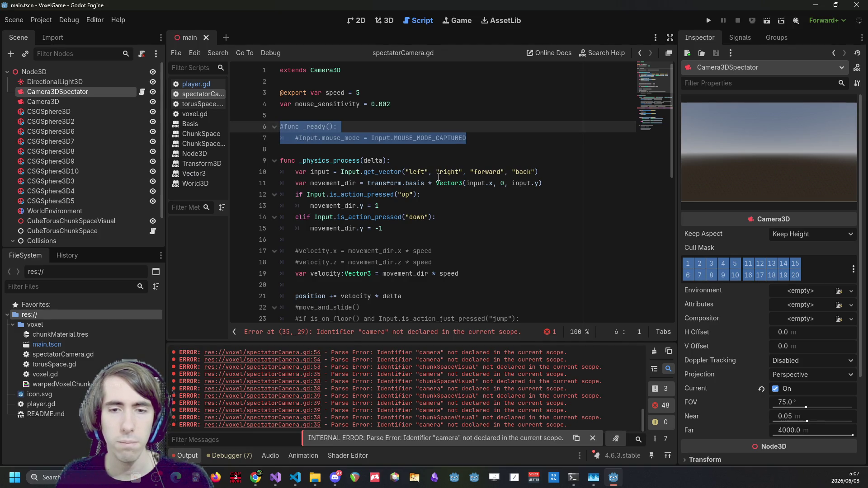
scroll(437, 177, down, 10)
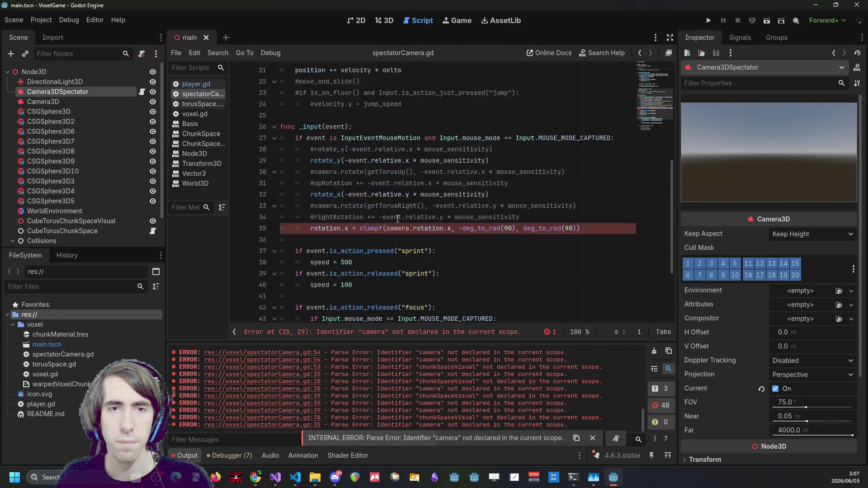
scroll(395, 222, up, 8)
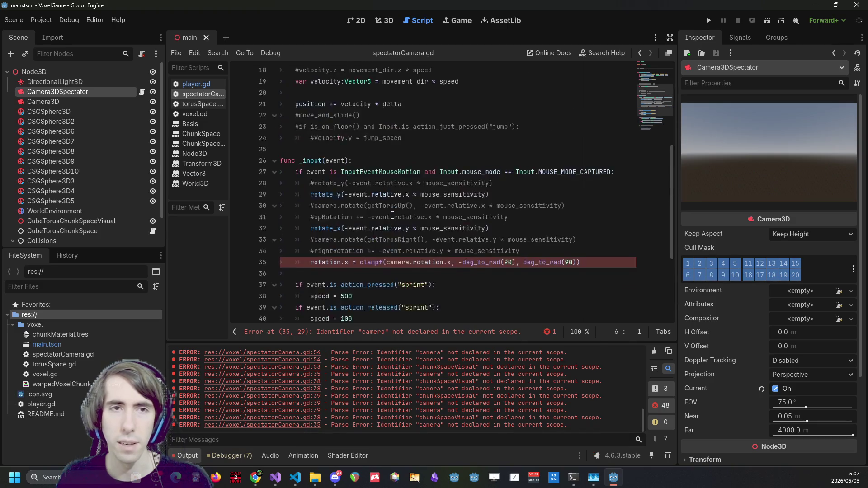
scroll(237, 165, up, 2)
scroll(393, 217, down, 8)
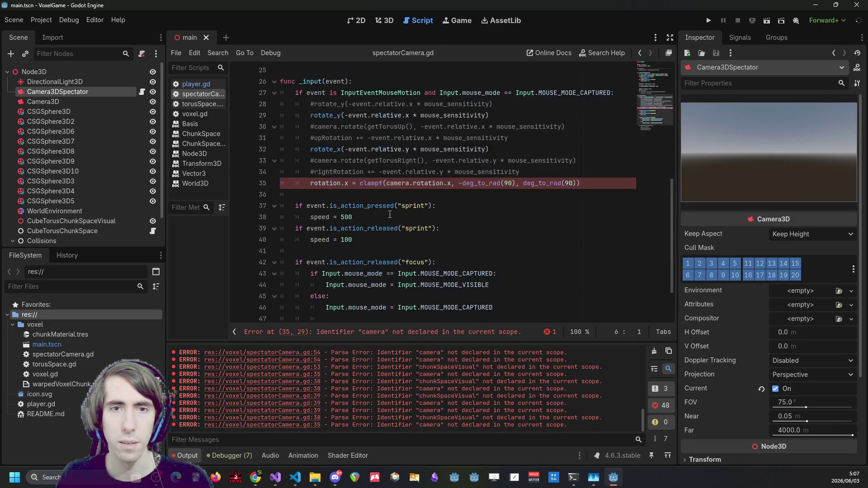
double_click(398, 183)
key(Delete)
key(Delete)
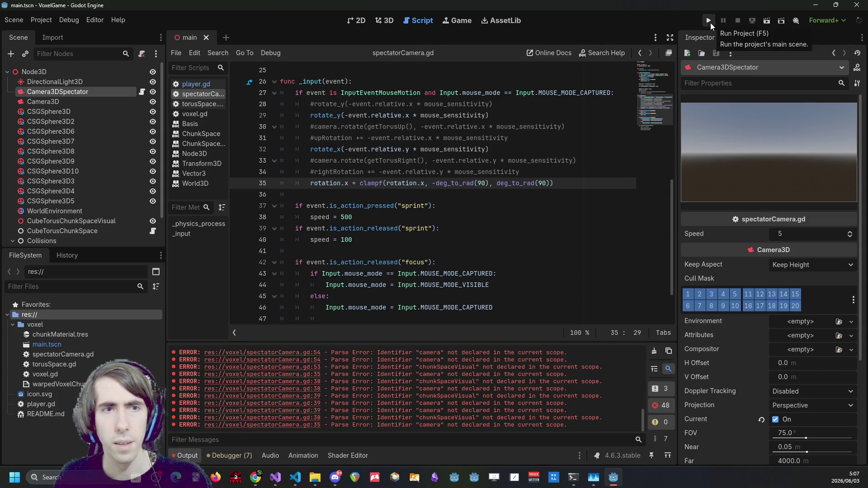
Comment out the focus mouse-mode if/else block on lines 42–46.
scroll(484, 213, down, 2)
drag(509, 249, 242, 206)
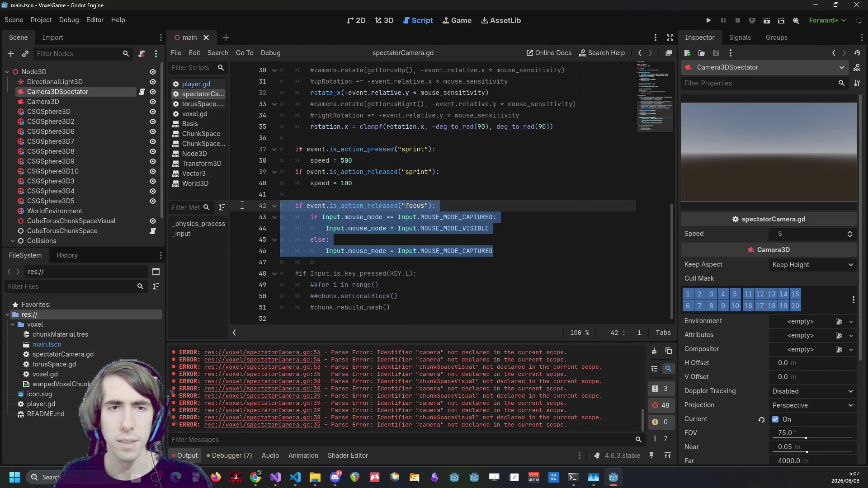
key(ctrl+k)
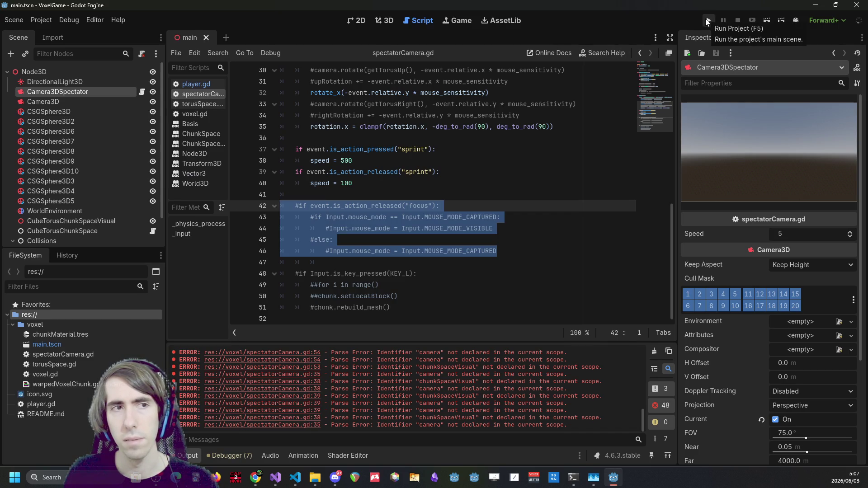
Run the project, then compare the Camera3D and Camera3DSpectator node properties.
click(708, 21)
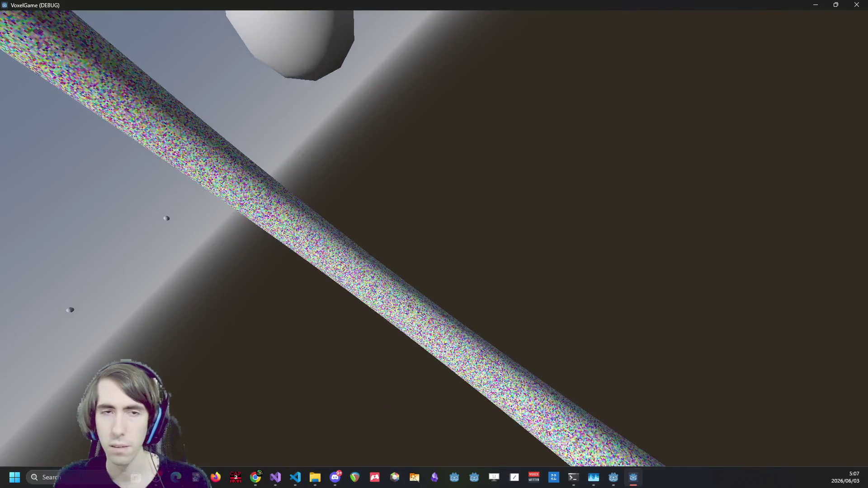
key(alt+Tab)
click(72, 89)
click(75, 113)
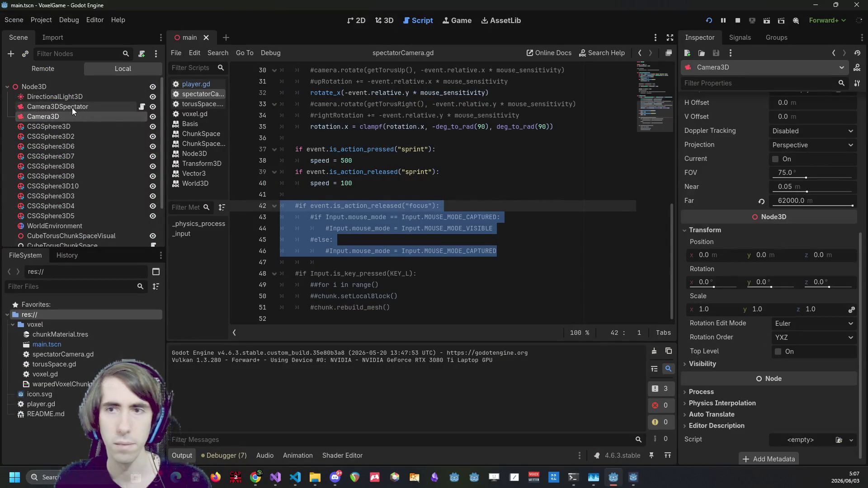
click(72, 107)
scroll(760, 319, down, 3)
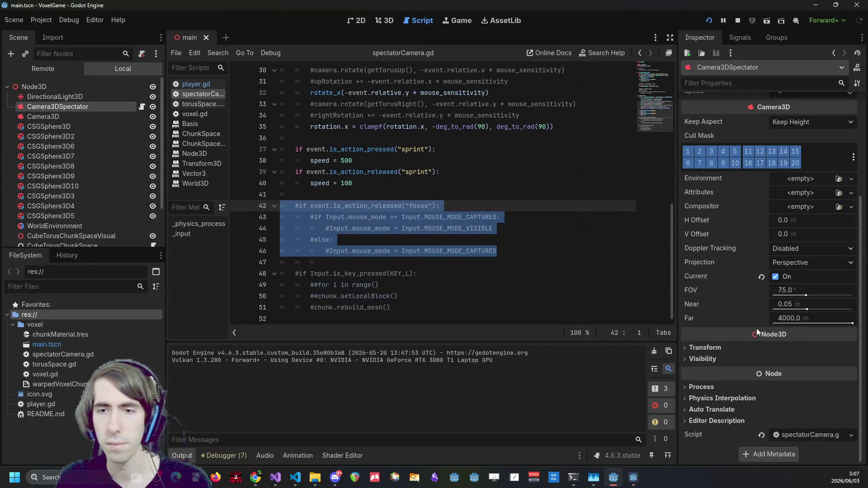
click(349, 23)
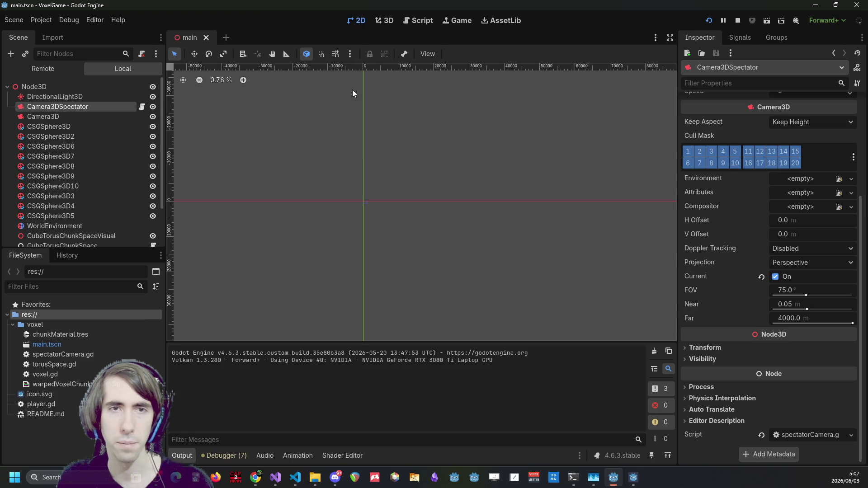
click(385, 22)
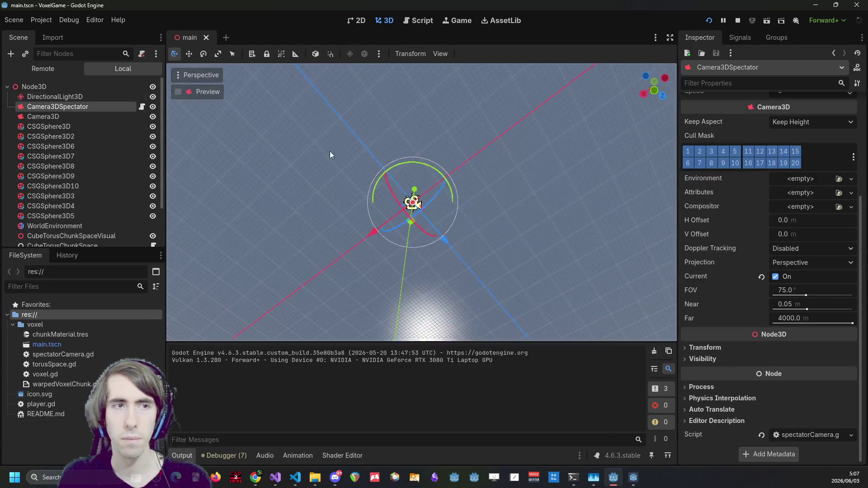
click(101, 115)
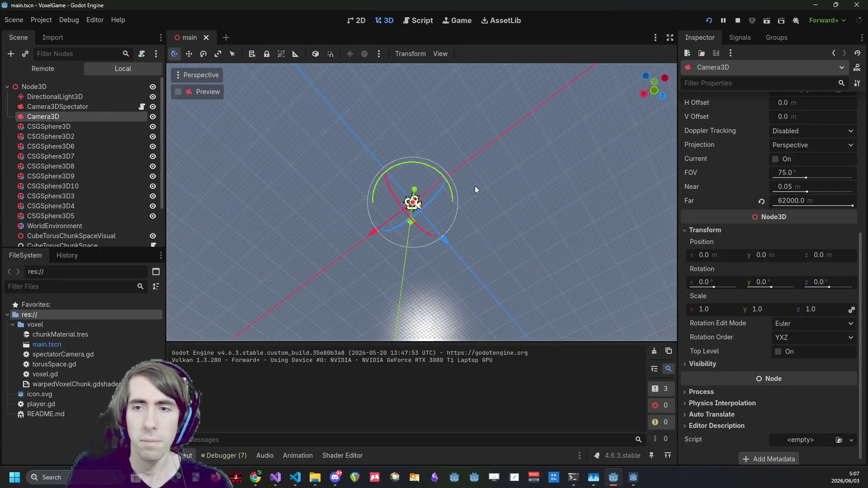
click(79, 107)
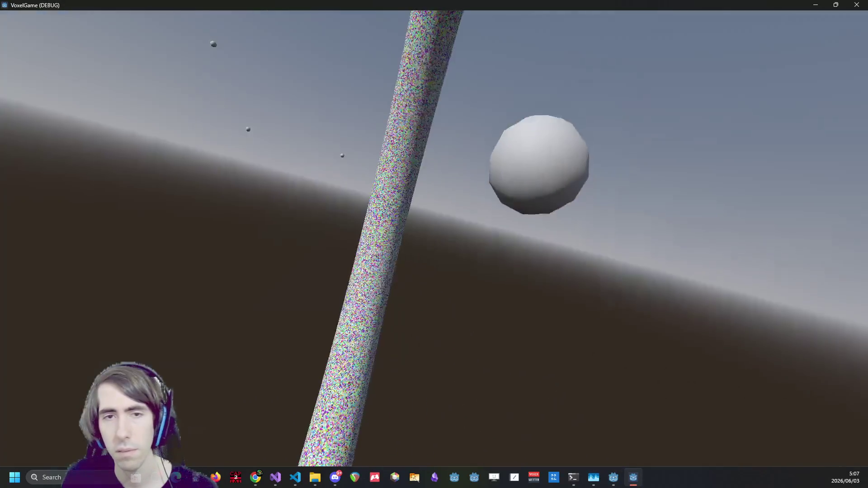
Return to the editor and open player.gd from the script list.
key(alt+Tab)
click(73, 116)
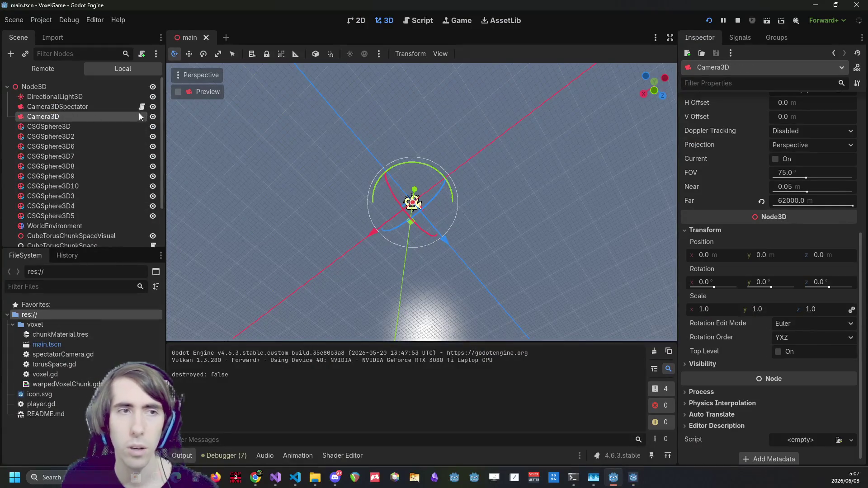
scroll(81, 224, down, 3)
click(142, 227)
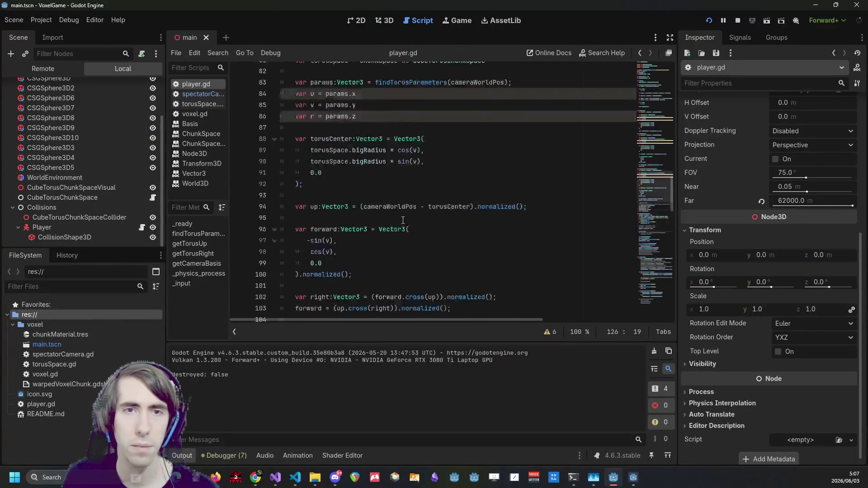
scroll(402, 213, up, 10)
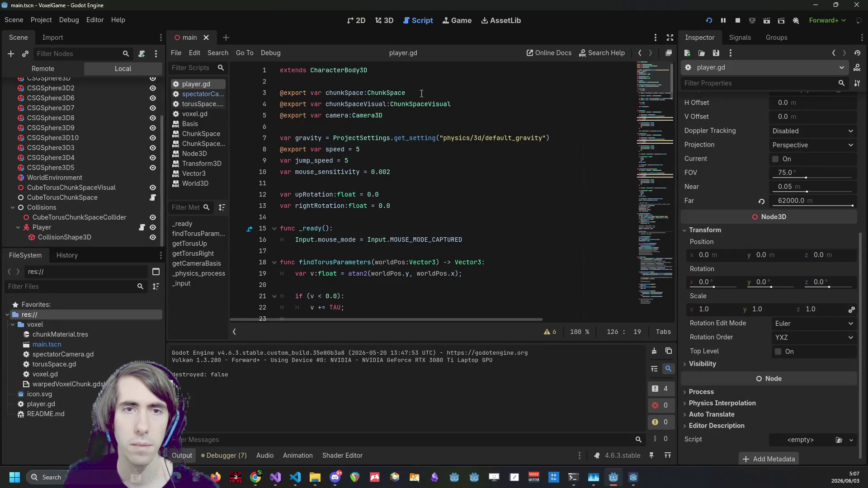
click(423, 83)
click(401, 126)
key(Return)
key(Return)
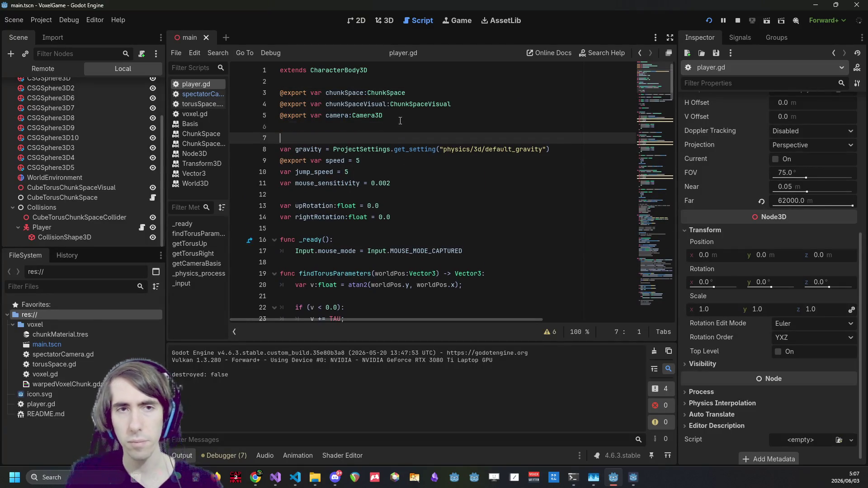
key(Up)
text(@)
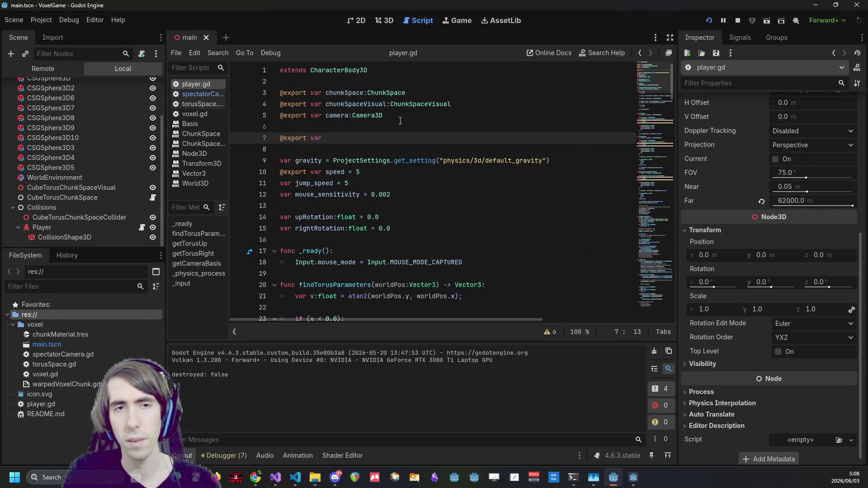
text( false)
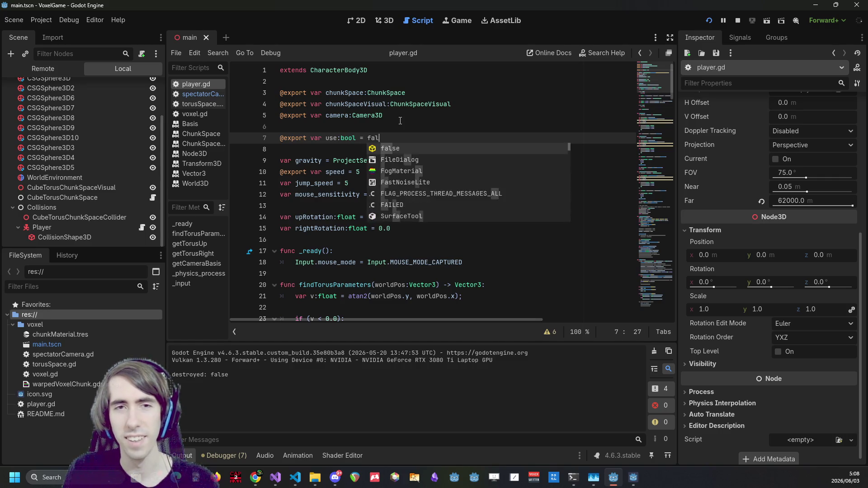
Insert an 'if !use:' early-return guard at the top of _physics_process.
scroll(406, 241, down, 10)
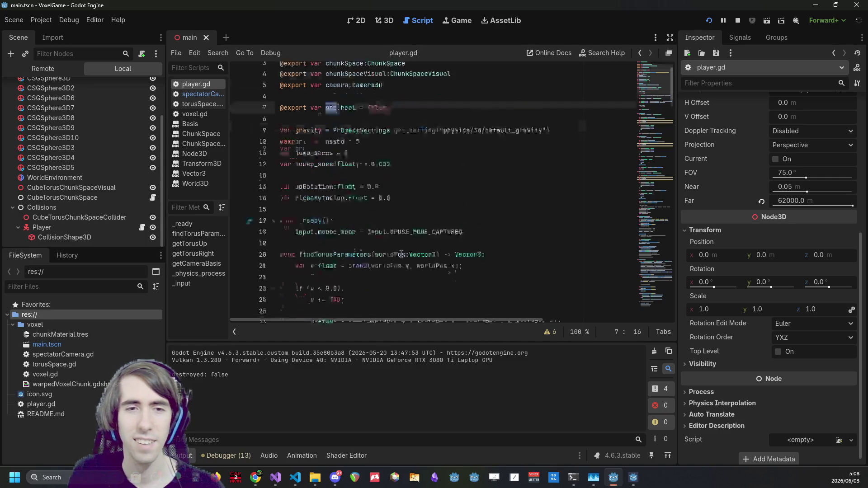
scroll(406, 240, down, 15)
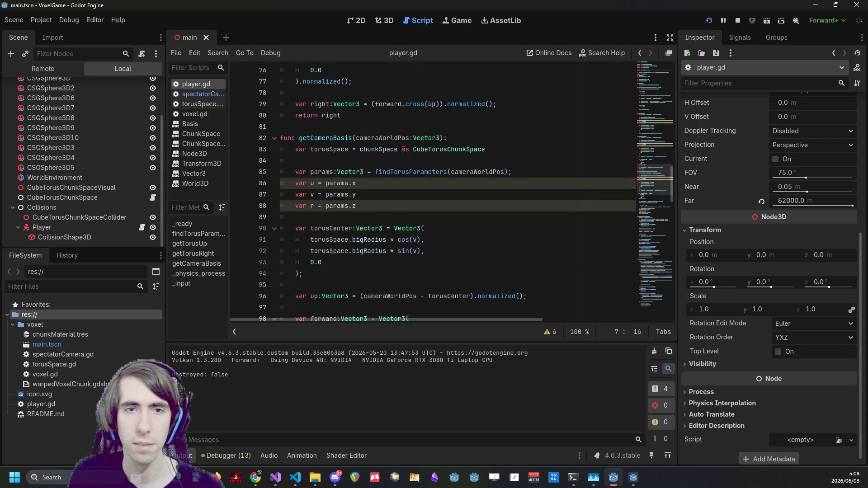
scroll(404, 147, down, 13)
click(418, 73)
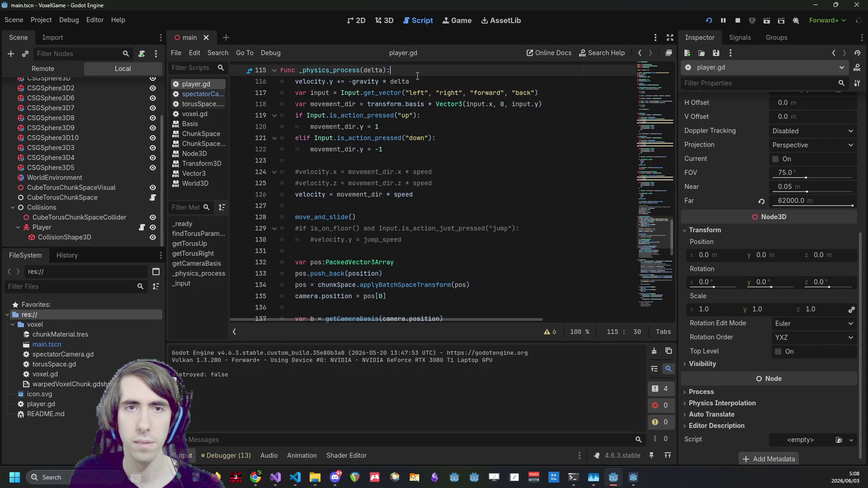
key(Return)
text(if !use)
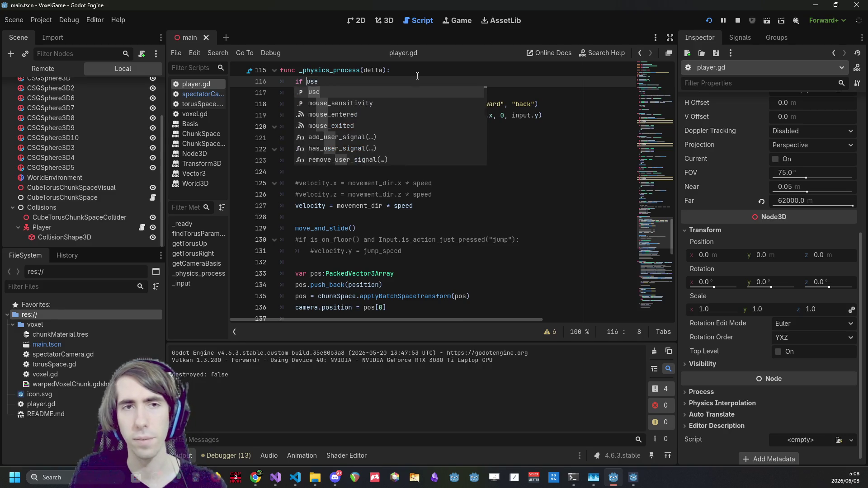
text(:)
key(Return)
key(Return)
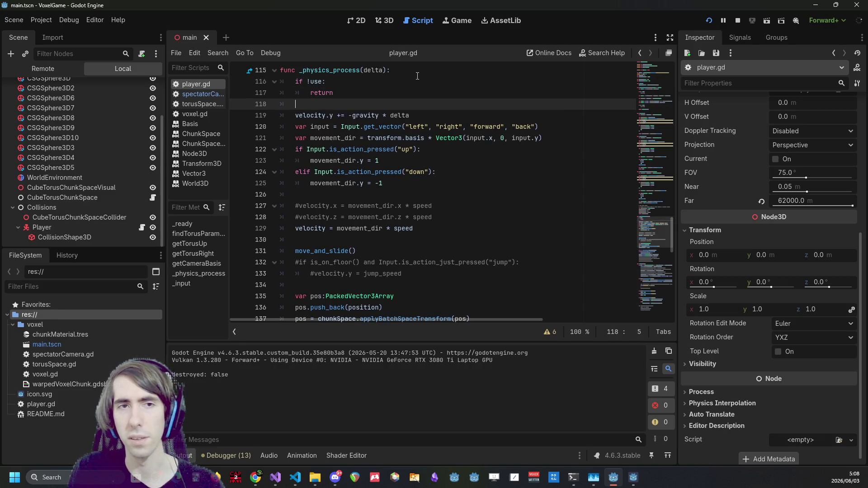
Insert an 'if !use: return' guard at the top of _input.
scroll(388, 176, down, 8)
click(374, 194)
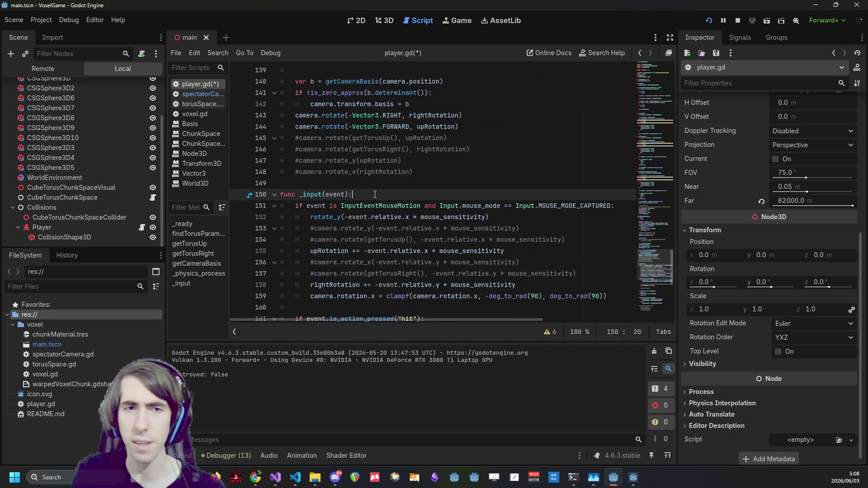
key(Return)
text(if use:)
key(ctrl+Left)
text(!u)
key(Tab)
key(BackSpace)
key(BackSpace)
key(BackSpace)
text(use:)
key(Return)
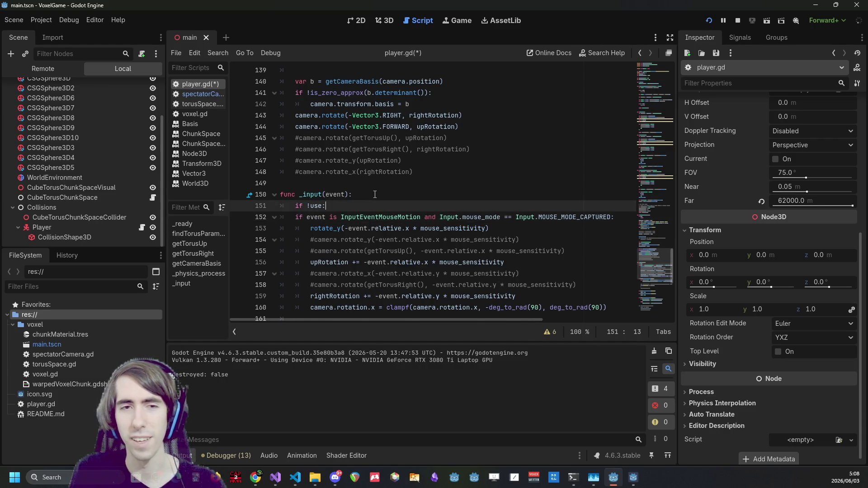
text(turn)
key(Return)
Save player.gd, test-run the project, and close the game with F8.
key(ctrl+s)
click(709, 20)
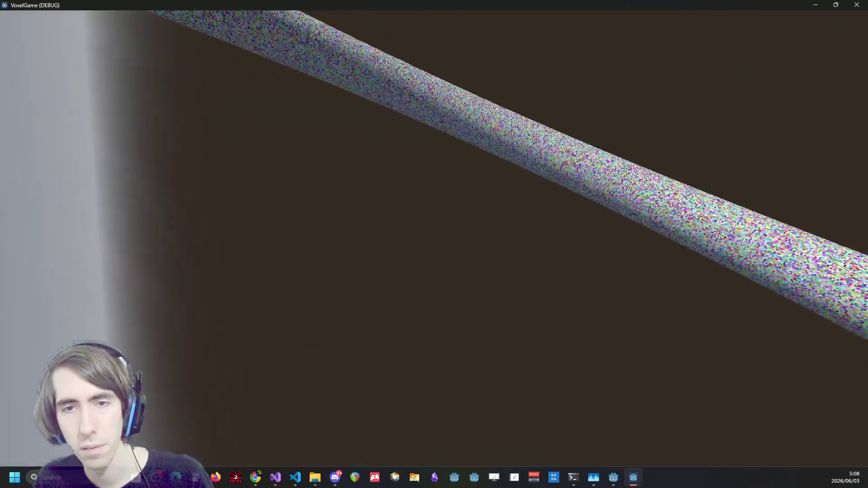
key(F8)
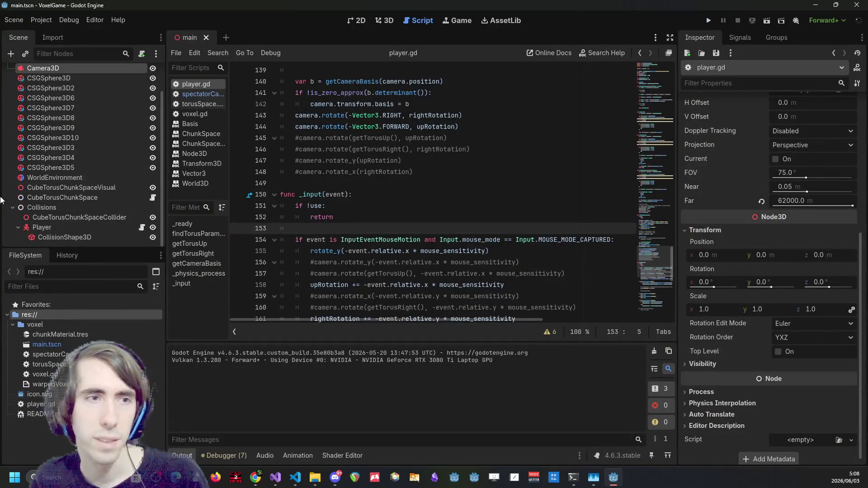
Open spectatorCamera.gd and check the relative motion and mouse_sensitivity uses on line 29.
click(142, 92)
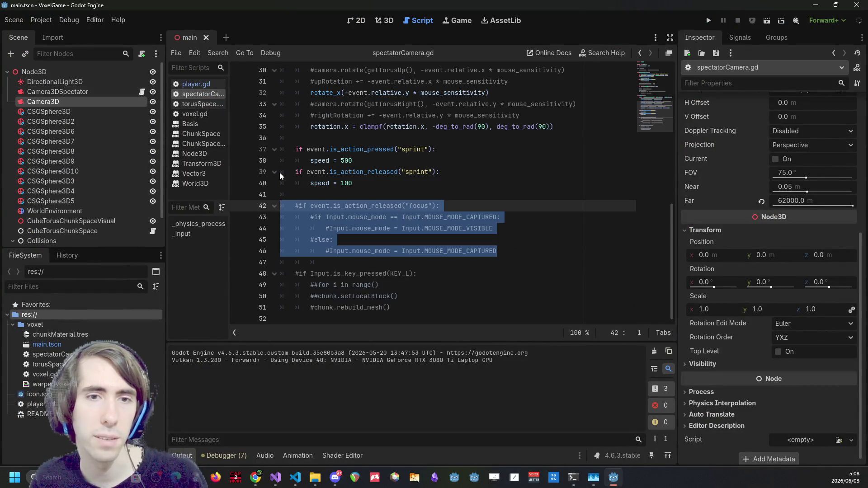
click(443, 220)
scroll(442, 220, up, 4)
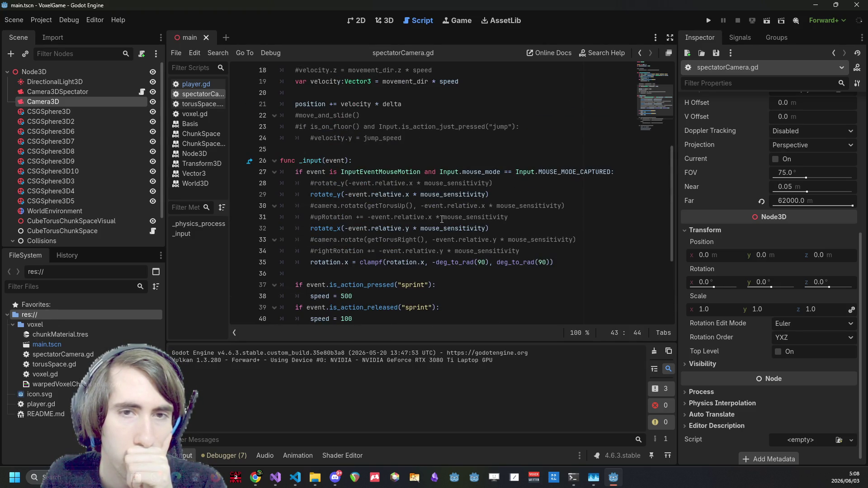
double_click(401, 194)
double_click(440, 194)
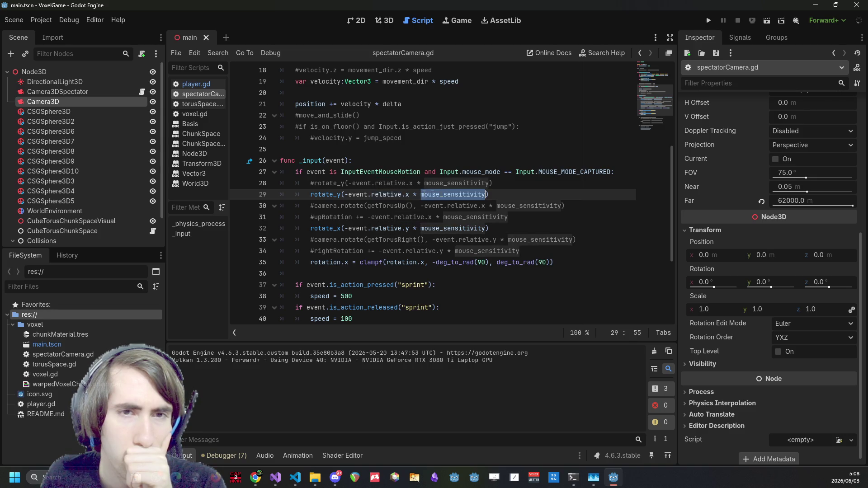
scroll(405, 194, down, 2)
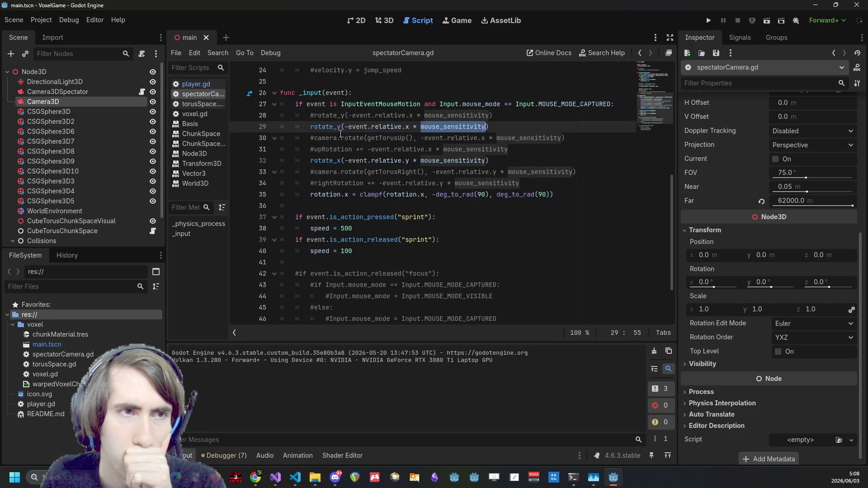
Inspect the Camera3DSpectator node's properties in the Inspector.
click(110, 92)
scroll(422, 221, down, 2)
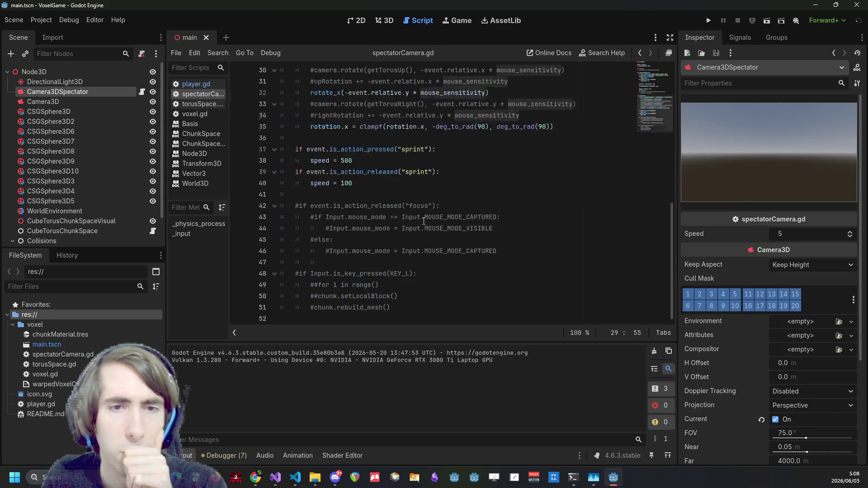
scroll(421, 221, up, 10)
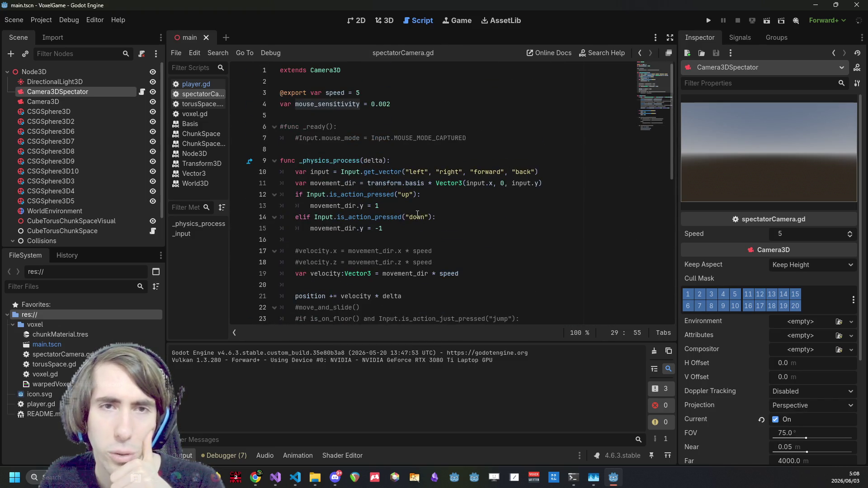
scroll(416, 214, down, 1)
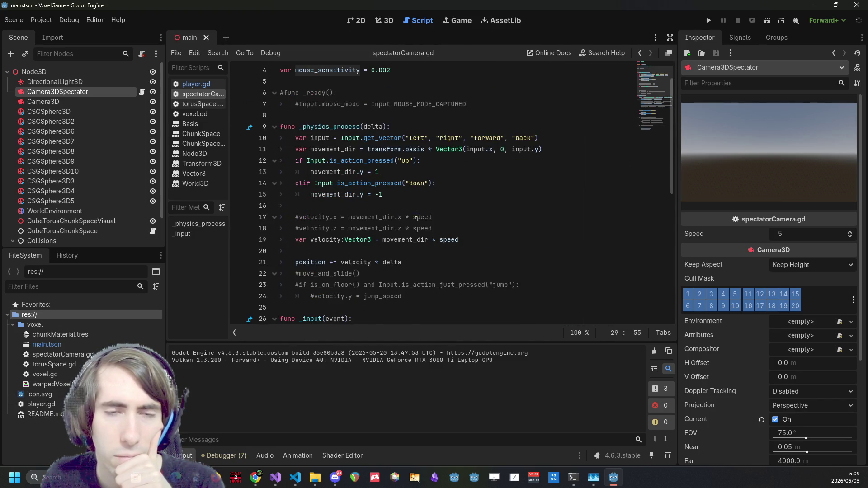
scroll(416, 213, down, 2)
scroll(412, 121, up, 2)
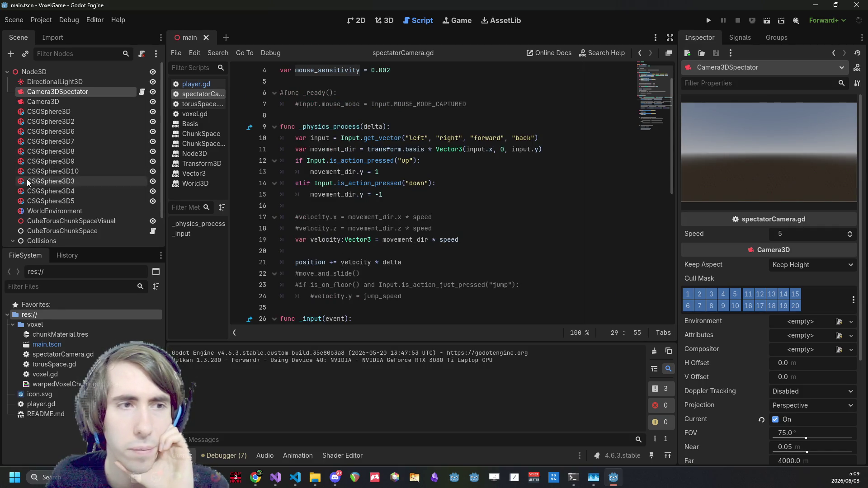
scroll(22, 174, down, 2)
Open the Player's player.gd and review its input handling, including the if !use return guard.
click(108, 228)
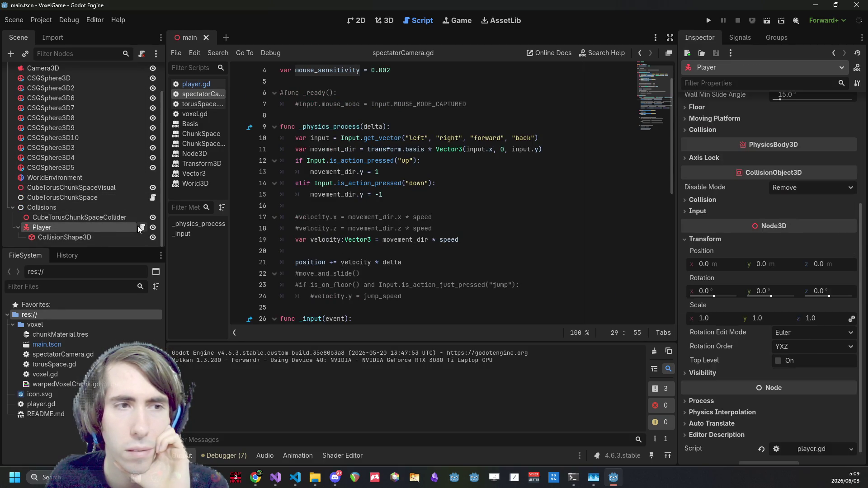
click(142, 227)
scroll(481, 228, down, 3)
scroll(481, 229, down, 8)
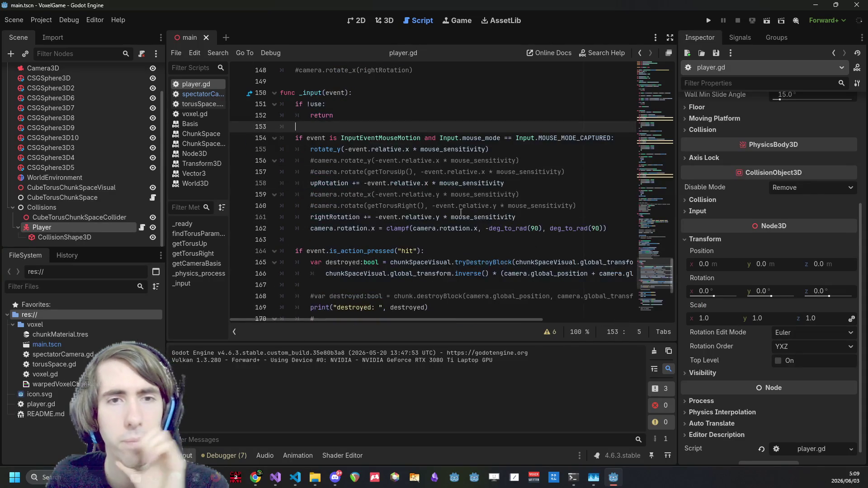
scroll(373, 195, up, 8)
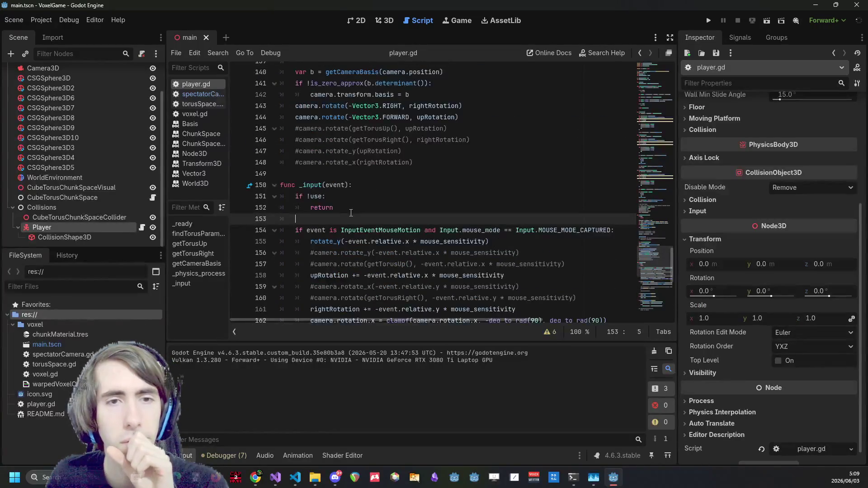
drag(334, 208, 237, 198)
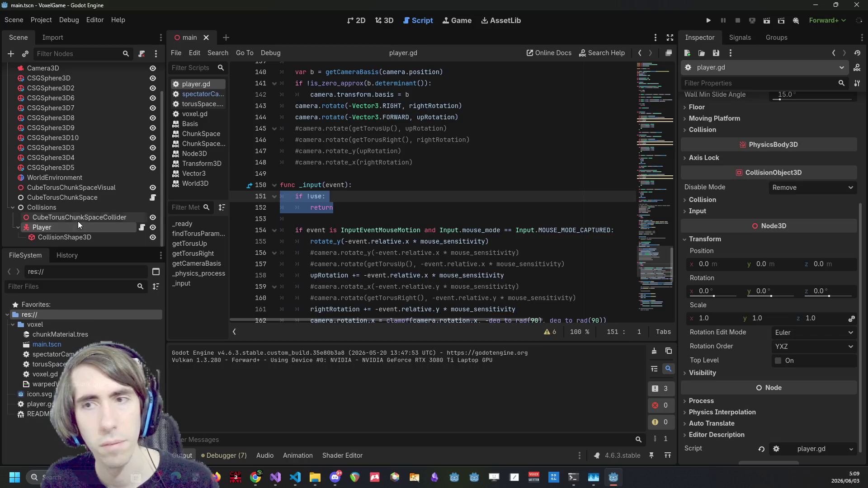
scroll(721, 254, up, 4)
scroll(361, 232, down, 9)
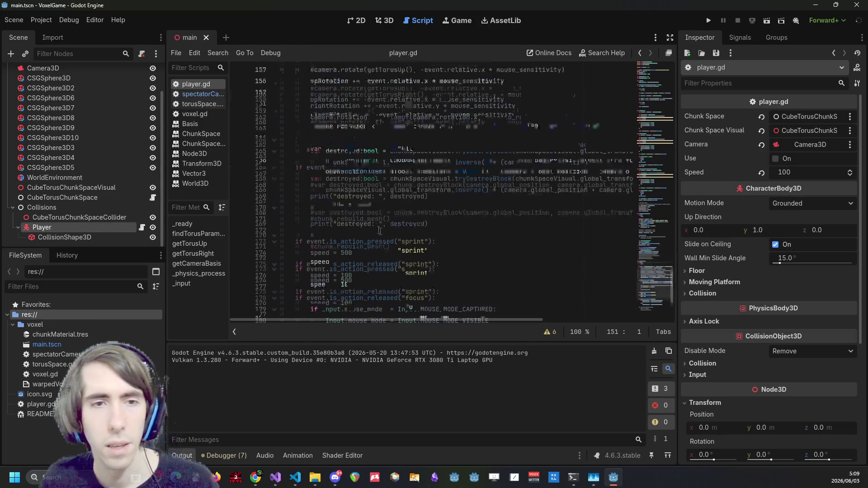
scroll(375, 213, up, 19)
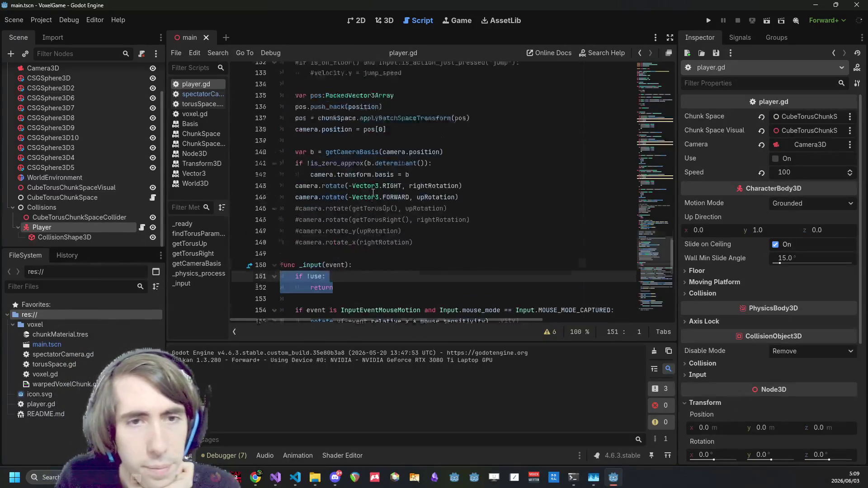
scroll(373, 192, up, 4)
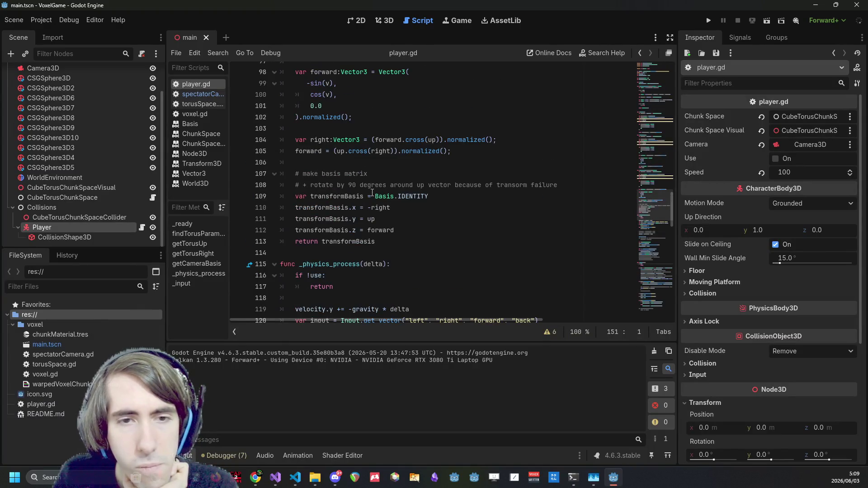
scroll(372, 193, up, 4)
scroll(372, 193, up, 15)
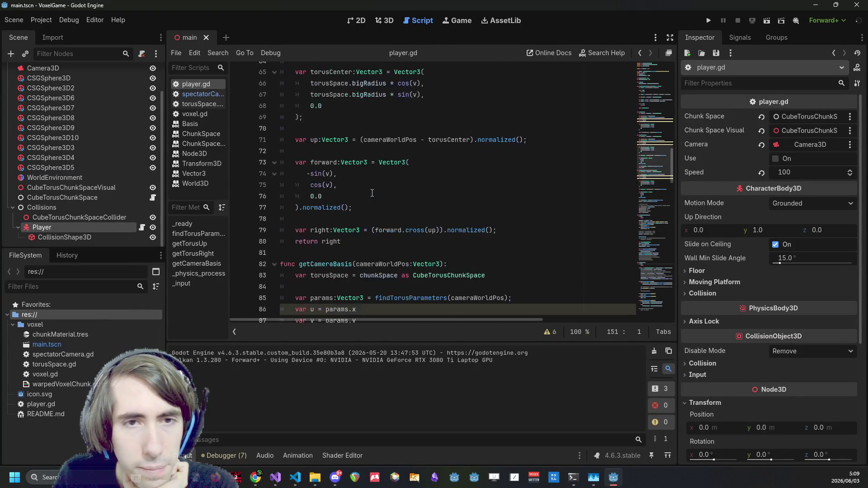
scroll(371, 194, up, 13)
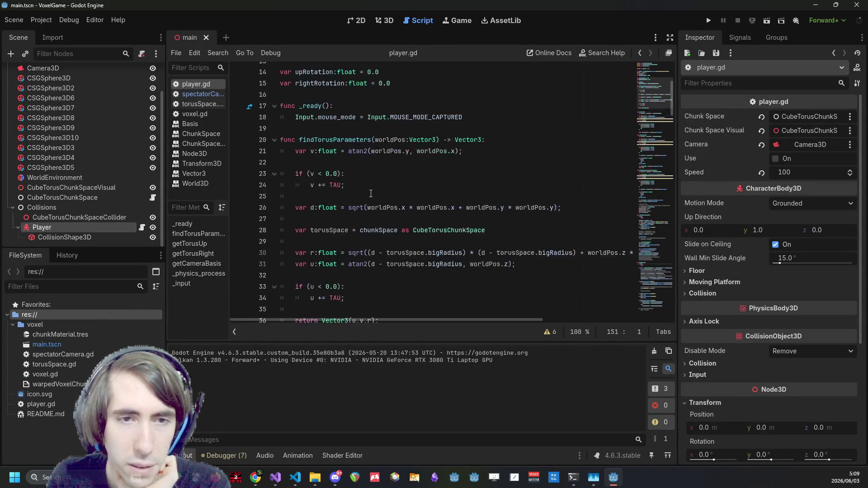
scroll(371, 194, down, 2)
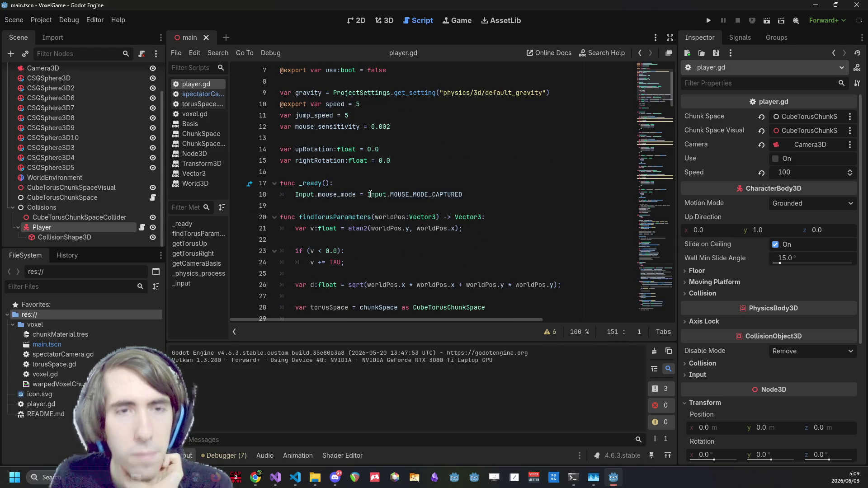
scroll(49, 210, up, 2)
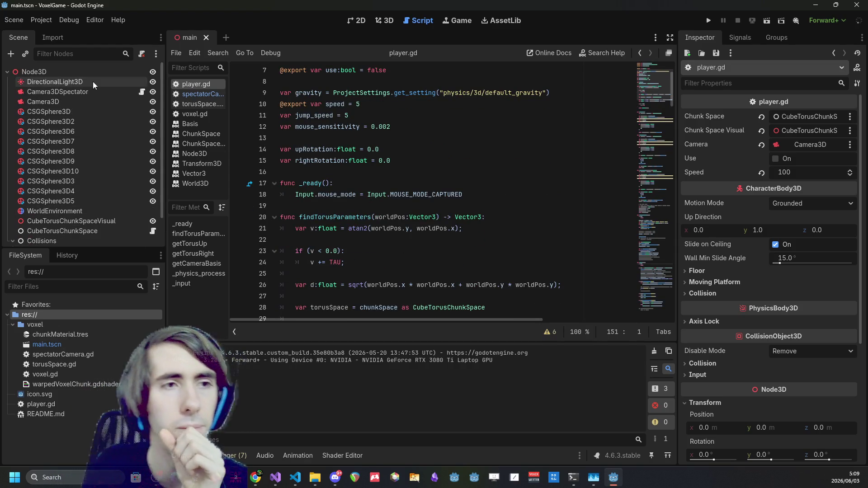
Return to spectatorCamera.gd and place the caret on the rotate_y line.
click(140, 92)
scroll(383, 233, up, 1)
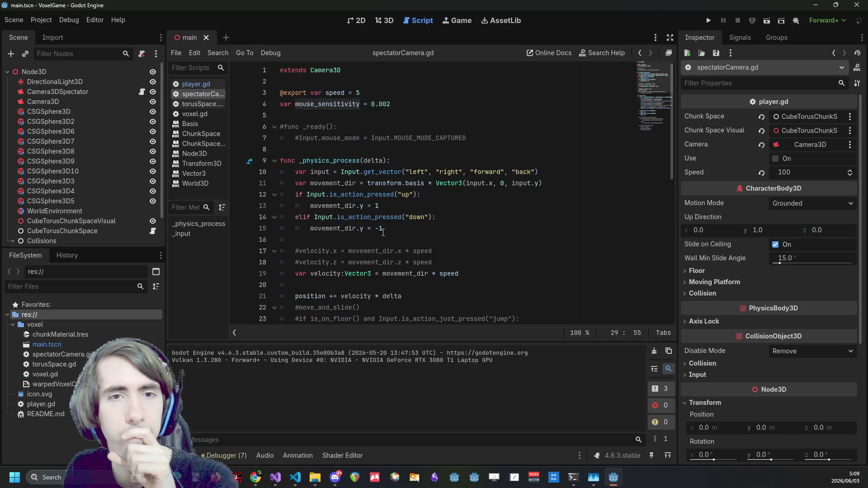
scroll(366, 206, down, 7)
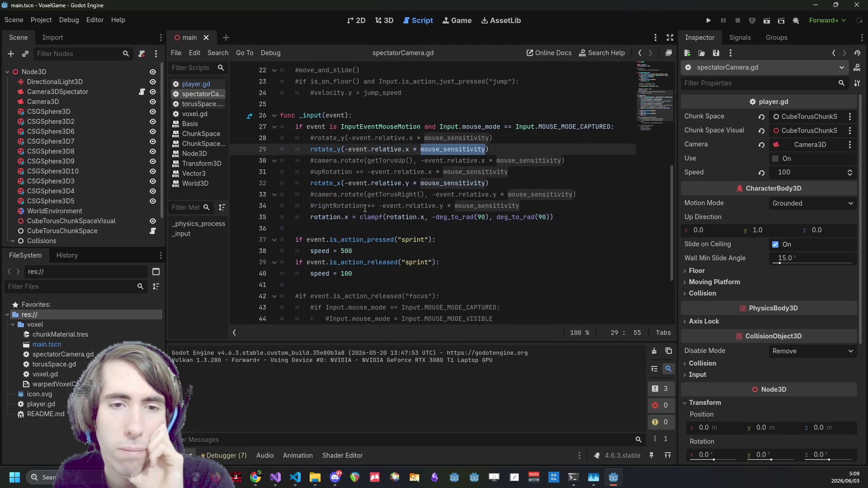
scroll(365, 208, down, 3)
scroll(365, 208, up, 5)
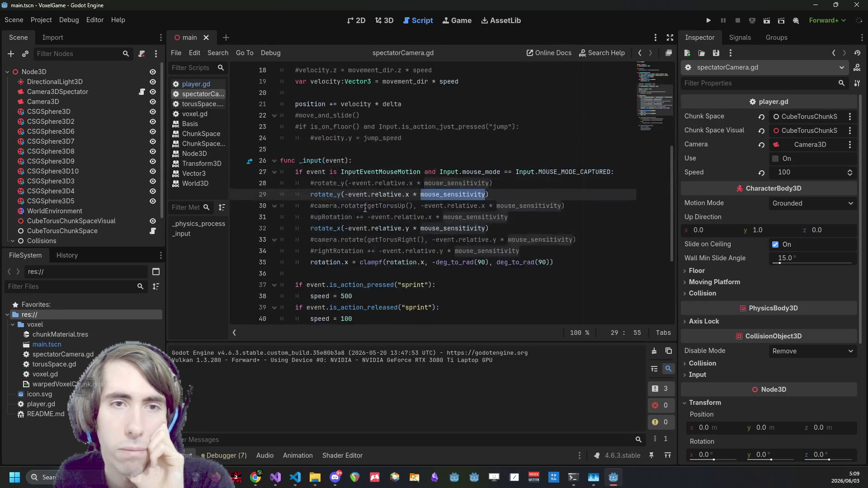
scroll(368, 202, down, 2)
scroll(368, 203, up, 1)
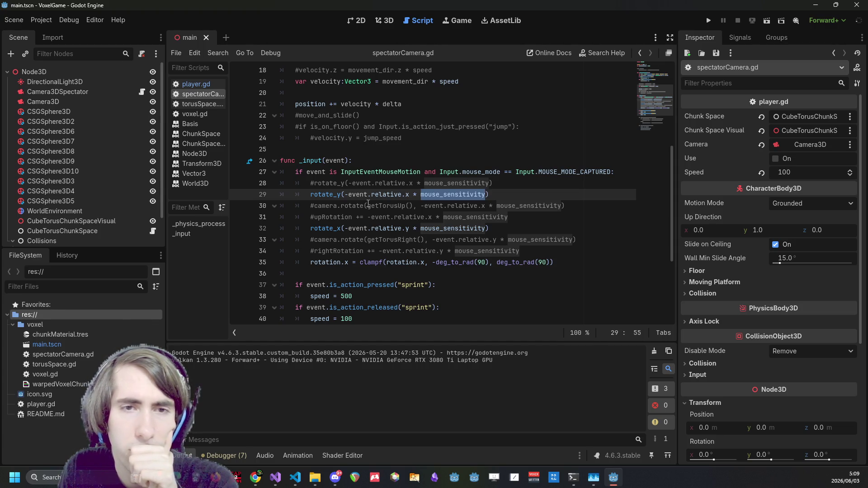
click(367, 194)
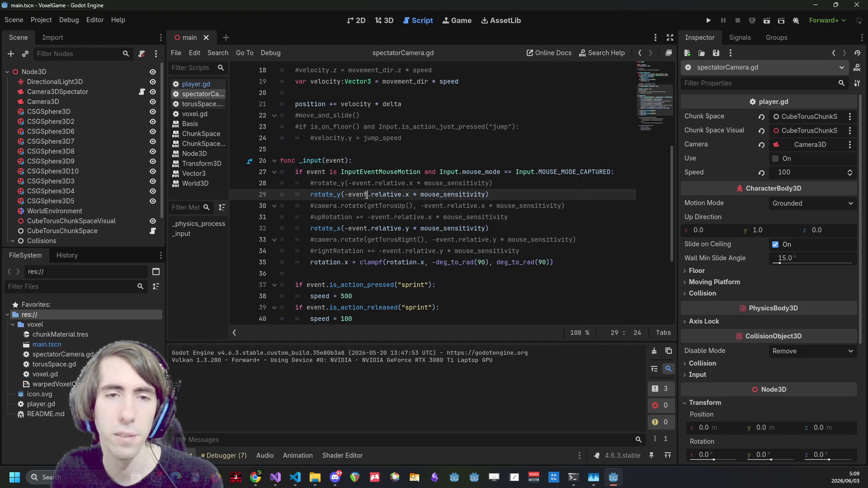
Move the rotate_y line below rotate_x and test-run the game once.
key(alt+Down)
key(alt+Down)
key(alt+Down)
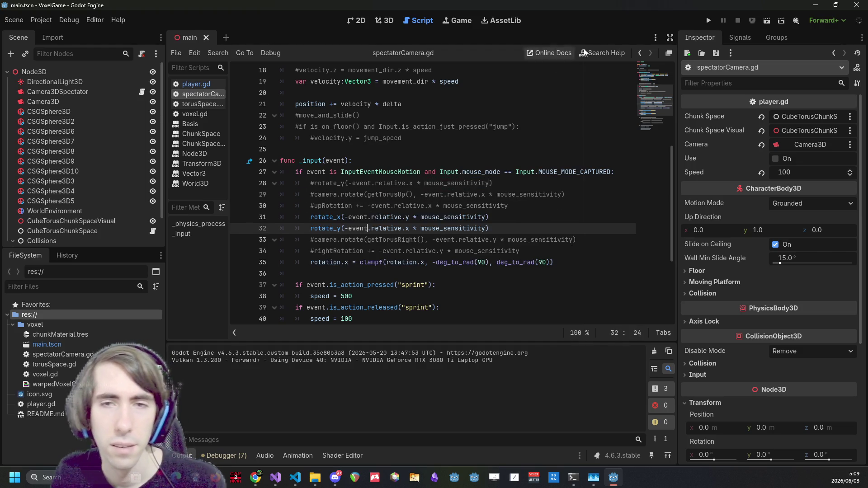
click(706, 27)
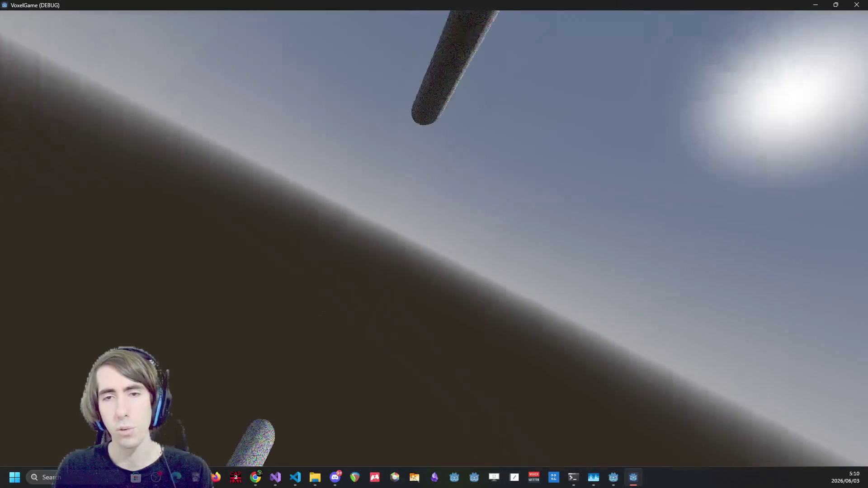
key(F8)
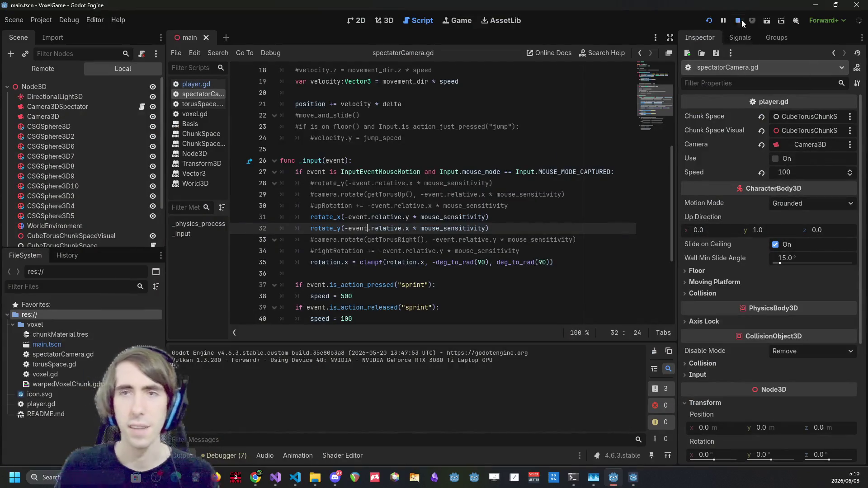
click(527, 227)
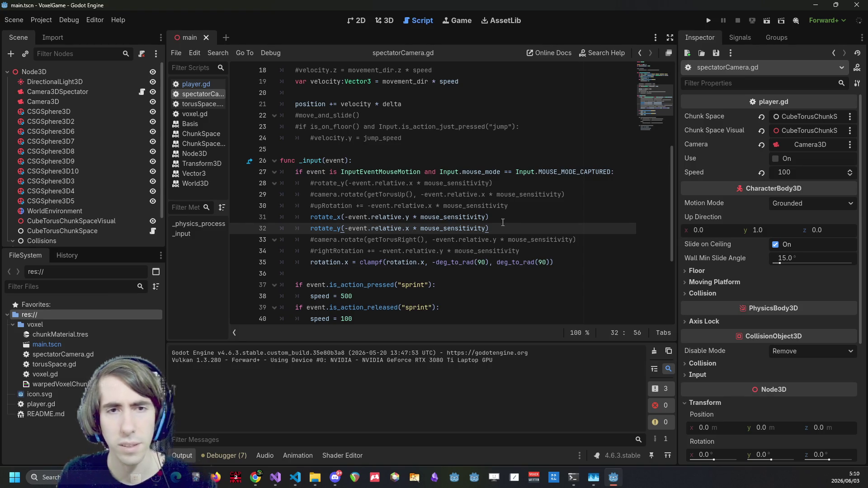
Run the game again to test the camera, then close it and stop the project.
click(708, 22)
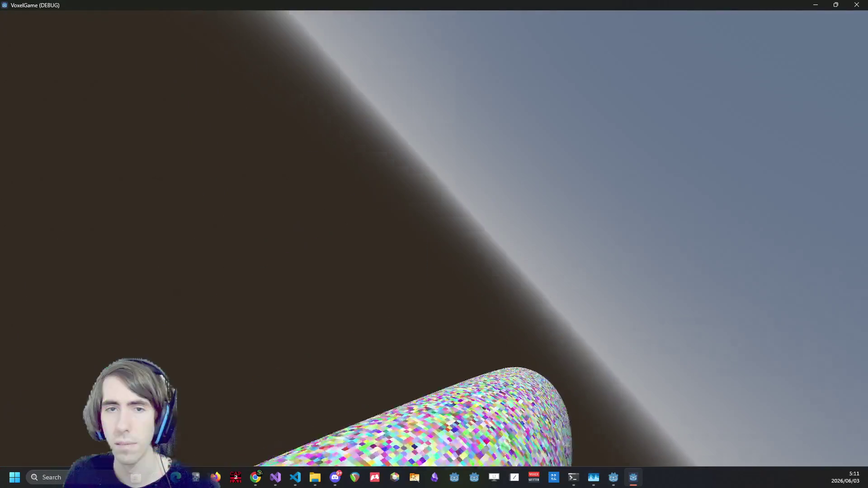
key(Escape)
click(734, 20)
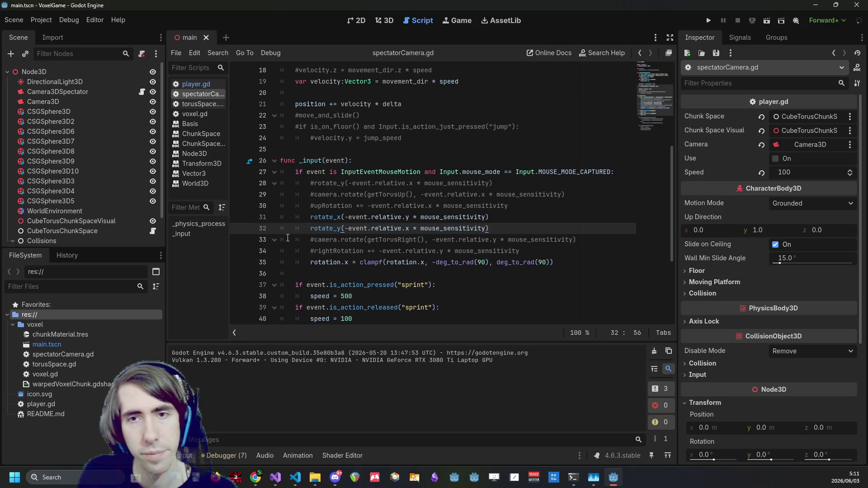
Open player.gd from the Player node's script icon.
scroll(475, 231, down, 2)
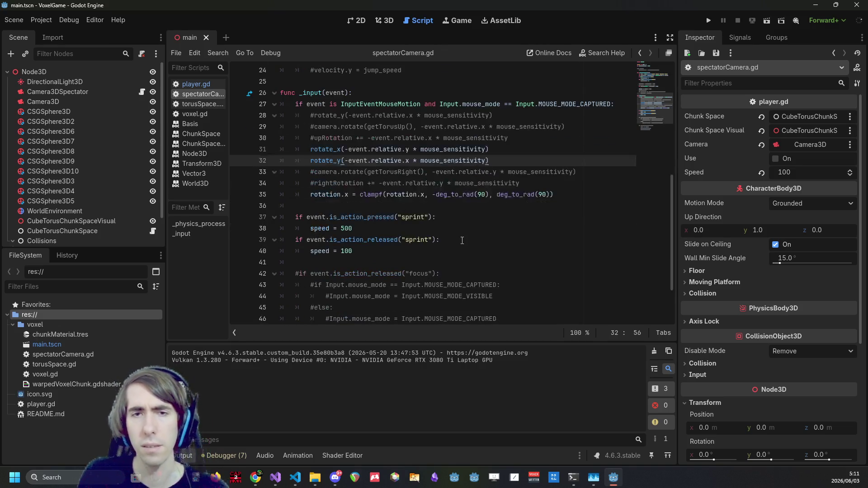
scroll(446, 212, down, 2)
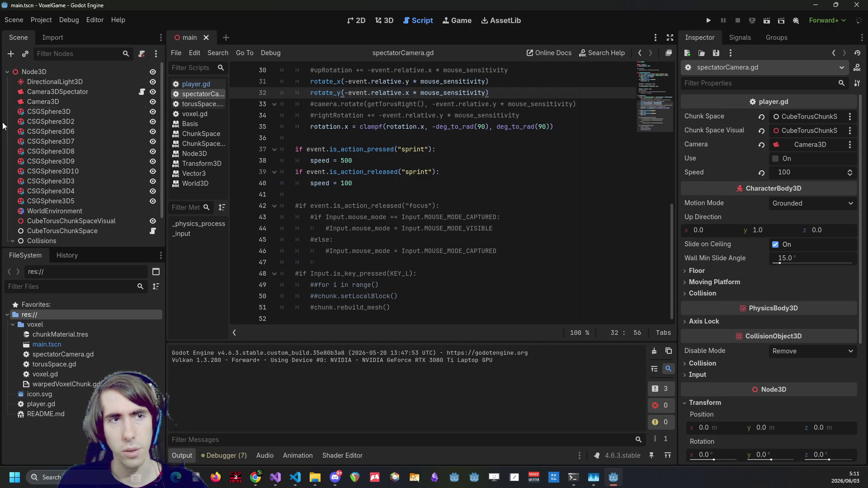
click(52, 91)
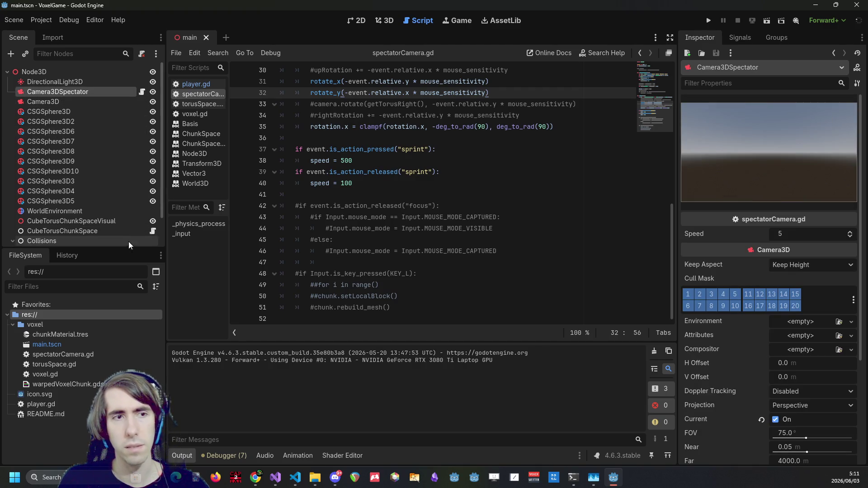
scroll(75, 184, down, 3)
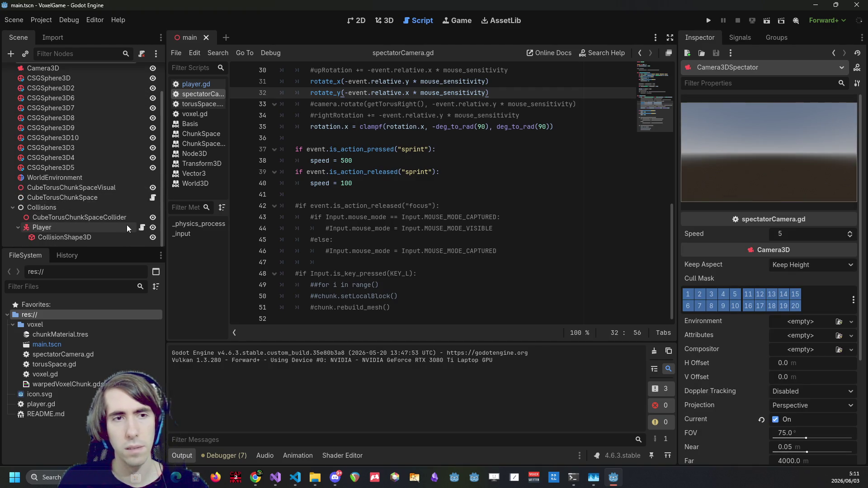
click(139, 226)
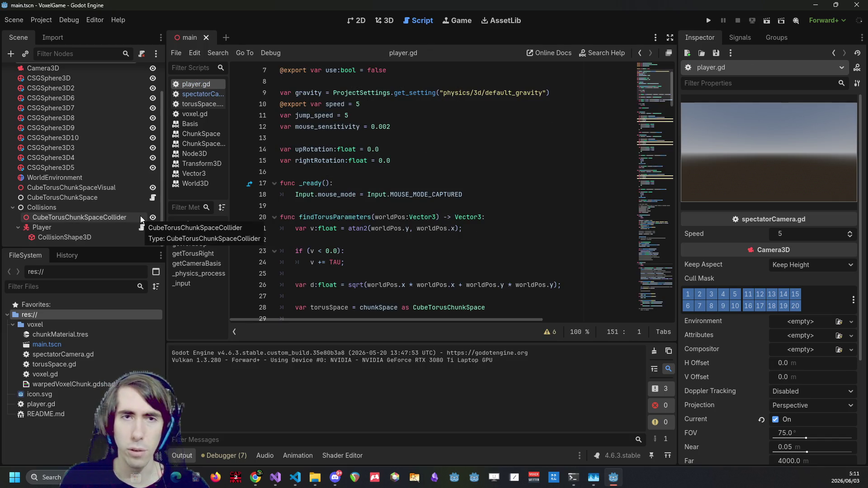
Undo the recent camera-rotation edits in player.gd and bring the git command window forward.
scroll(340, 177, up, 1)
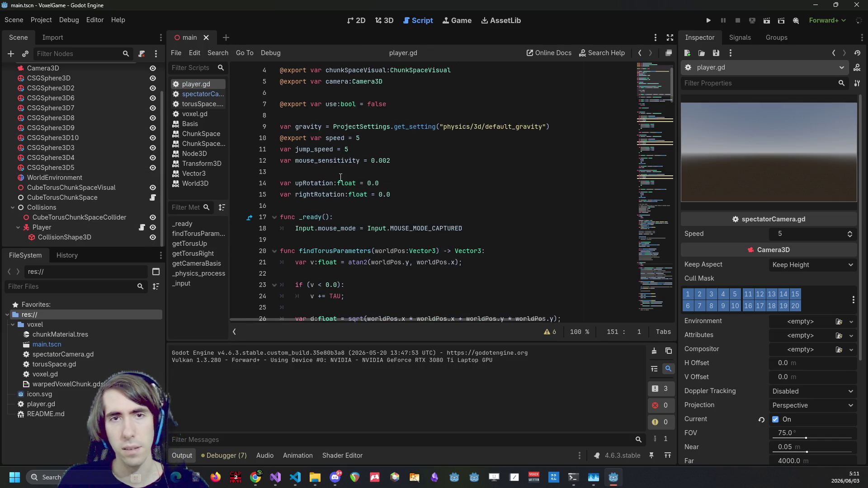
scroll(328, 158, up, 1)
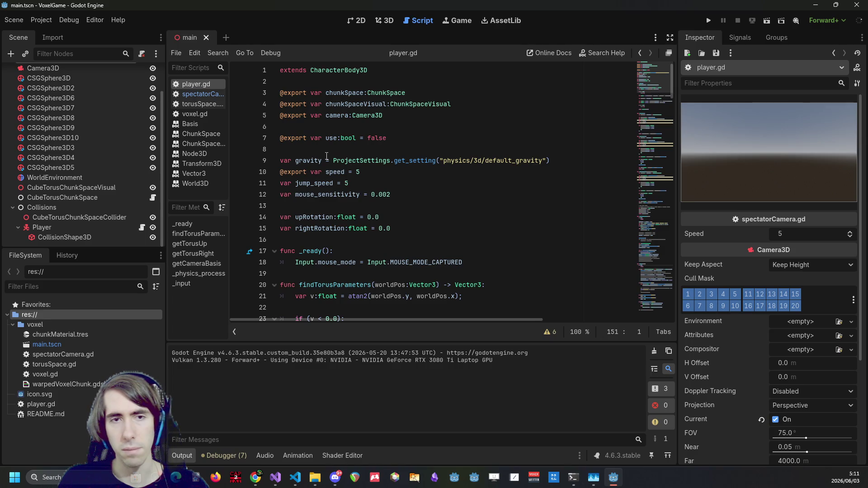
scroll(327, 156, down, 1)
scroll(327, 156, down, 2)
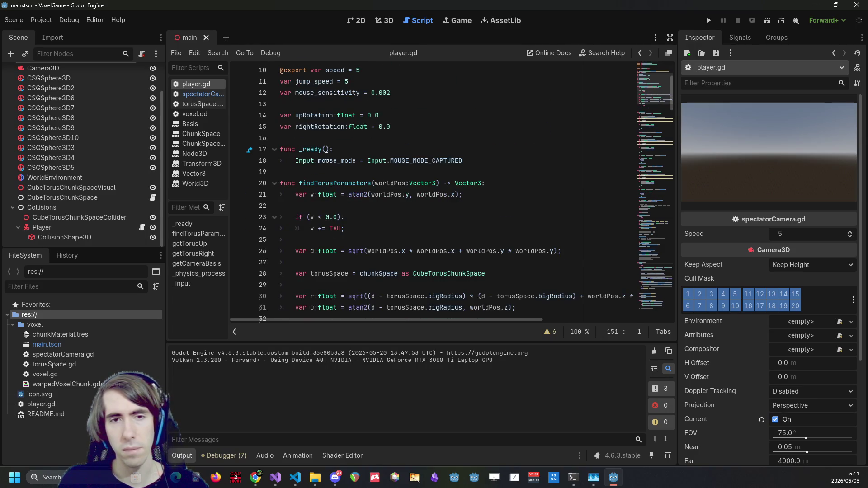
scroll(326, 156, down, 4)
click(395, 172)
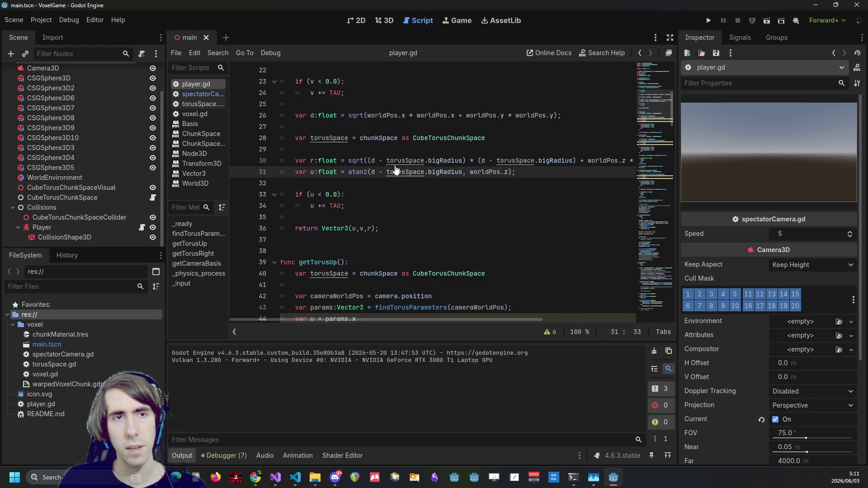
key(ctrl+z)
key(ctrl+z)
key(ctrl+z)
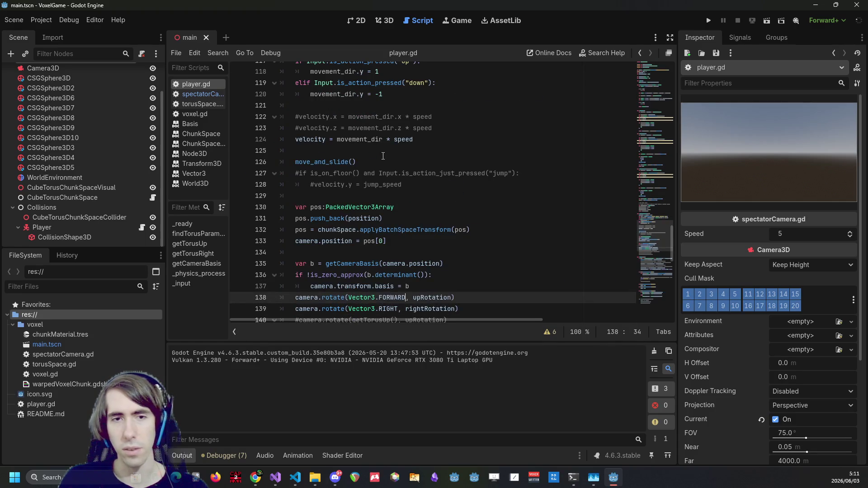
key(ctrl+z)
key(ctrl+z)
key(ctrl+z)
mouse_move(583, 485)
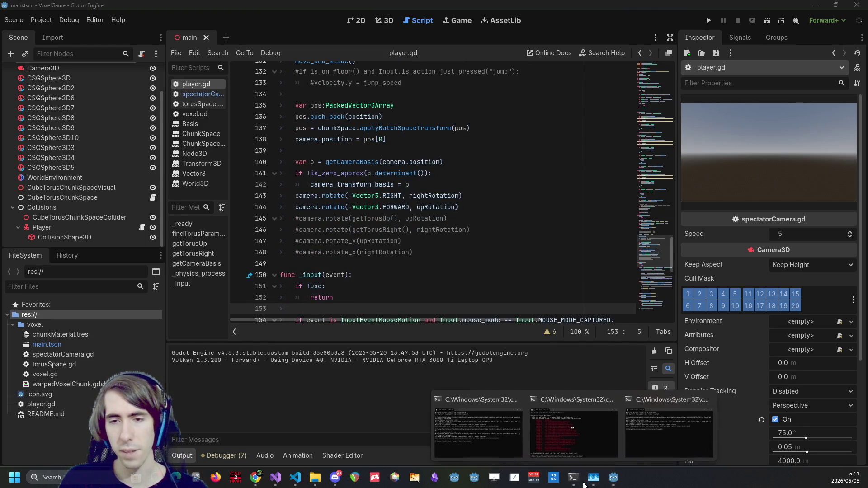
click(570, 398)
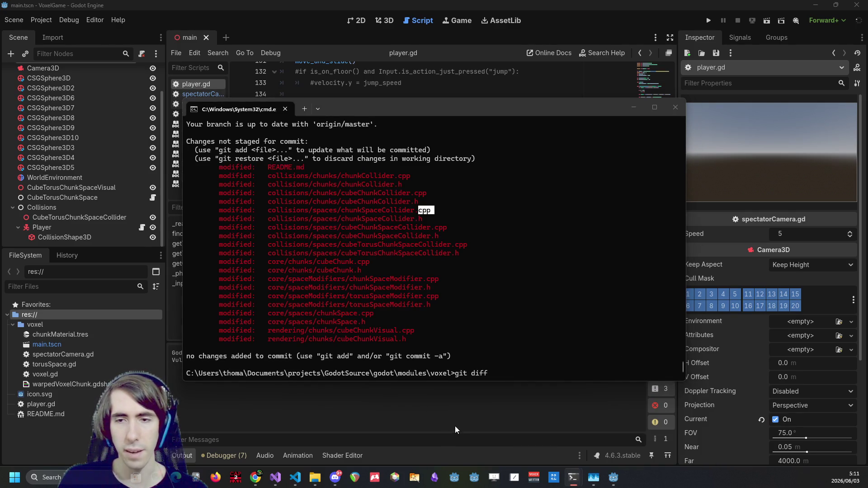
Open a terminal in the res:// project folder and run git status.
right_click(75, 313)
click(116, 408)
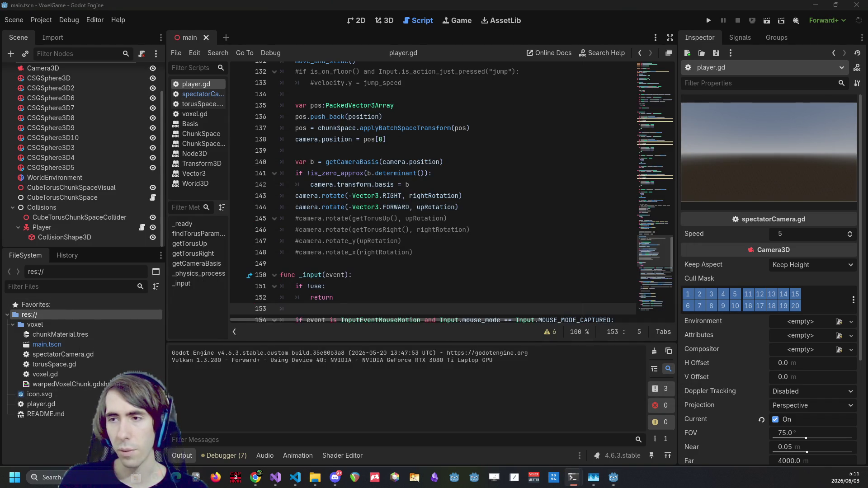
key(alt+Tab)
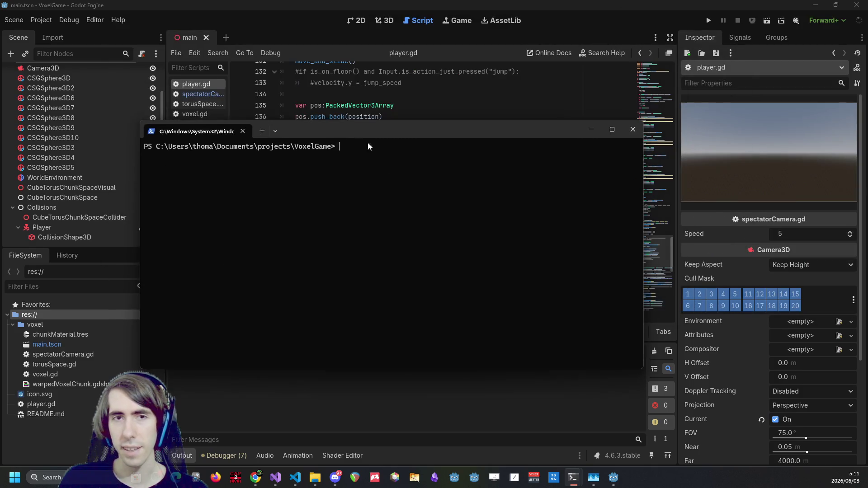
text(git status)
key(Return)
Run git diff *player* and scroll through the player.gd changes.
text(git diff *player*)
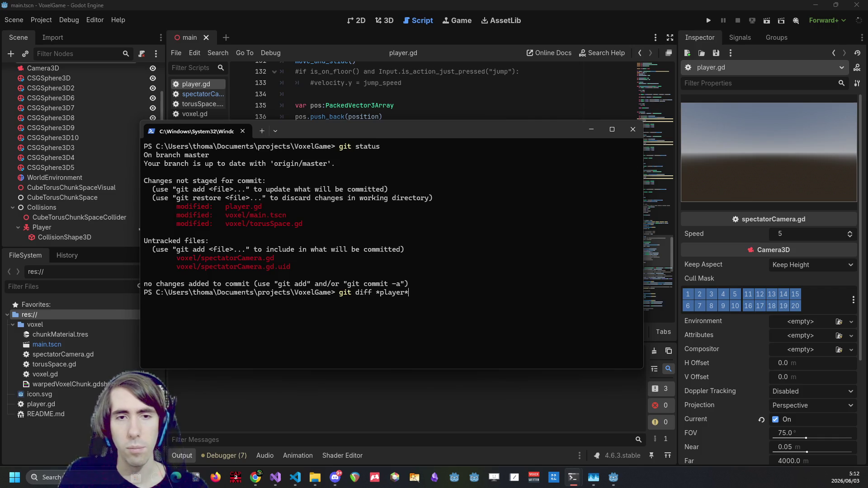
key(Return)
scroll(391, 253, down, 13)
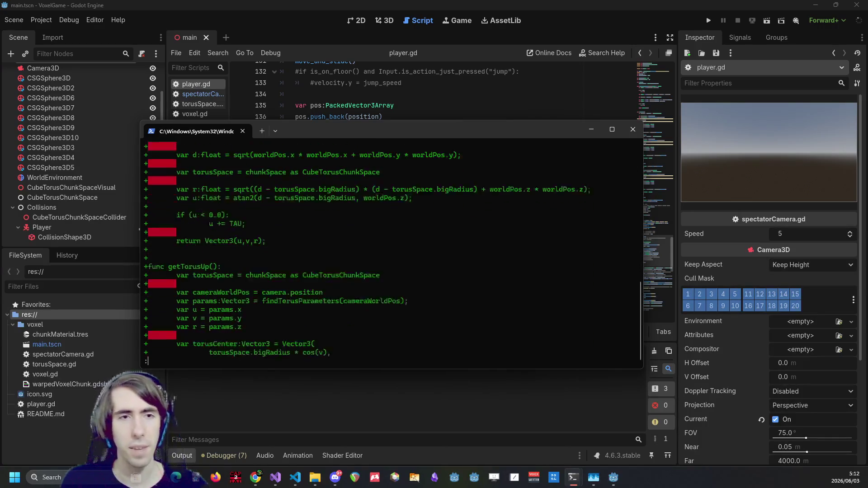
scroll(392, 254, down, 13)
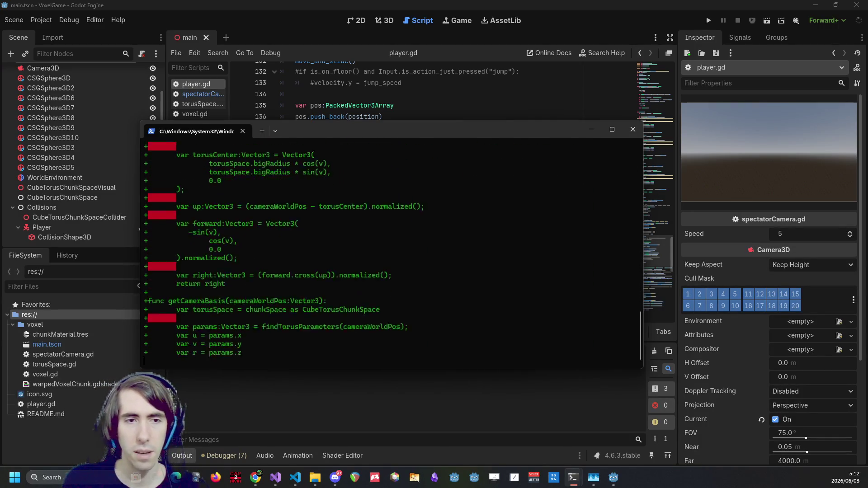
scroll(392, 253, down, 7)
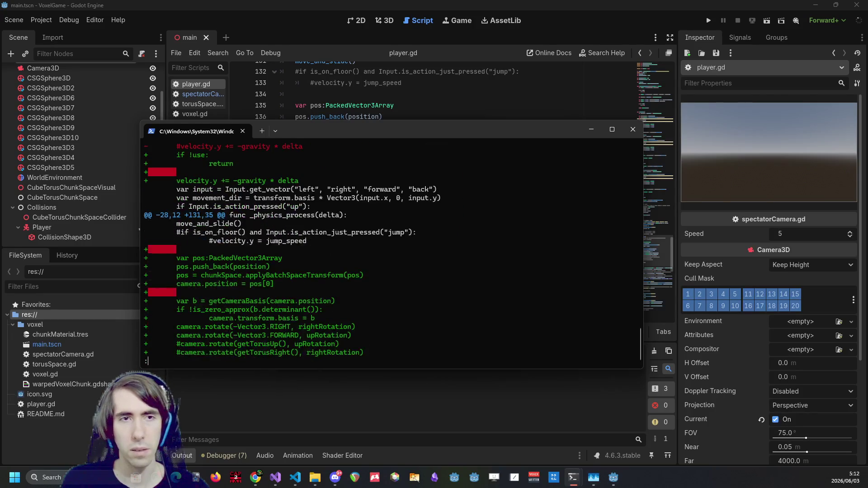
scroll(391, 253, up, 3)
scroll(391, 253, down, 4)
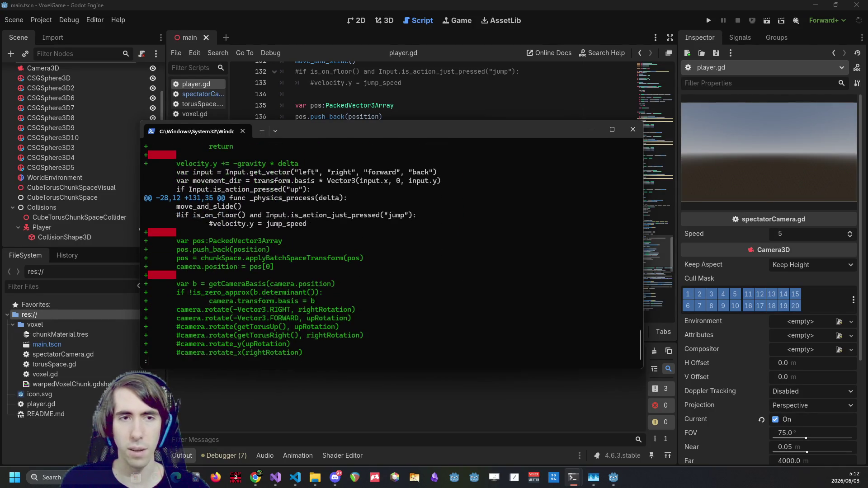
scroll(392, 253, down, 7)
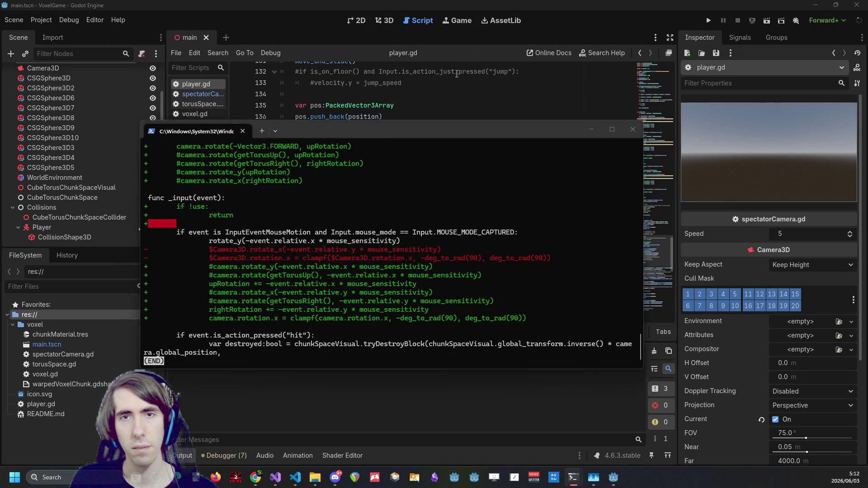
Return to player.gd in the Godot editor.
click(647, 263)
scroll(20, 166, up, 2)
scroll(20, 165, up, 1)
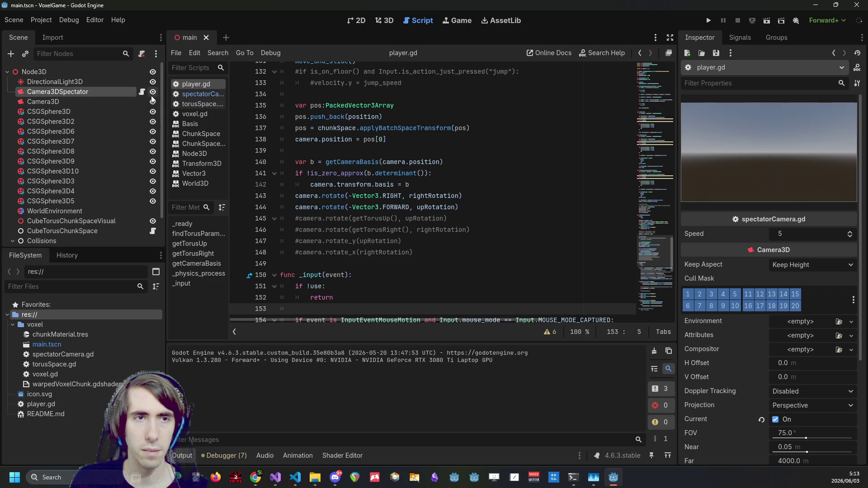
Switch to spectatorCamera.gd and move rotate_y above rotate_x in _input.
click(522, 194)
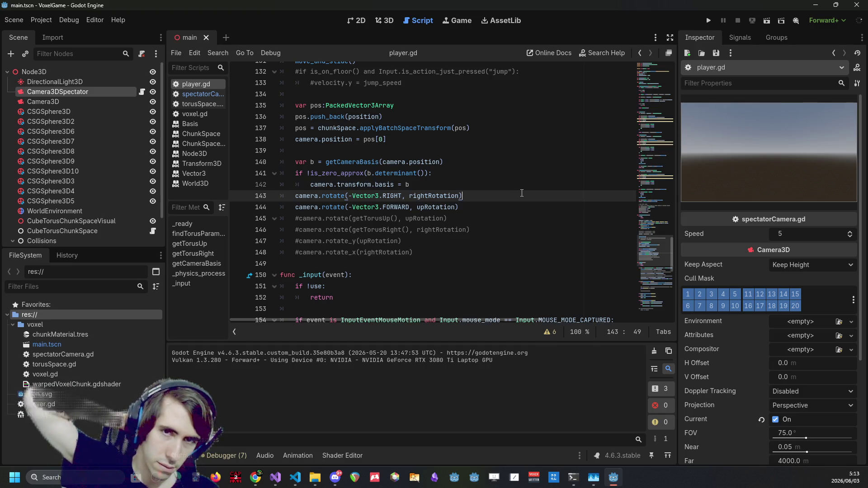
mouse_move(650, 257)
mouse_down()
mouse_move(663, 71)
mouse_move(657, 259)
mouse_up()
click(421, 194)
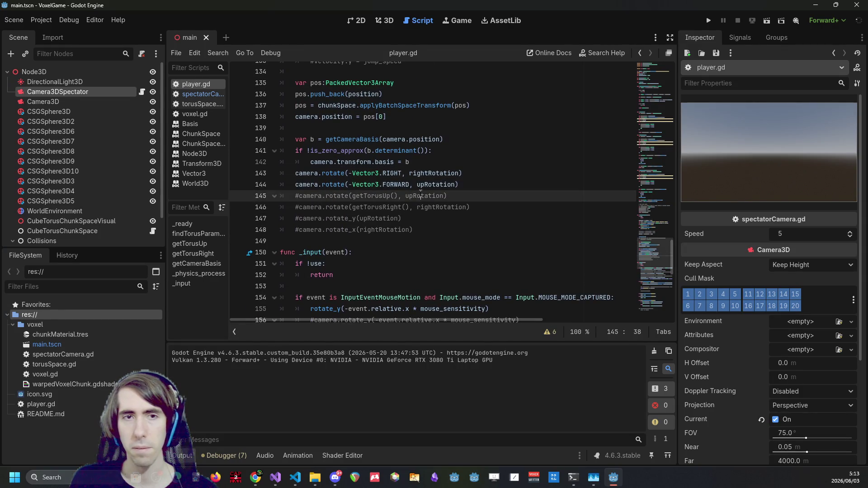
key(Down)
key(Down)
key(Down)
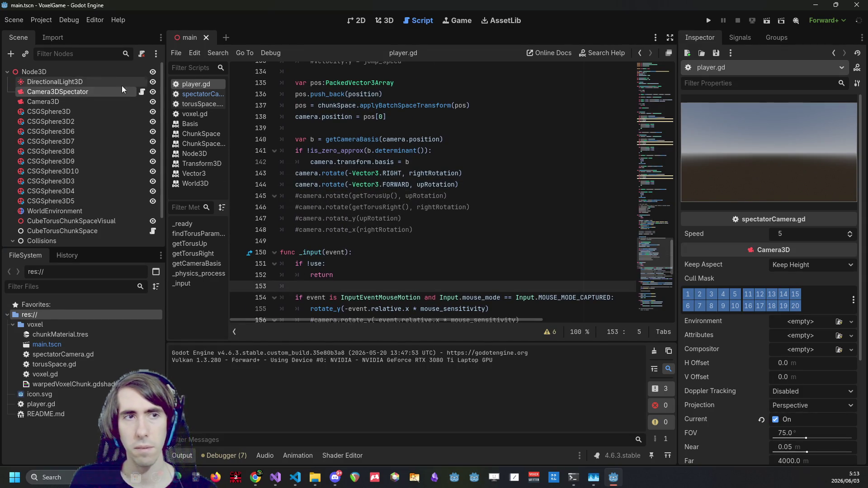
click(141, 91)
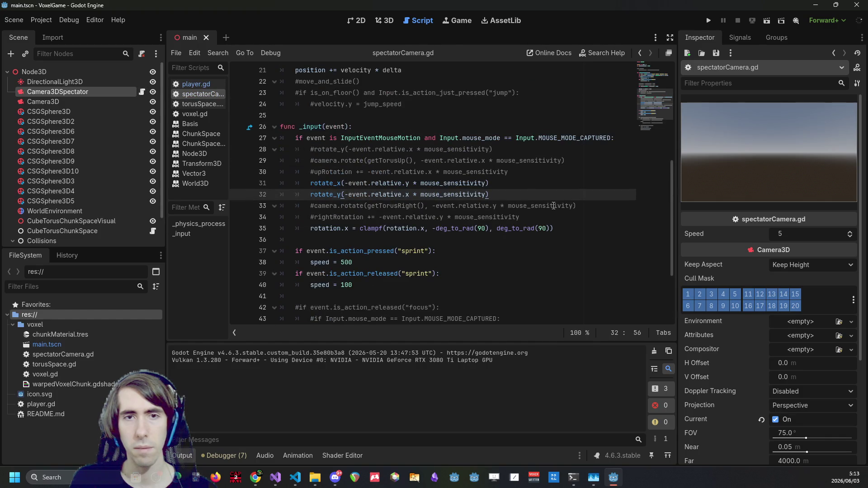
key(alt+Up)
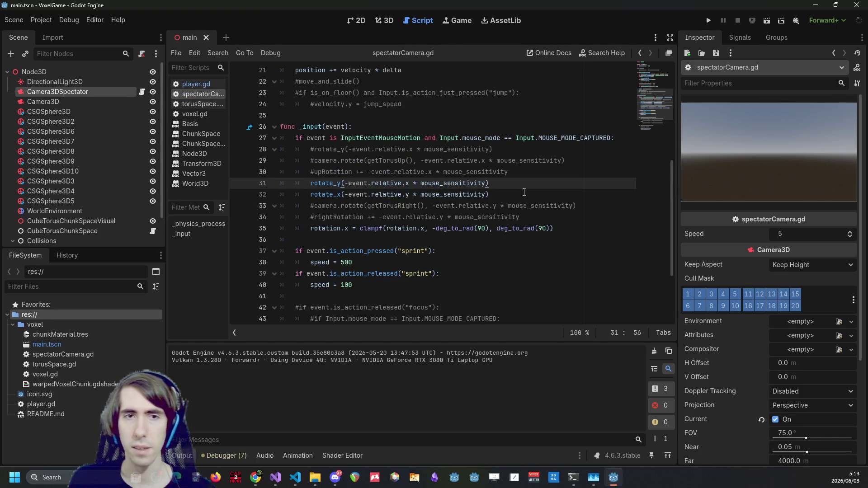
scroll(504, 215, up, 1)
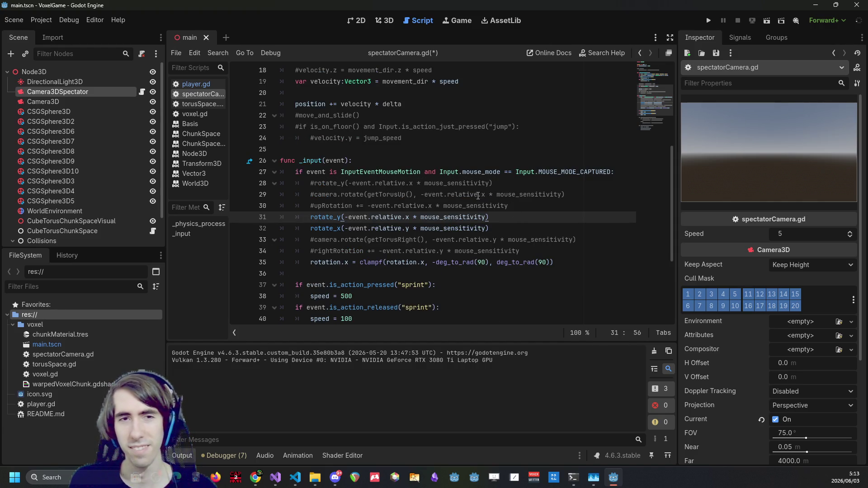
Copy the rotate_y and rotate_x lines into _physics_process after line 24 and unindent them.
drag(508, 225, 181, 213)
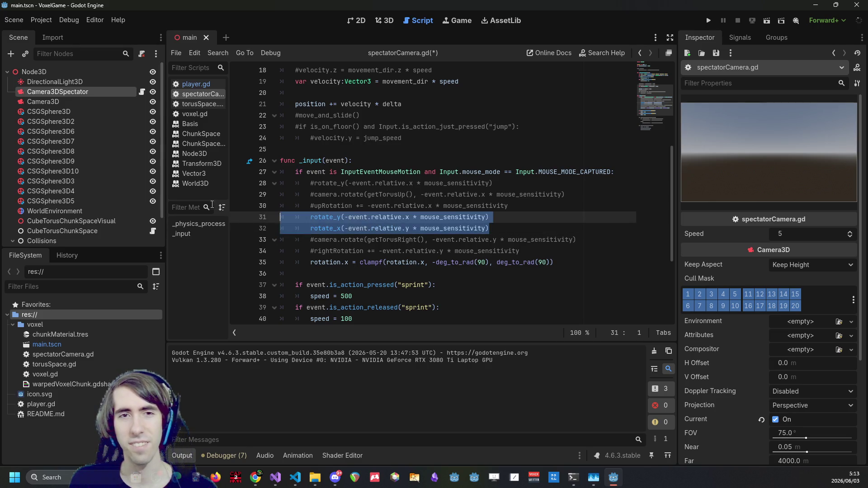
scroll(448, 169, up, 5)
scroll(445, 172, down, 4)
click(441, 176)
key(Return)
text(rotate_y(-event.relative.x * mouse_sensitivity) 		rotate_x(-event.relative.y * mouse_sensitivity))
key(shift+Tab)
key(Up)
key(shift+Tab)
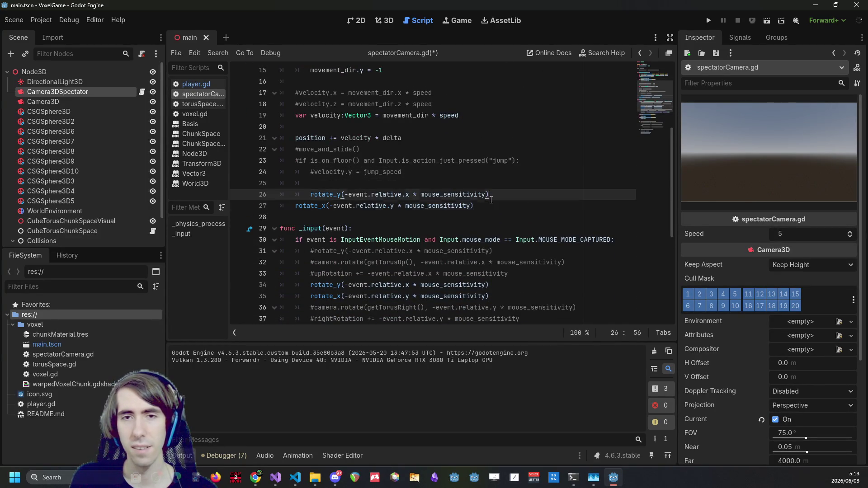
scroll(663, 113, up, 5)
click(478, 104)
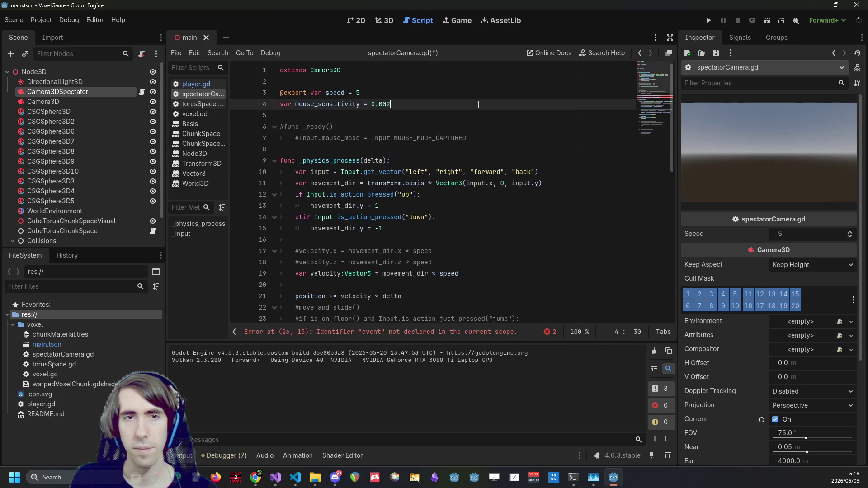
Declare var upRotation:float = 0.0 and var rightRotation:float = 0.0 near the top.
key(Return)
key(Return)
text(var rightRo)
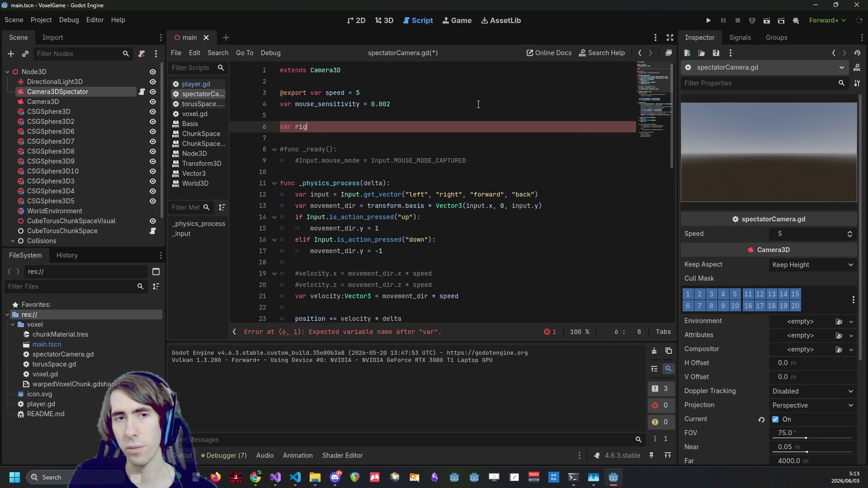
text(tation:float = 0)
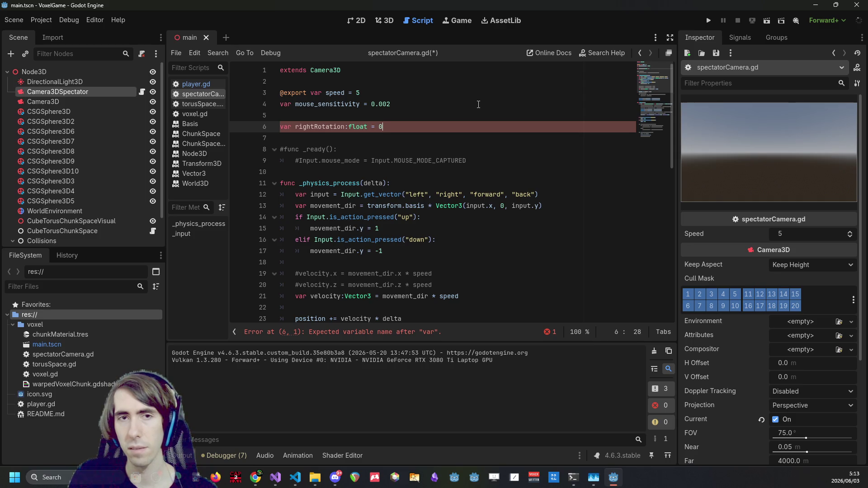
text(.0)
key(Up)
key(Return)
text(var upRota)
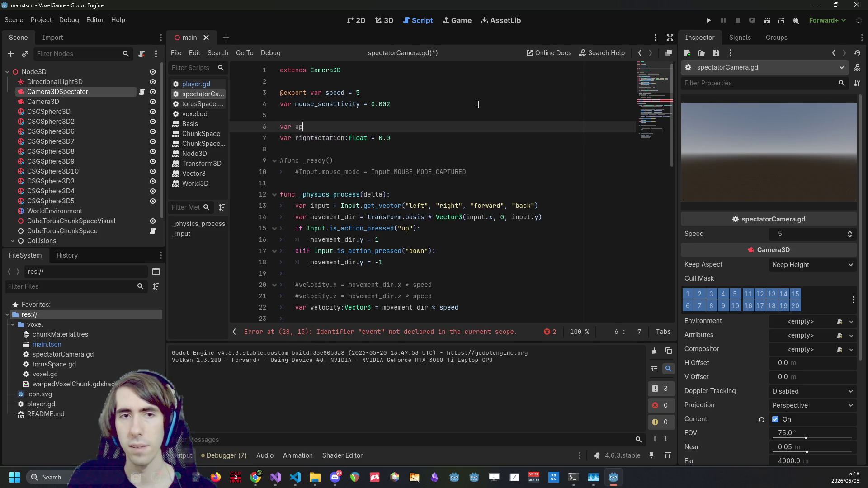
text(tion:float = 0.0)
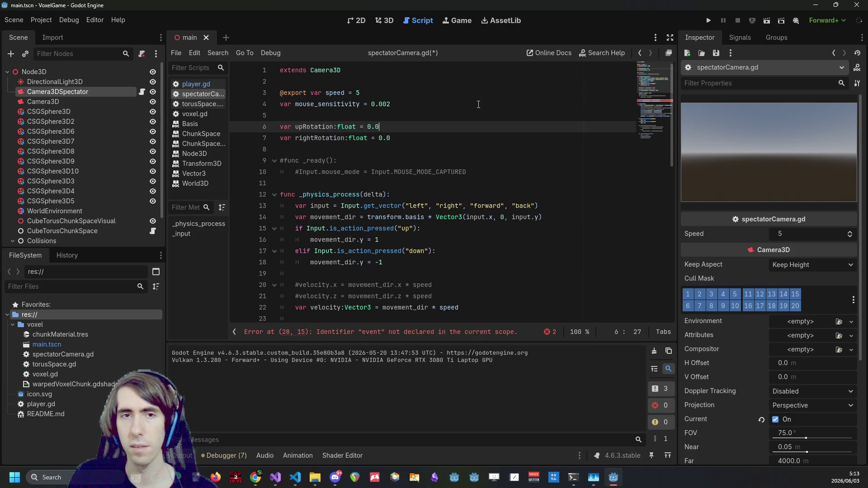
double_click(320, 127)
Comment out rotate_y in _input and add upRotation += the horizontal mouse-motion expression.
scroll(381, 260, down, 7)
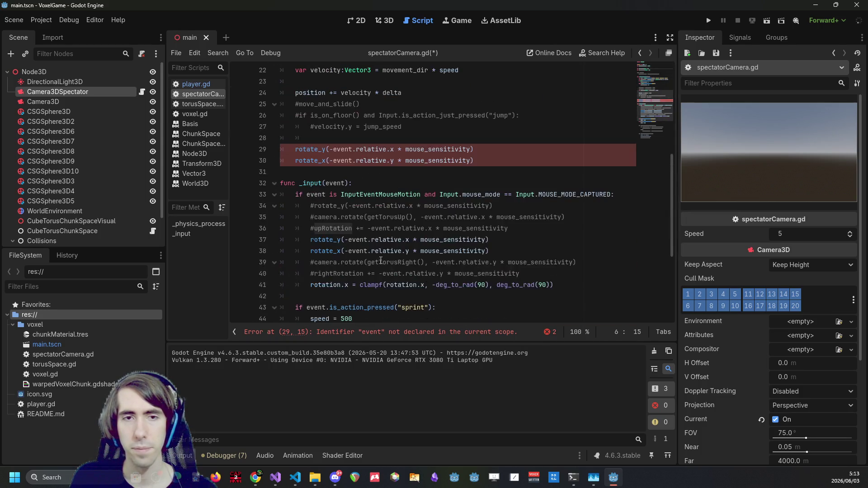
scroll(381, 261, down, 1)
click(369, 206)
key(ctrl+k)
key(Return)
text(upRotation +=)
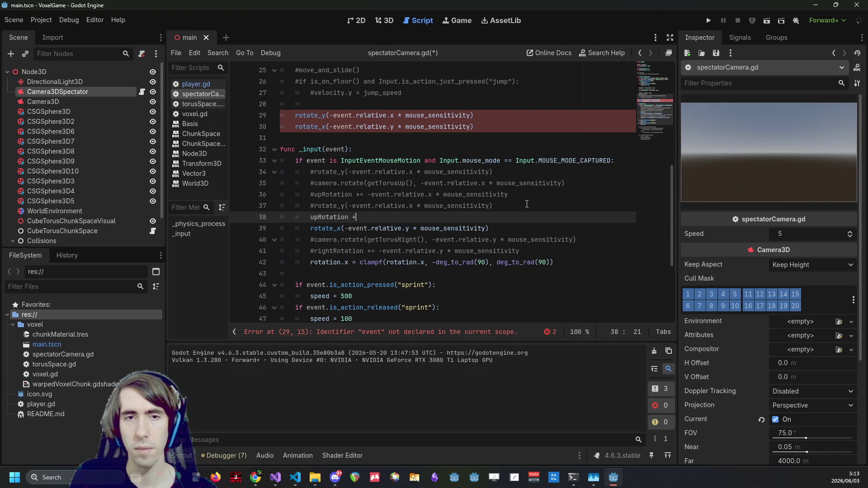
key(Up)
key(ctrl+shift+Right)
key(ctrl+shift+Right)
key(ctrl+shift+Right)
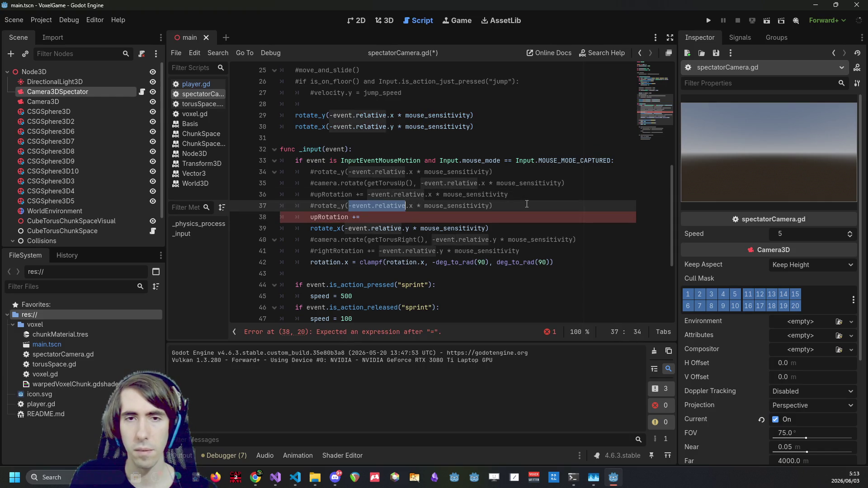
key(ctrl+c)
key(Down)
key(End)
key(ctrl+v)
Comment out rotate_x, add rightRotation += the vertical mouse-motion expression, and save.
key(Down)
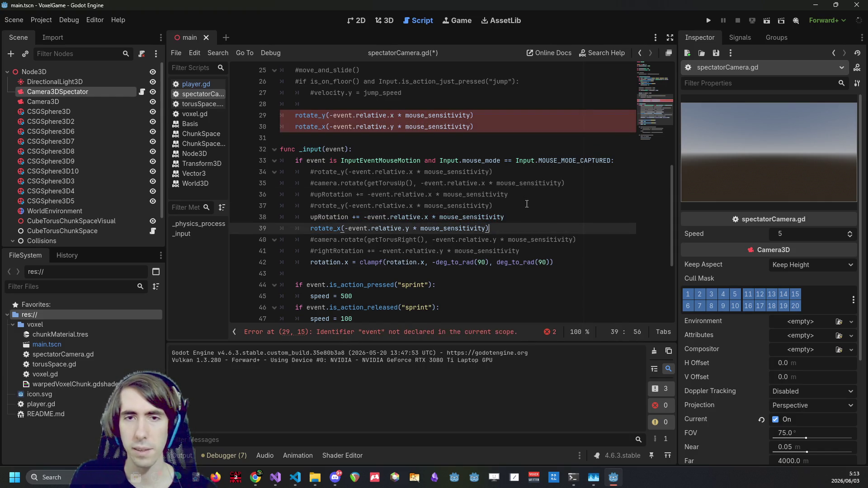
key(Return)
text(rightRotatio)
text(n +=)
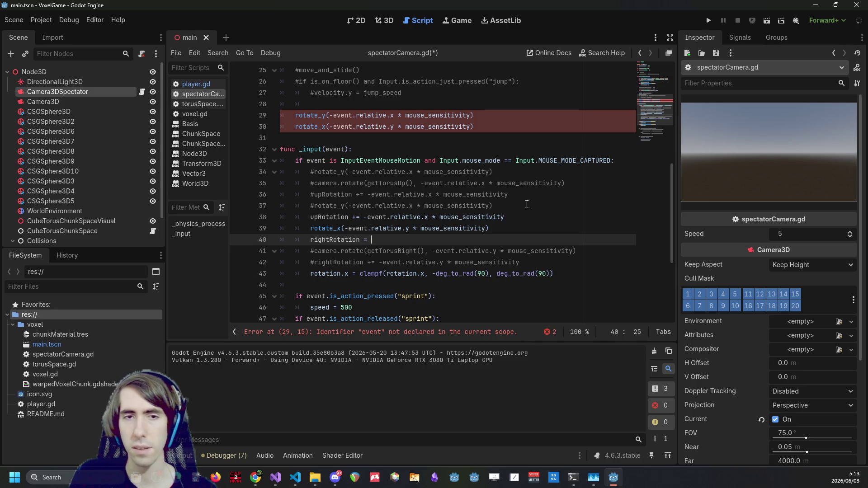
key(Up)
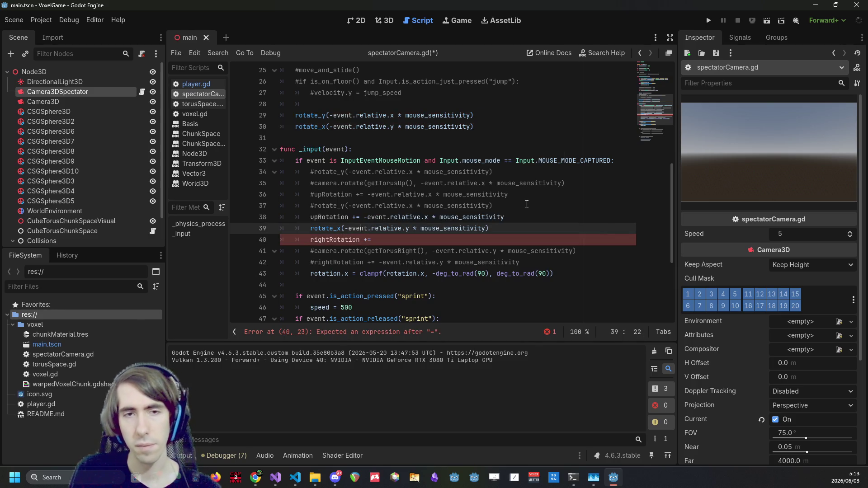
key(Left)
key(Left)
key(ctrl+shift+Right)
key(ctrl+shift+Right)
key(ctrl+shift+Right)
key(ctrl+c)
key(Down)
key(End)
key(ctrl+v)
key(Up)
key(End)
key(ctrl+k)
key(ctrl+s)
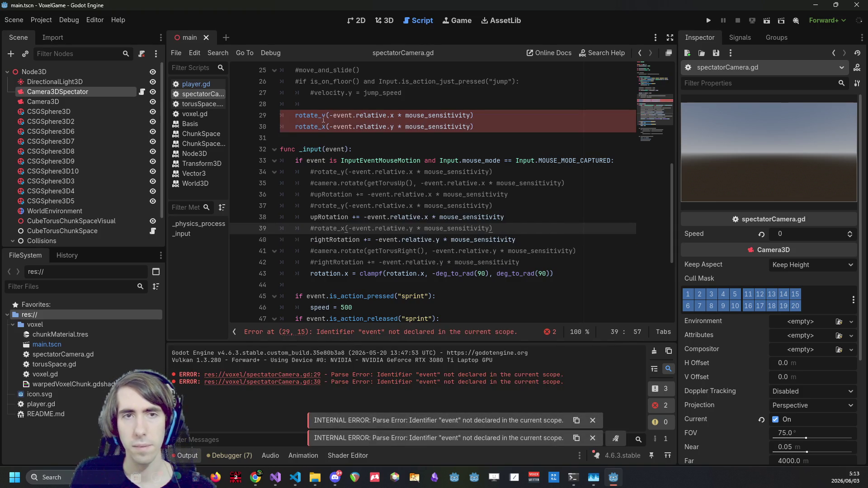
Change the _physics_process calls to rotate_y(upRotation) and rotate_x(rightRotation).
drag(330, 116, 470, 115)
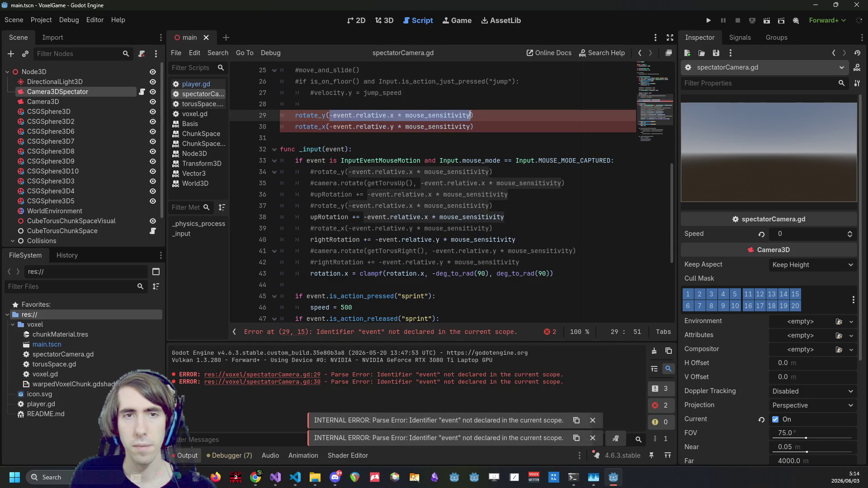
text(upRotation)
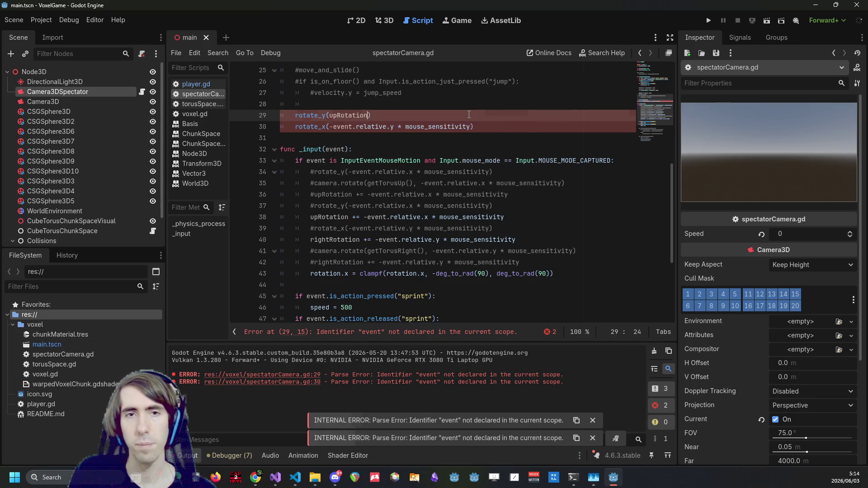
key(Down)
key(End)
key(ctrl+shift+Left)
key(ctrl+shift+Left)
key(ctrl+shift+Left)
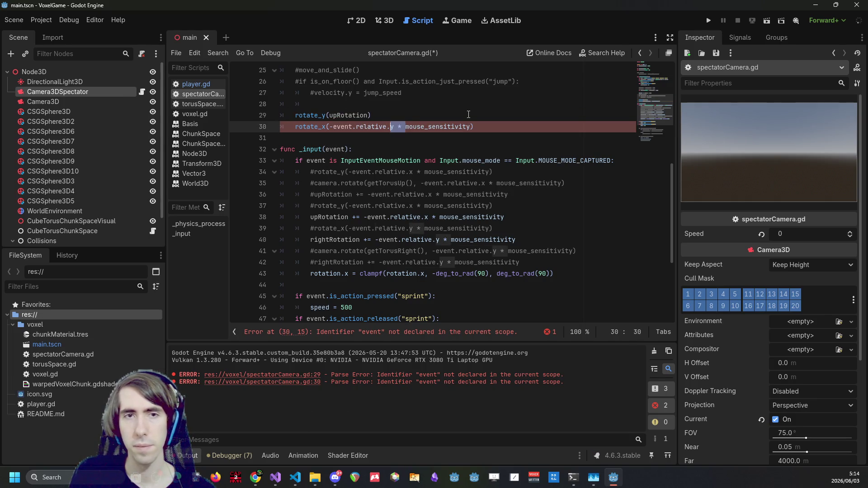
key(ctrl+shift+Right)
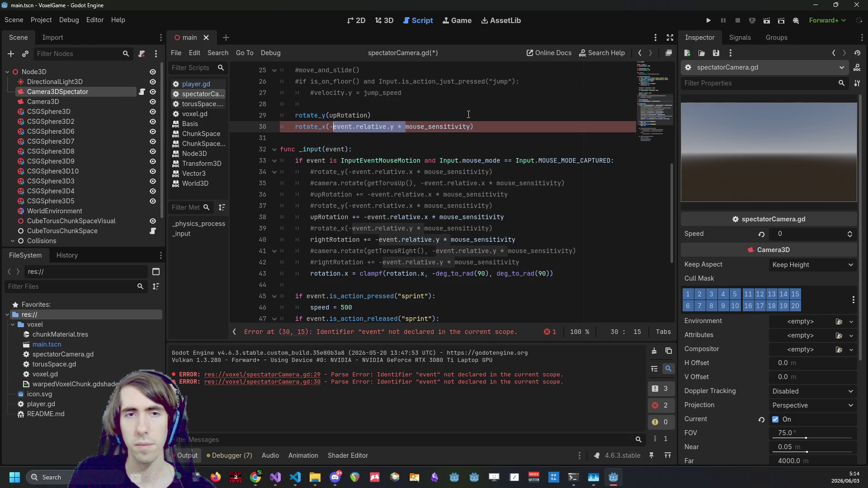
key(BackSpace)
text((rightRotation)
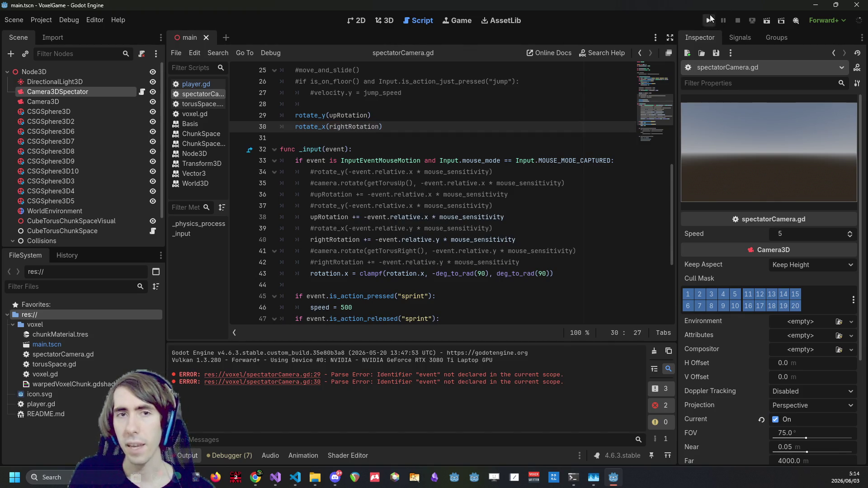
scroll(575, 219, up, 5)
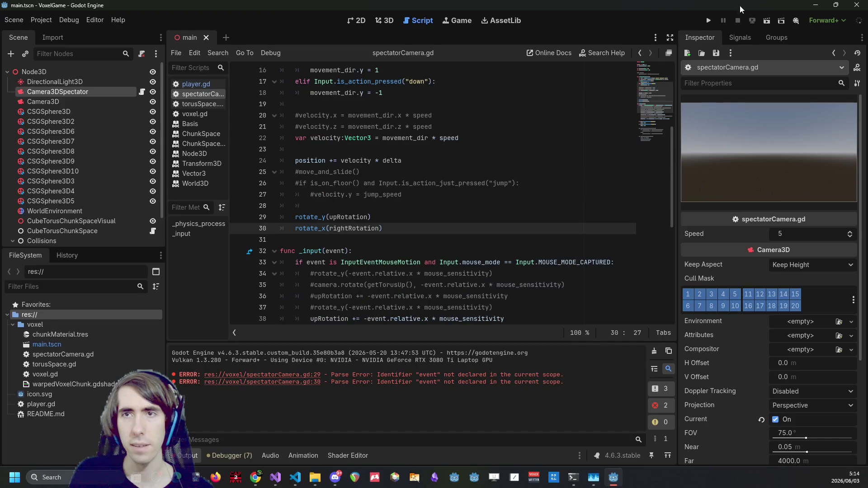
click(707, 21)
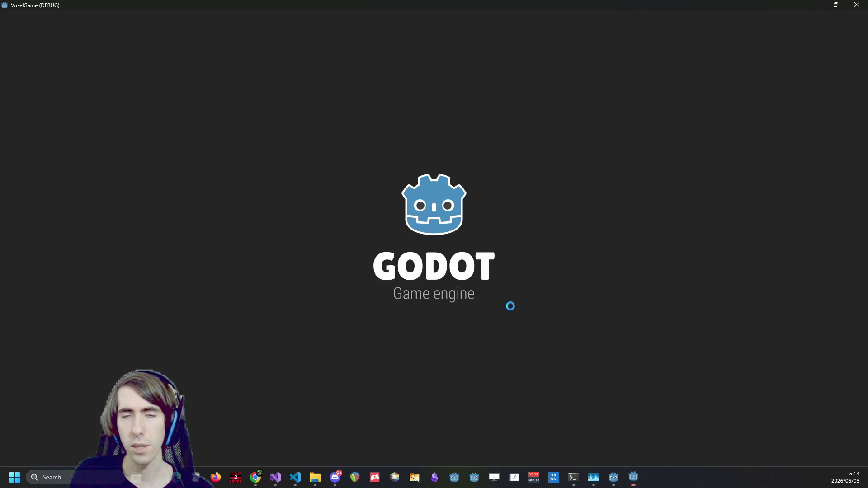
Watch the running game, then switch back to the editor's rotation calls.
scroll(391, 114, up, 5)
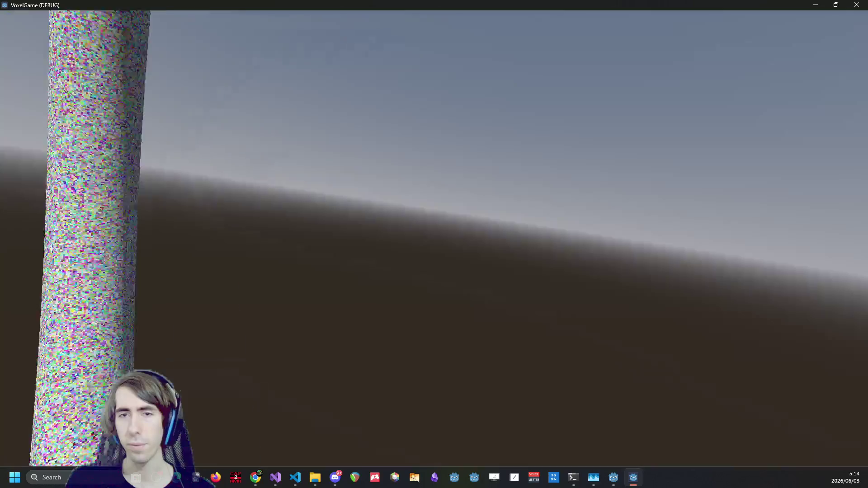
key(alt+Tab)
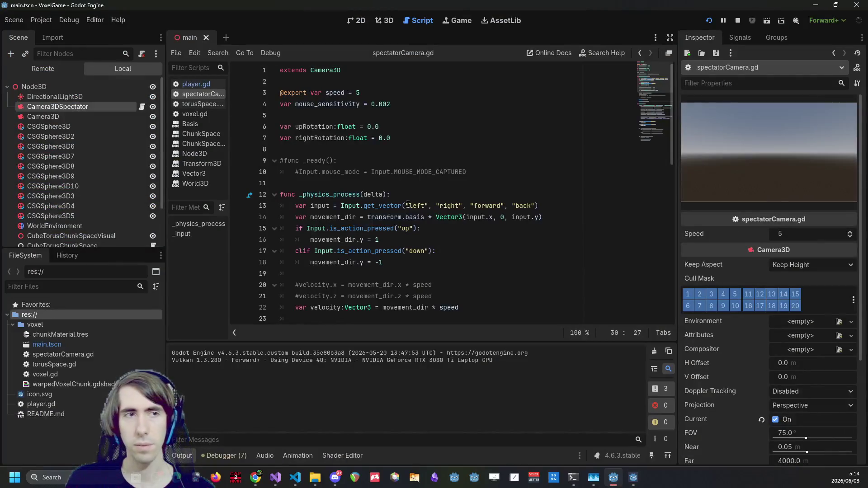
click(143, 106)
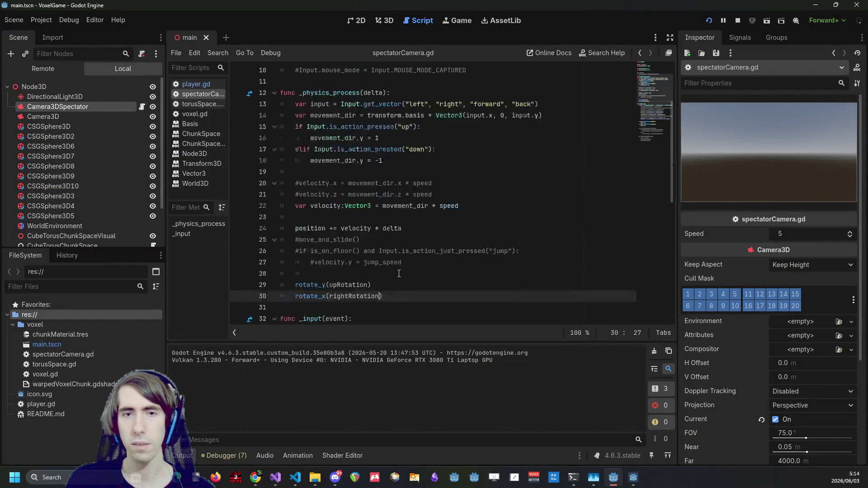
Insert a rotation_degrees line above rotate_y(upRotation) in _physics_process.
double_click(344, 297)
double_click(344, 285)
double_click(325, 285)
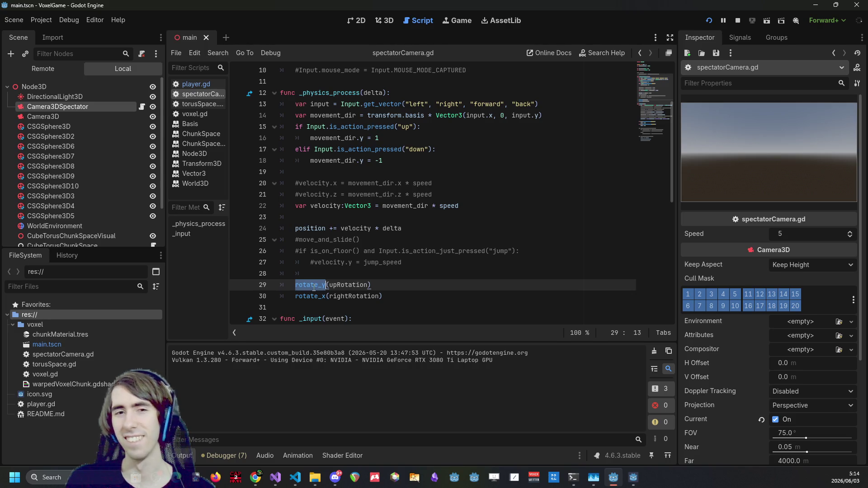
click(315, 275)
key(BackSpace)
key(Return)
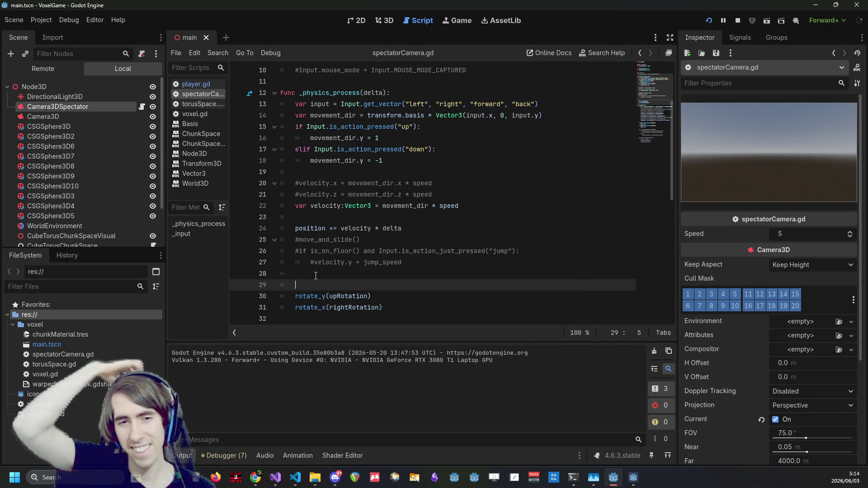
text(rotat)
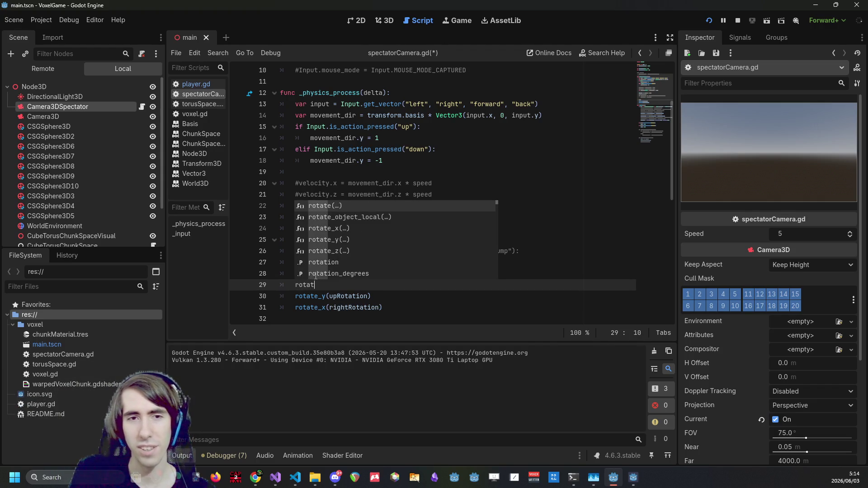
text(ion = )
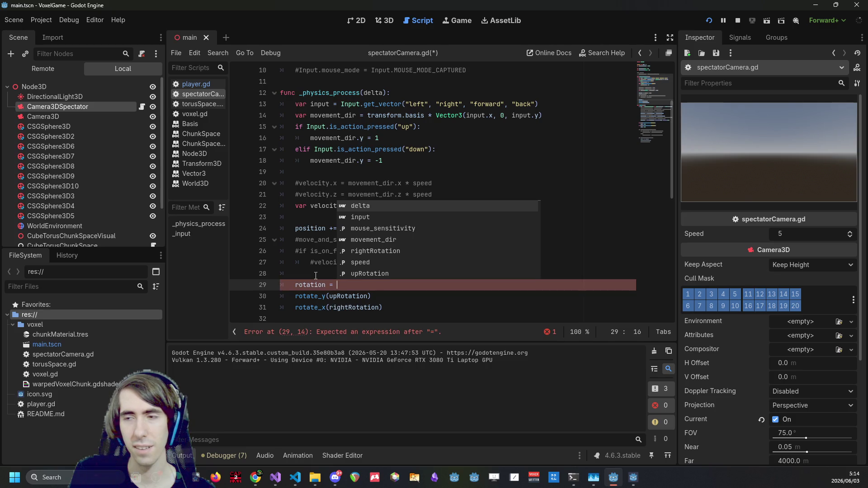
text(Rotation)
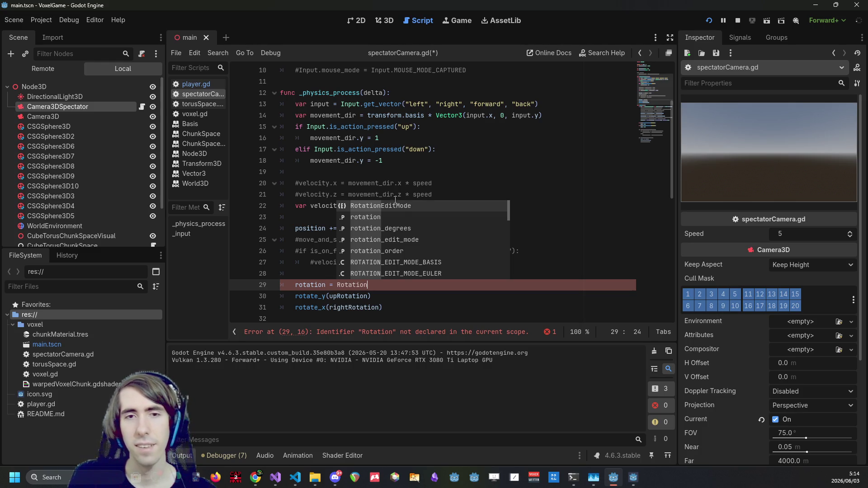
click(396, 228)
Complete the line as rotation_degrees = Vector3(0,0,0), save, and rerun the game.
key(ctrl+Left)
key(ctrl+BackSpace)
key(ctrl+BackSpace)
key(End)
text(= Vector3)
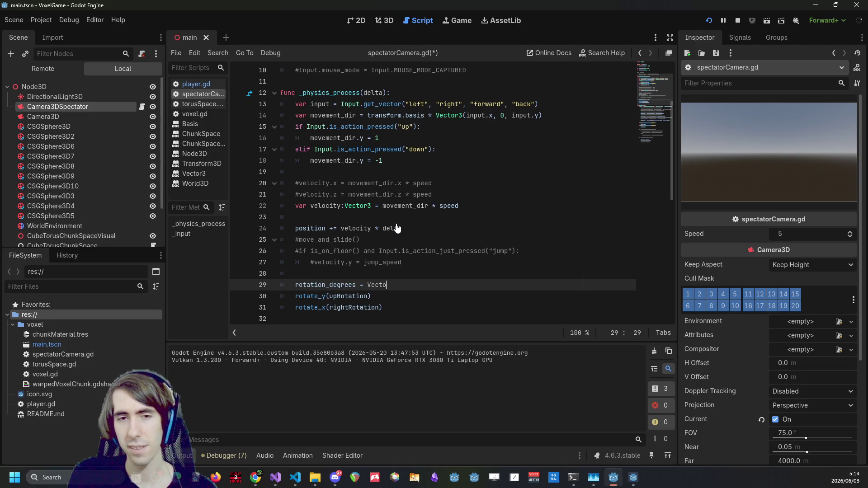
text((0,0,0))
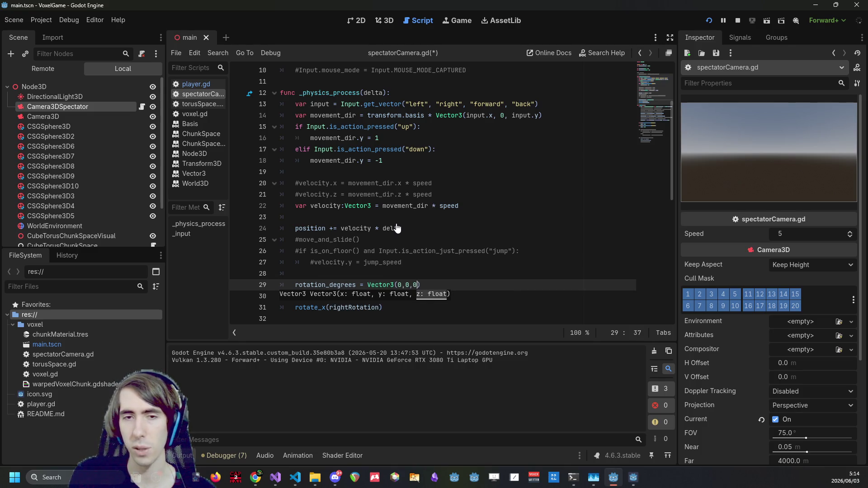
key(ctrl+s)
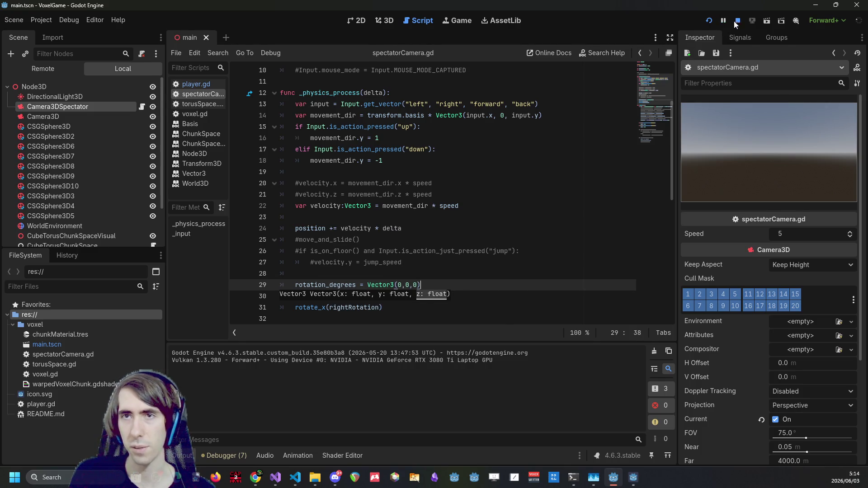
click(707, 21)
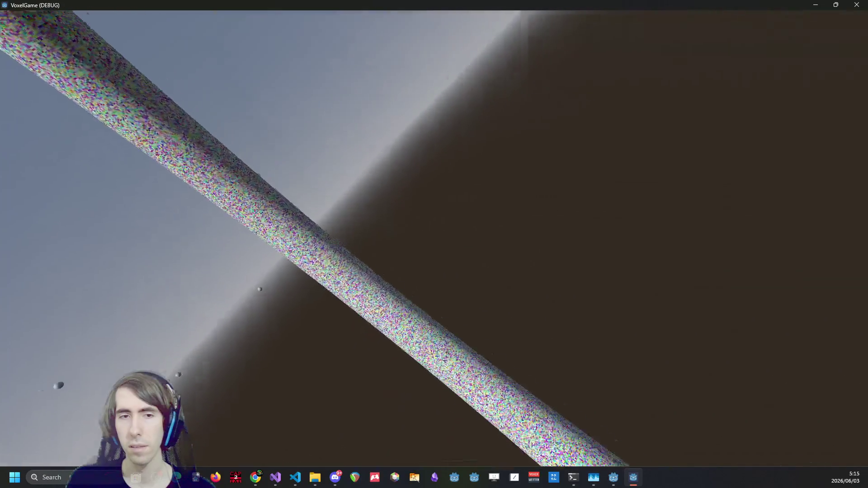
key(F8)
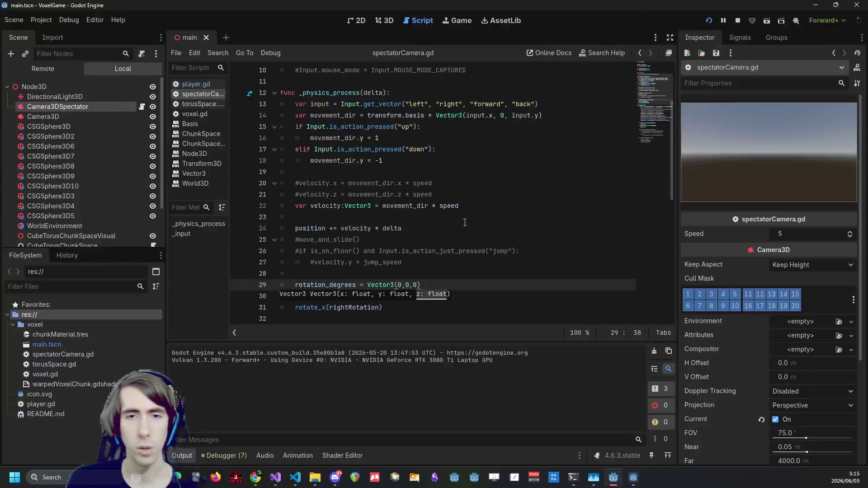
Inspect the Vector3 reset line and try a script search for 'right'.
click(387, 284)
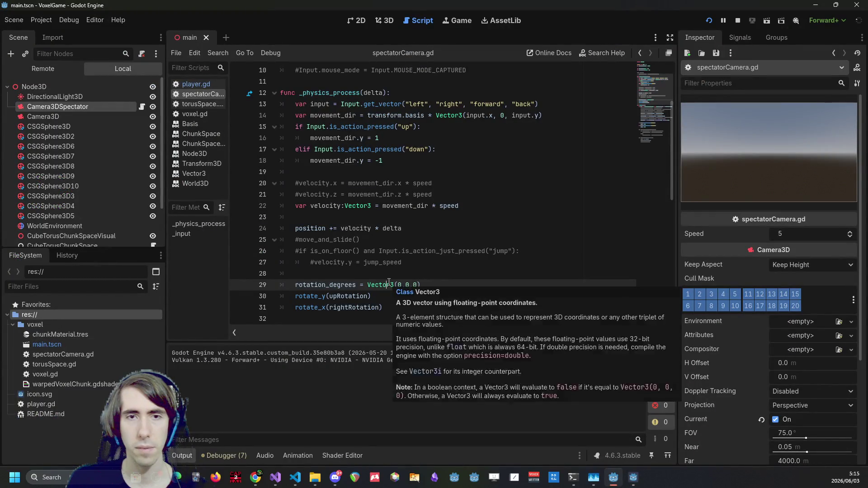
scroll(391, 244, down, 7)
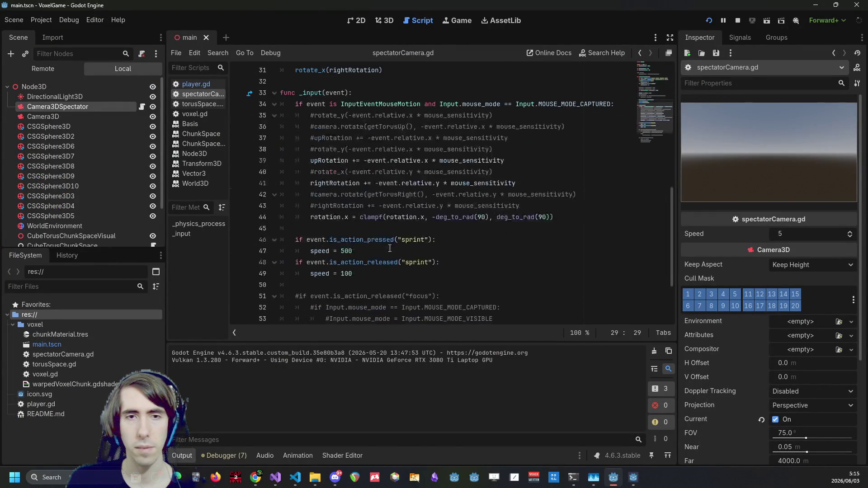
scroll(391, 245, up, 7)
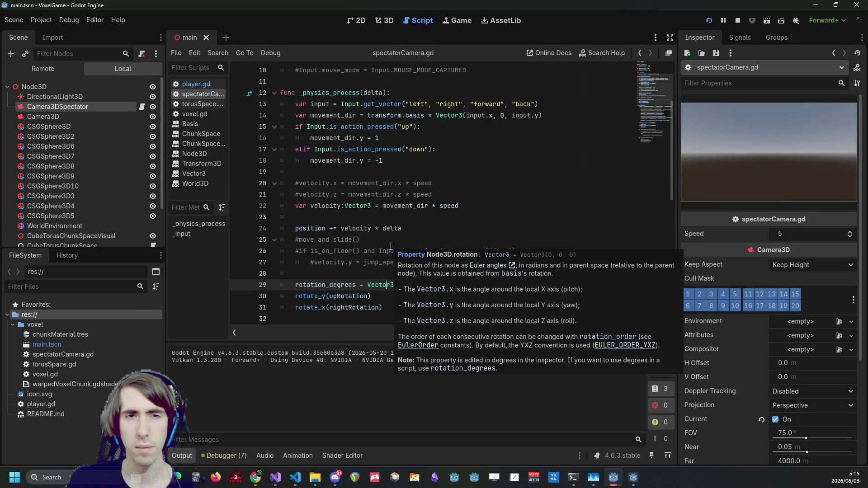
click(444, 177)
key(ctrl+f)
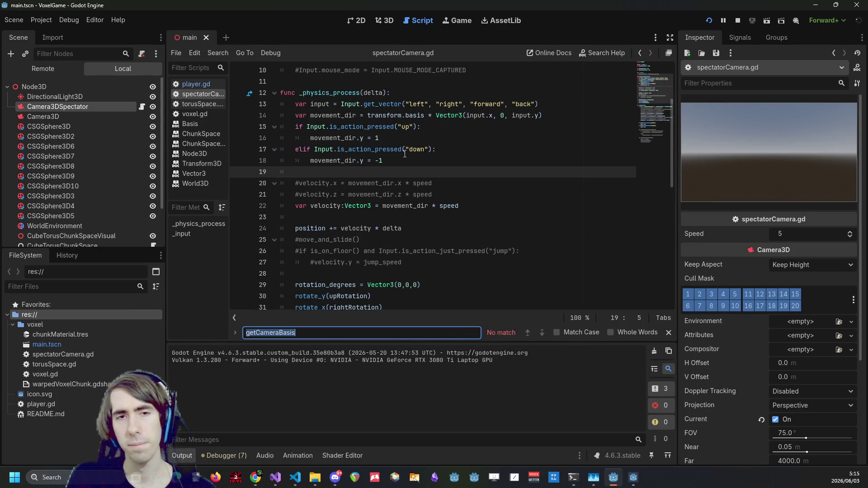
text(right)
key(Escape)
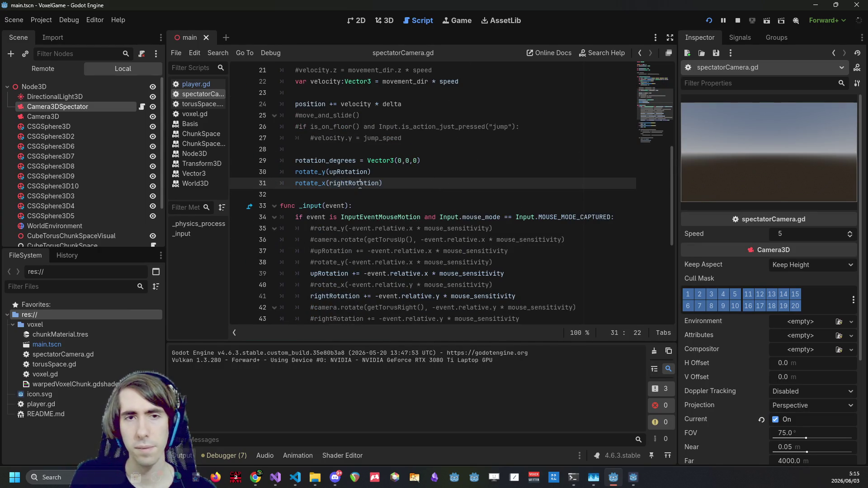
Step through the rightRotation matches to line 31's rotate_x call, then run the game.
double_click(360, 184)
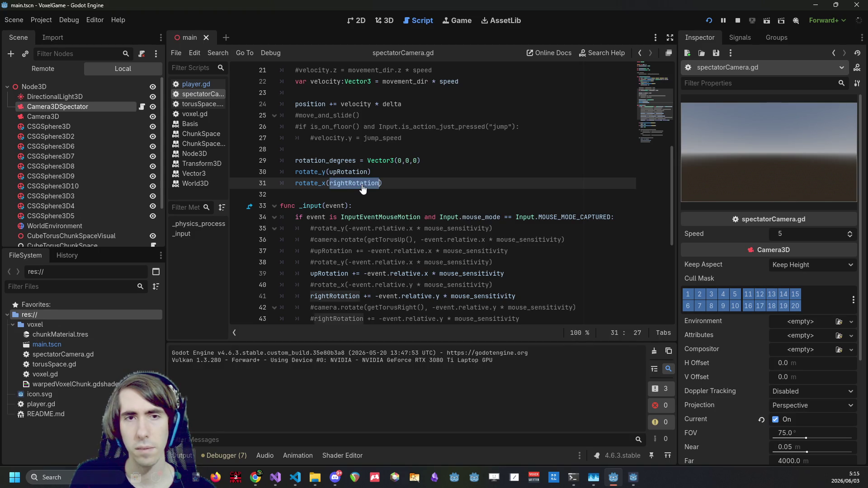
key(ctrl+f)
key(Return)
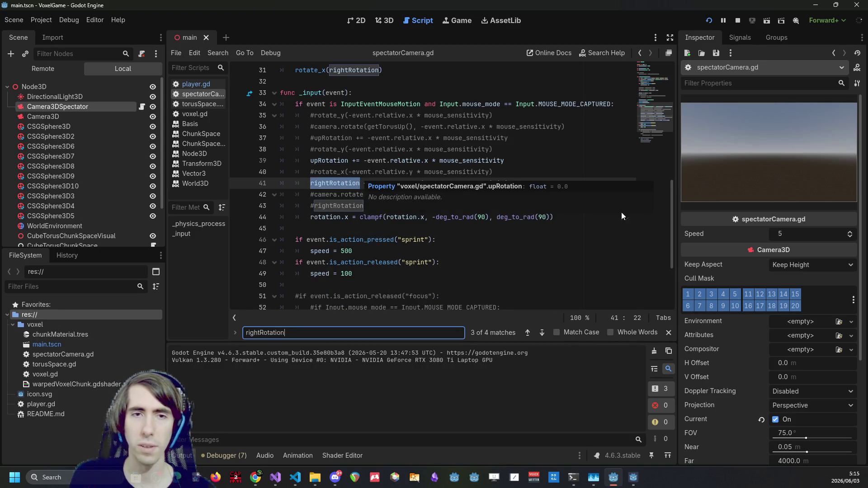
key(Return)
key(Return)
scroll(462, 195, down, 8)
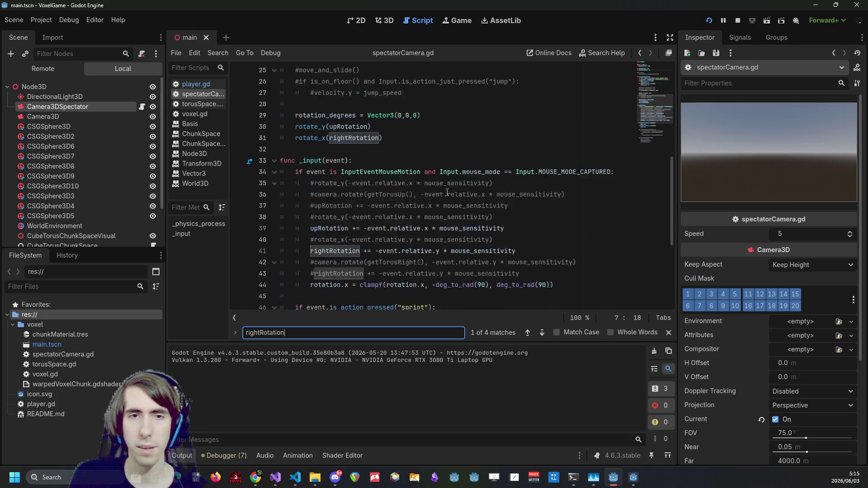
scroll(462, 195, up, 2)
click(328, 205)
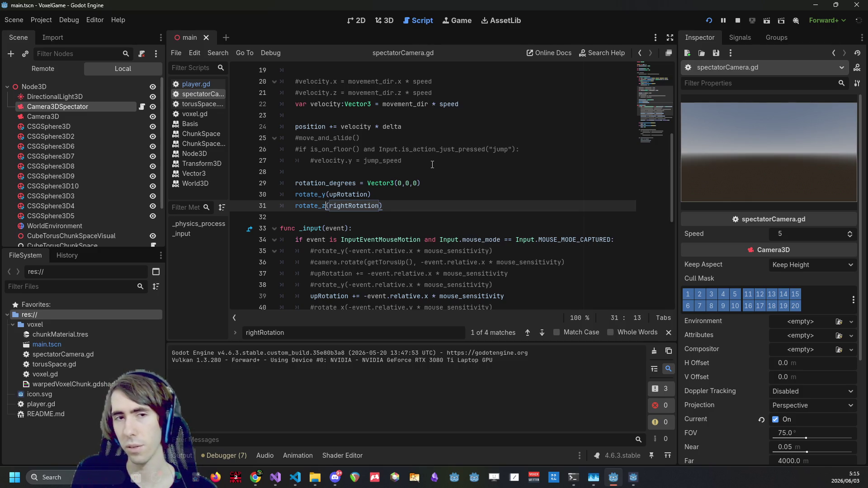
click(709, 20)
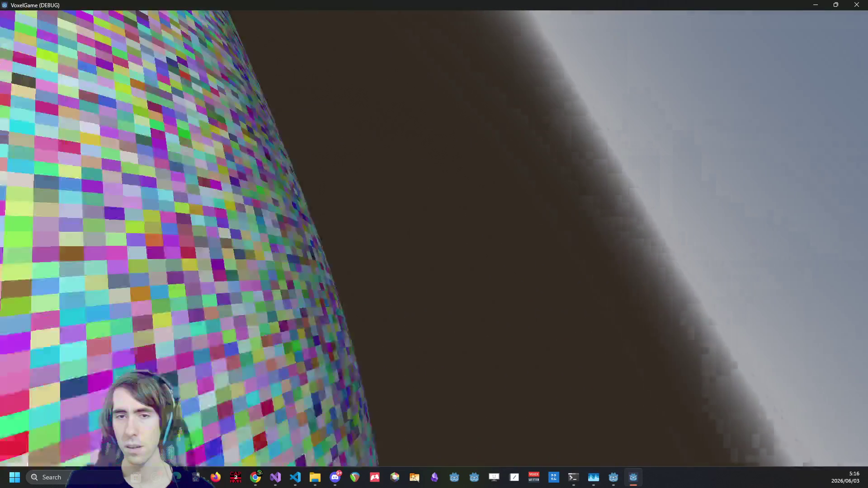
key(alt+Tab)
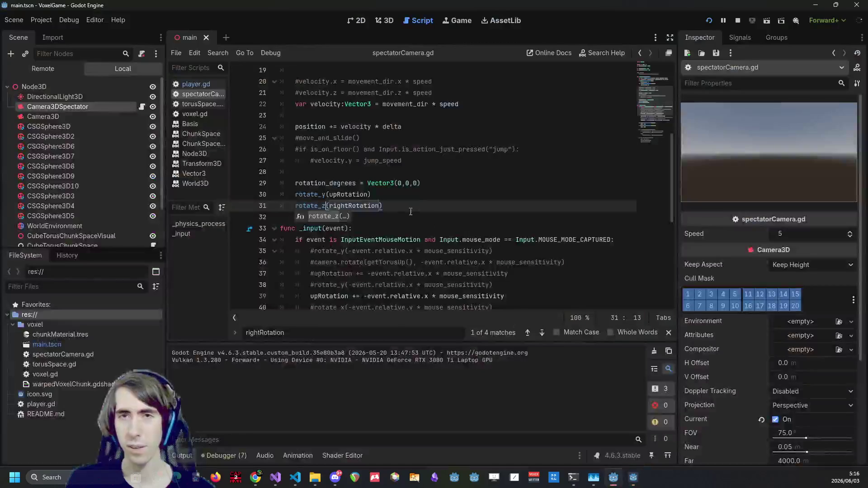
Stop the game and add a Camera3D child node under the Node3D root.
click(737, 20)
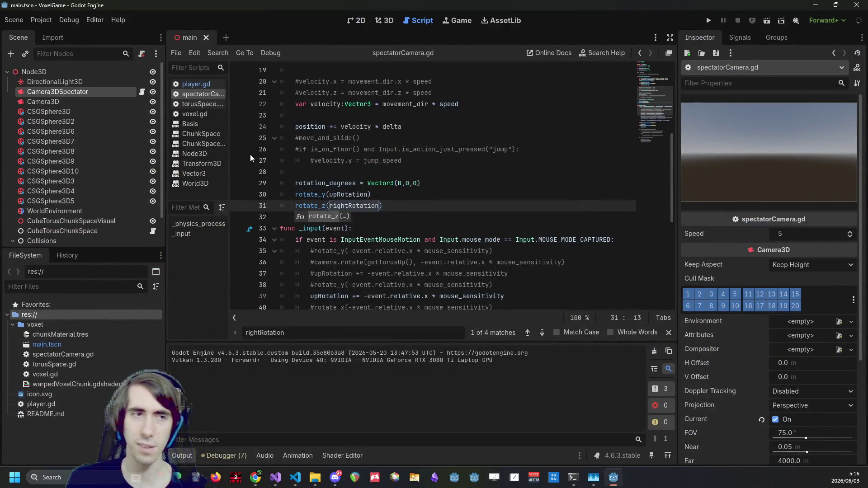
right_click(93, 72)
click(99, 78)
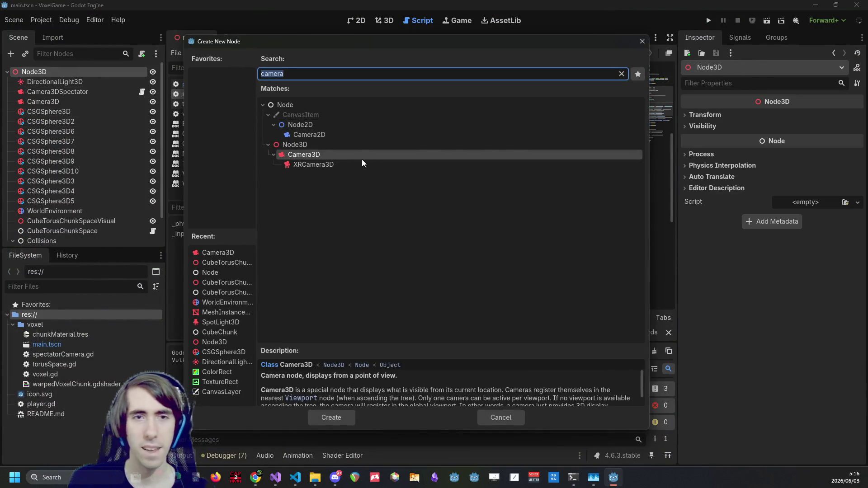
double_click(362, 160)
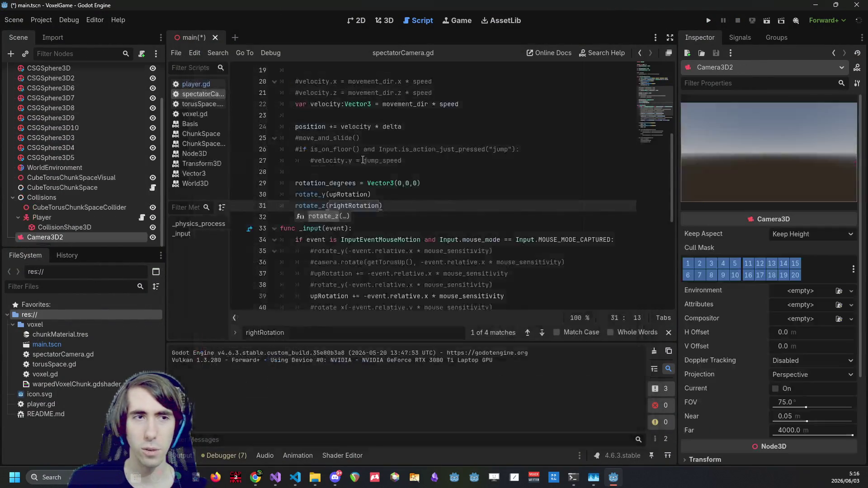
double_click(72, 236)
click(77, 225)
click(80, 236)
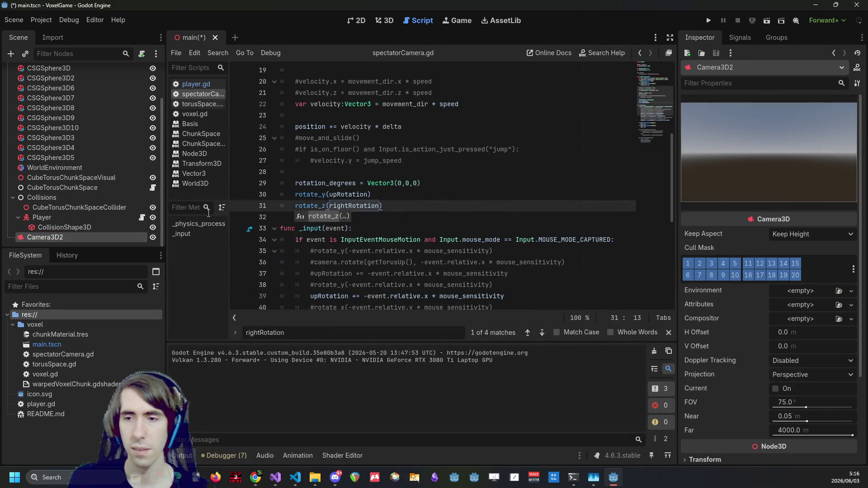
Add a CharacterBody3D child under Node3D and move it just below DirectionalLight3D.
scroll(89, 118, up, 3)
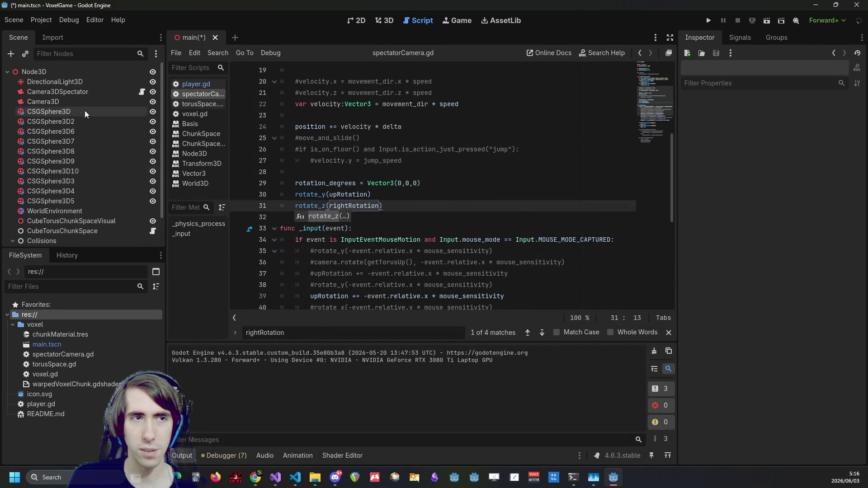
right_click(55, 72)
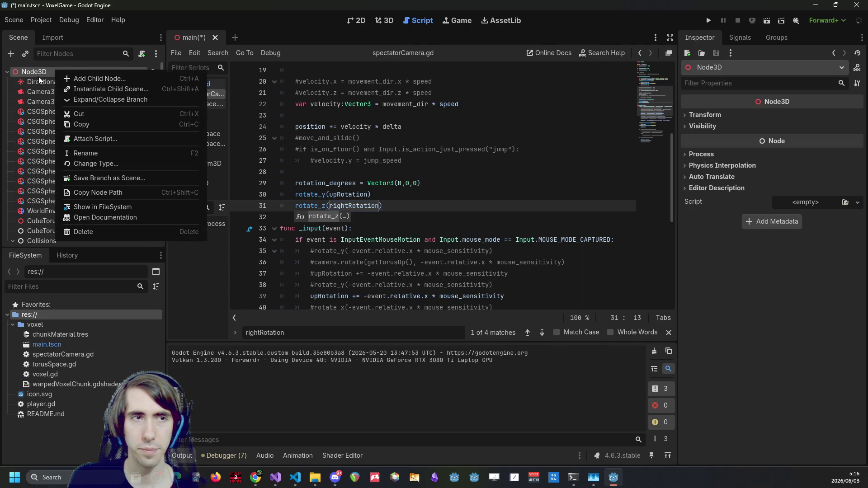
scroll(76, 175, down, 3)
scroll(76, 174, up, 3)
right_click(57, 73)
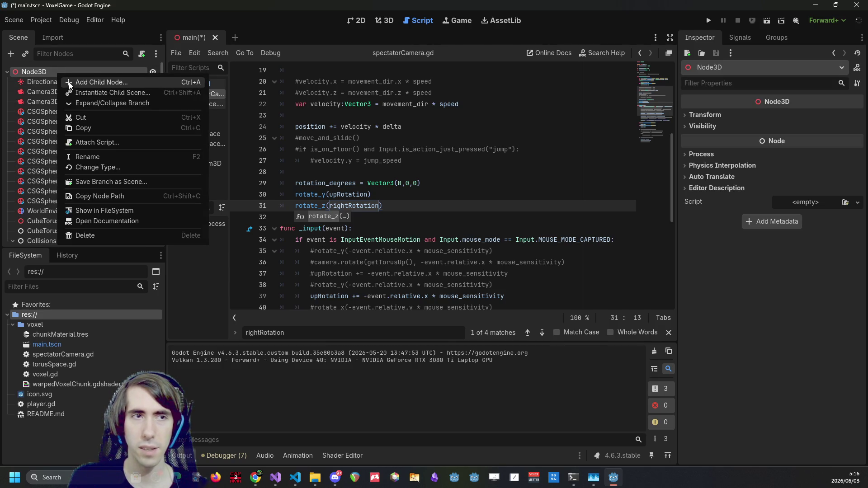
click(69, 82)
text(characterbo)
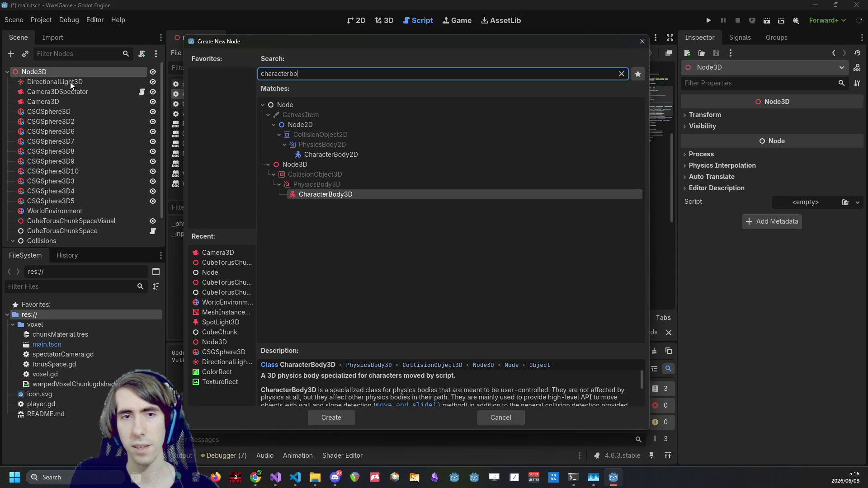
key(Return)
mouse_move(70, 237)
mouse_down()
mouse_move(64, 86)
mouse_move(70, 92)
mouse_up()
Rename the CharacterBody3D node to CharacterBody3DSpec.
double_click(70, 91)
key(End)
text(Spec)
key(Return)
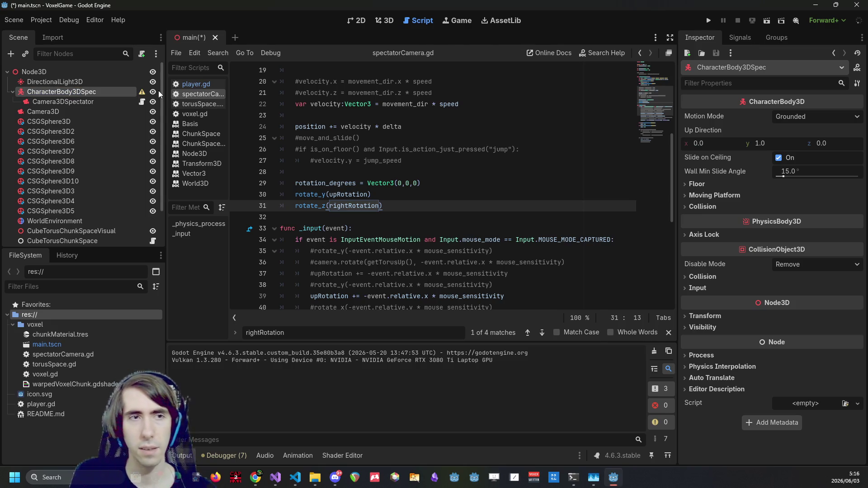
Change CharacterBody3DSpec's type to Node3D.
right_click(106, 91)
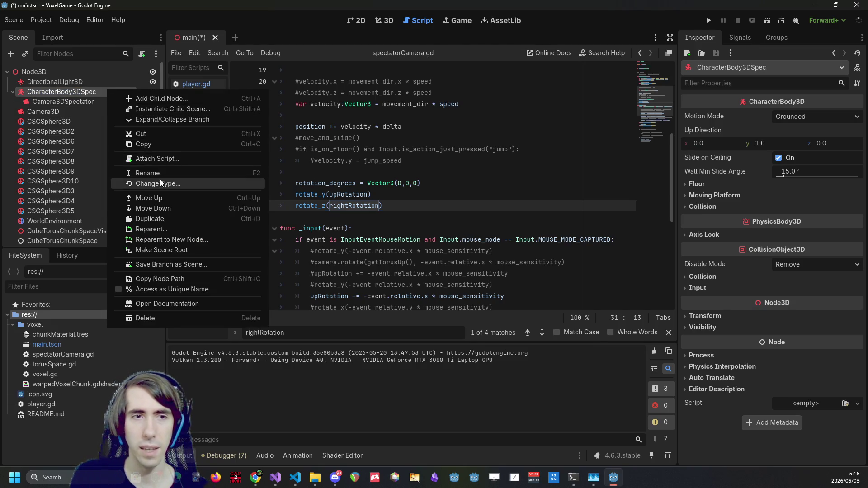
click(159, 180)
text(node2)
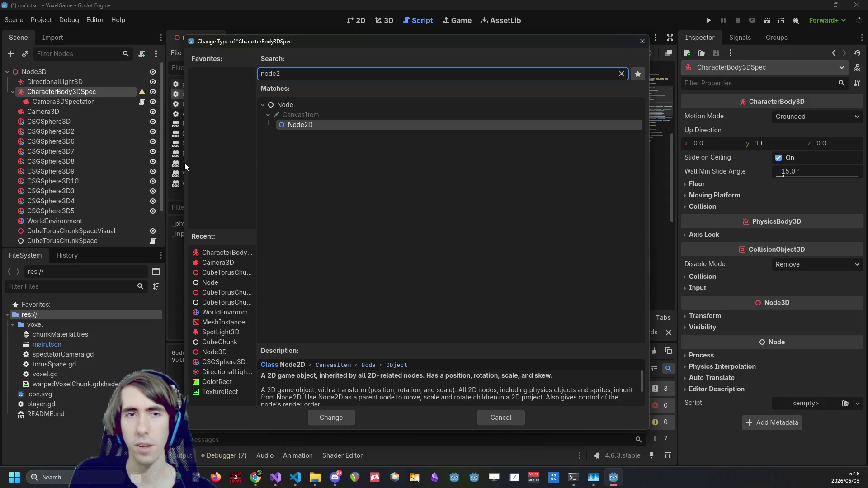
key(BackSpace)
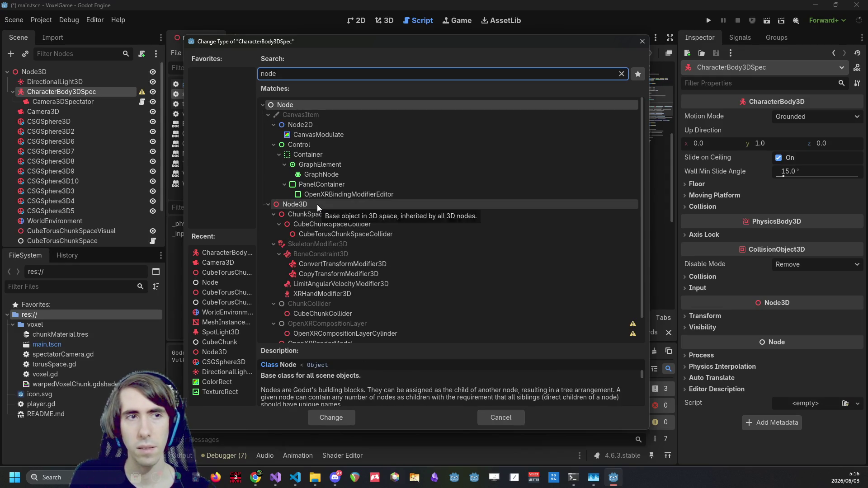
double_click(316, 205)
Undo the recent rotation edits so the script rotates from mouse motion again.
scroll(342, 188, down, 3)
scroll(341, 189, up, 3)
click(414, 183)
key(ctrl+z)
key(ctrl+z)
key(ctrl+z)
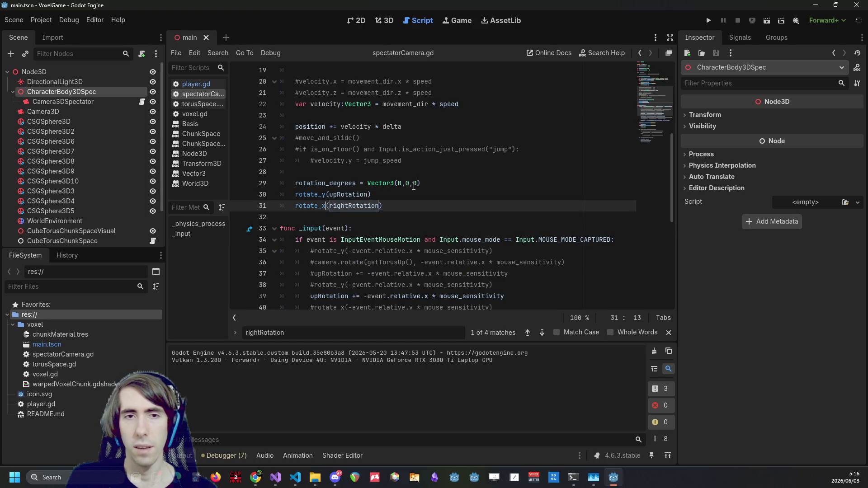
key(ctrl+z)
key(ctrl+z)
key(ctrl+z)
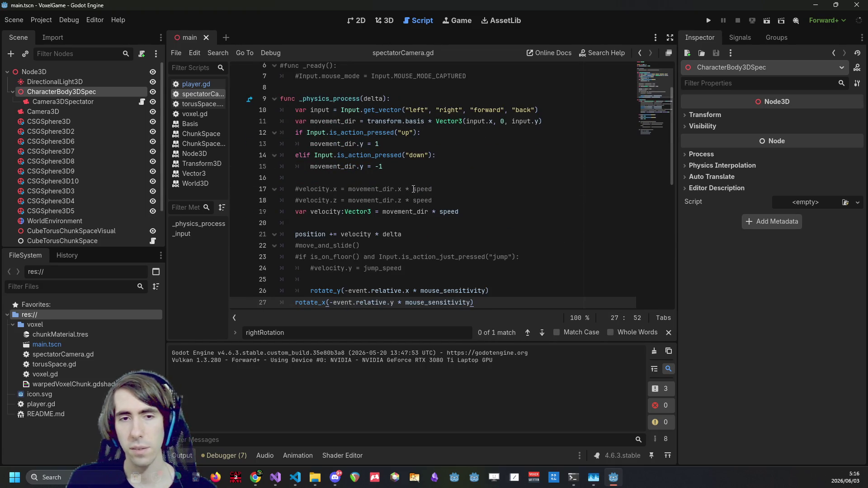
key(ctrl+y)
key(ctrl+y)
key(ctrl+y)
key(ctrl+y)
key(ctrl+y)
key(ctrl+y)
Step through edit history, remove the undeclared camera. from the clampf call, and save.
key(ctrl+y)
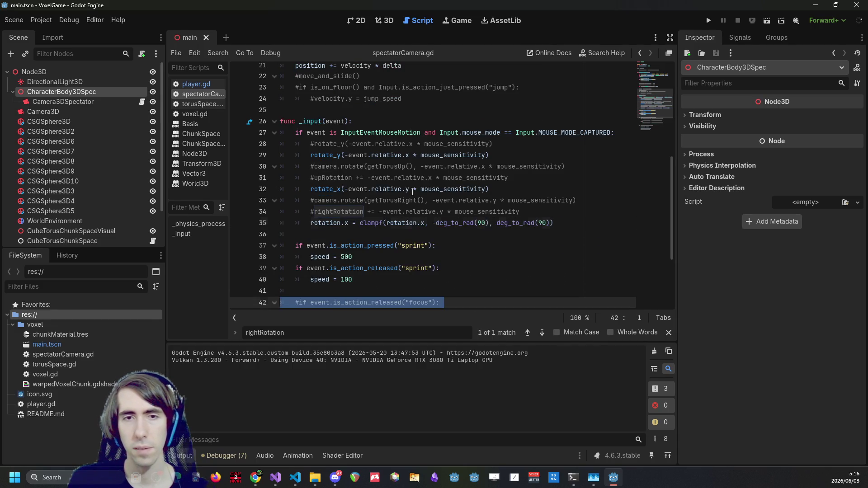
key(ctrl+y)
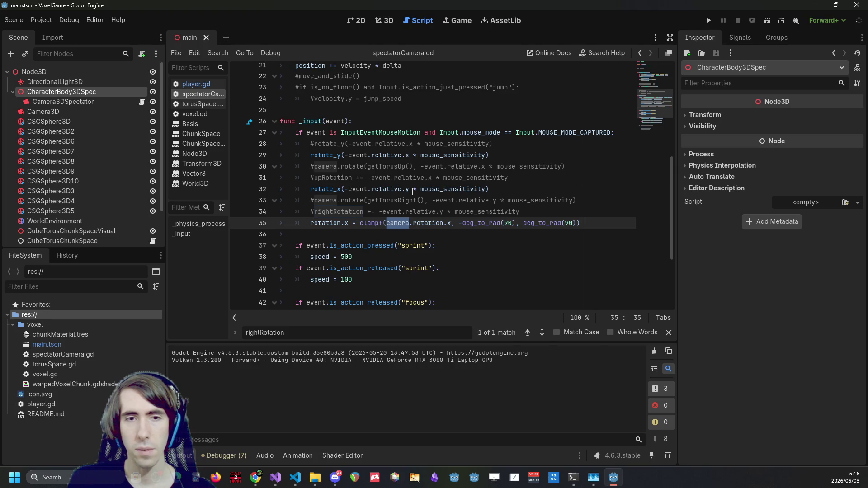
key(ctrl+z)
key(ctrl+y)
key(ctrl+y)
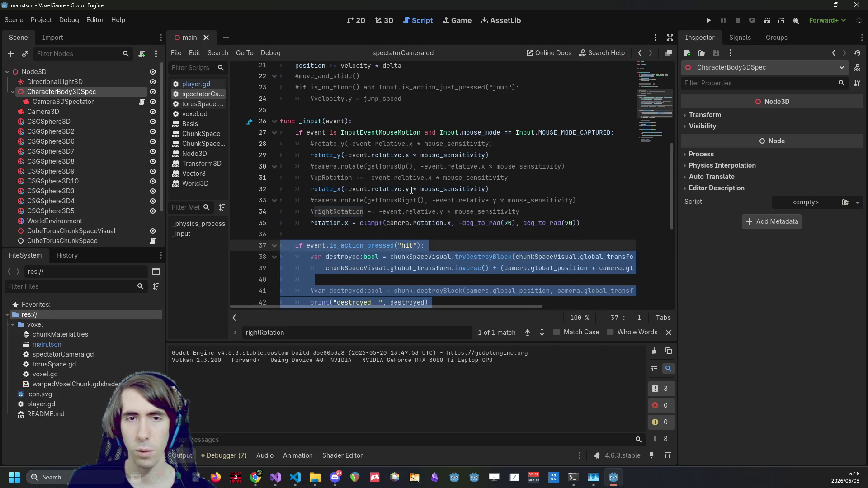
key(ctrl+z)
key(ctrl+z)
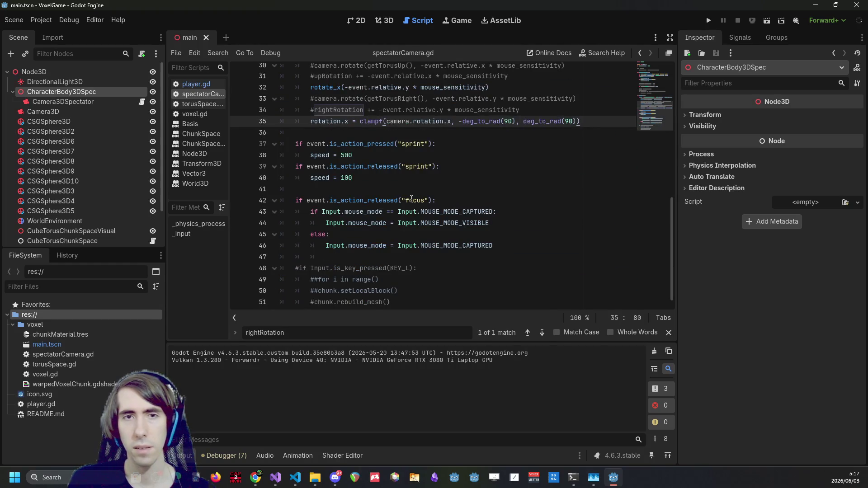
scroll(412, 199, up, 4)
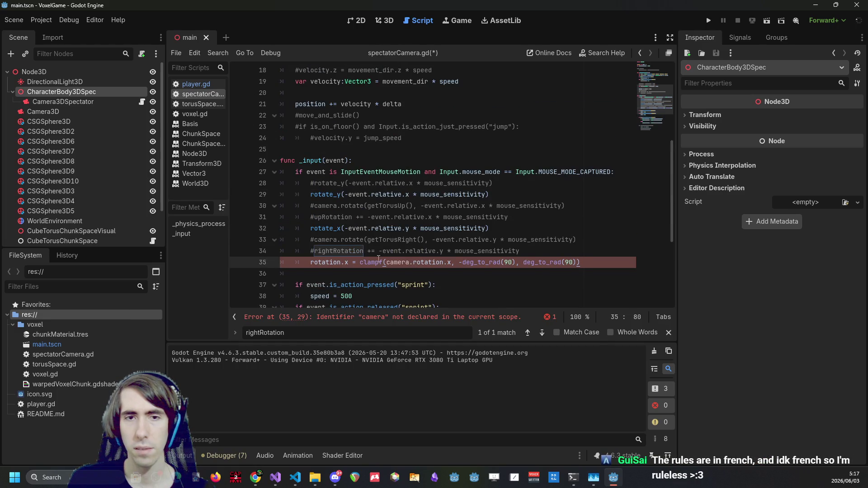
double_click(409, 262)
key(Delete)
key(Delete)
key(ctrl+s)
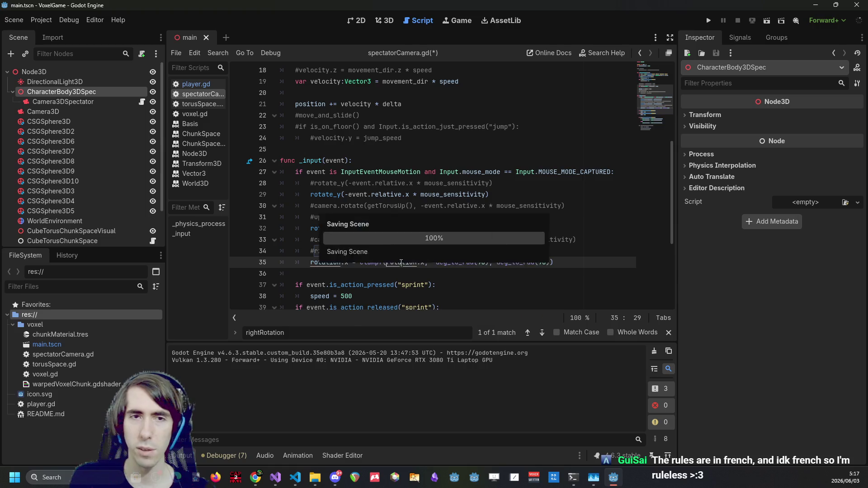
Make line 29's rotate_y call act on the parent via get_parent().
click(312, 194)
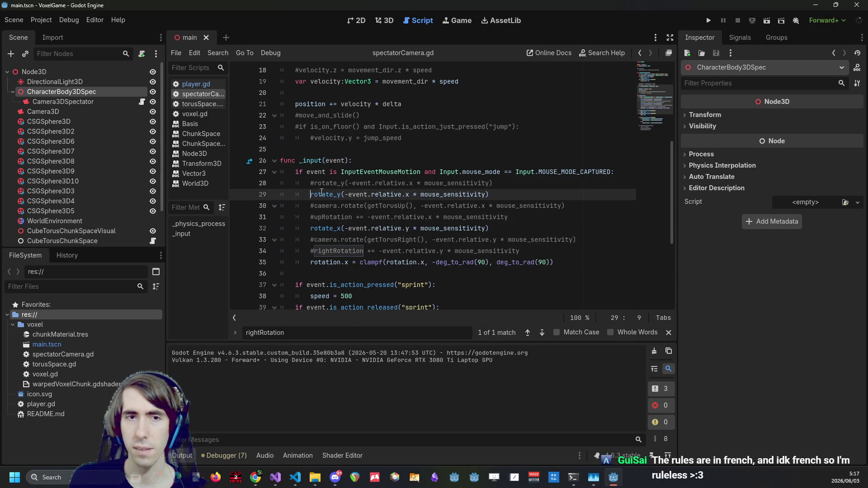
click(329, 183)
click(361, 208)
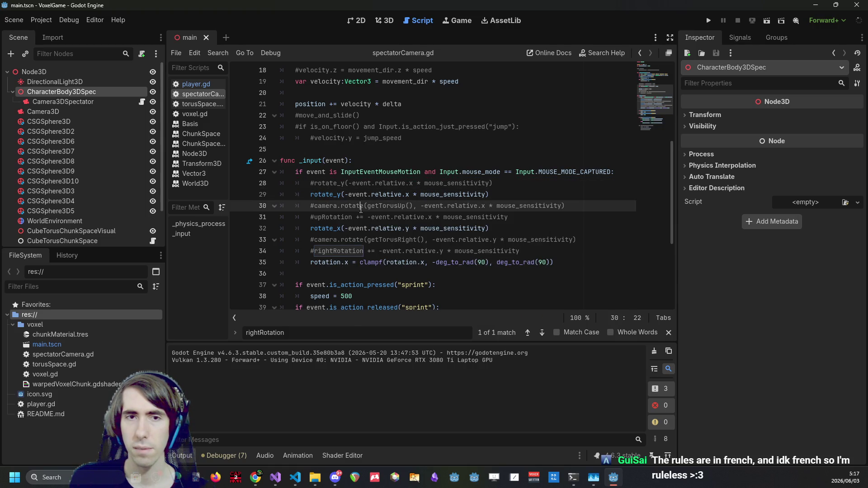
click(312, 196)
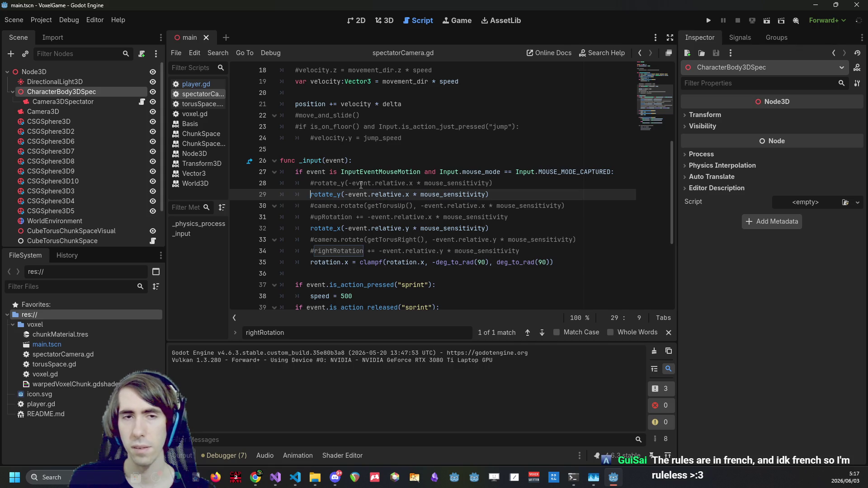
text().)
click(341, 184)
Change line 21 to get_parent().position += velocity * delta, save, and run the game.
scroll(341, 184, down, 4)
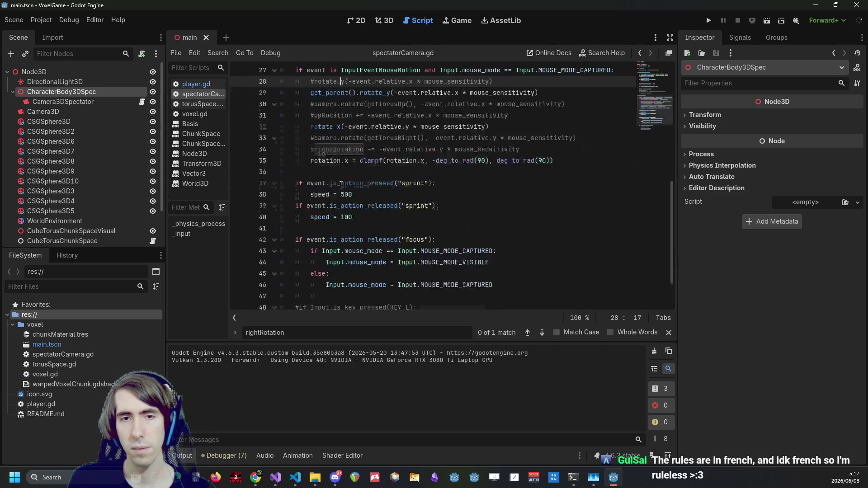
scroll(340, 184, up, 7)
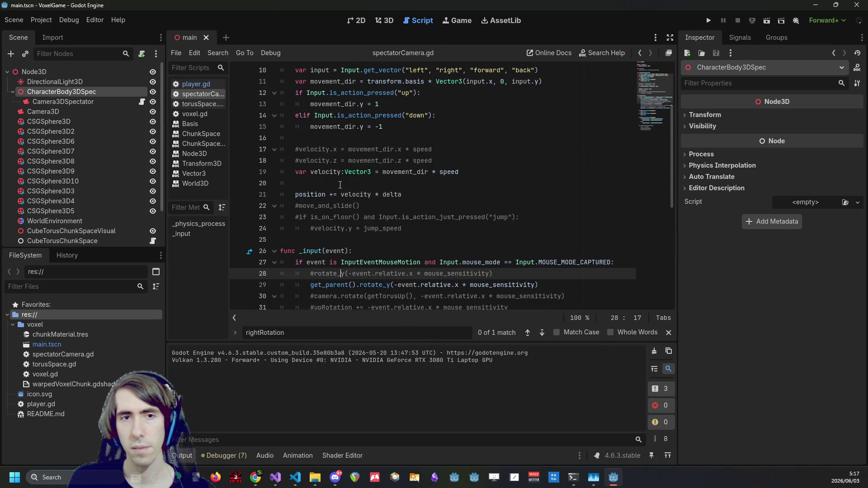
scroll(340, 184, down, 2)
scroll(316, 224, up, 4)
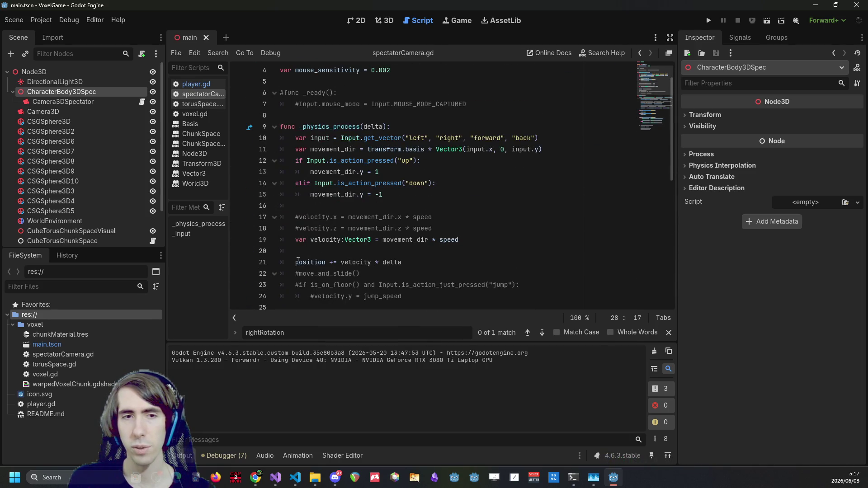
double_click(298, 262)
text(t_parent().)
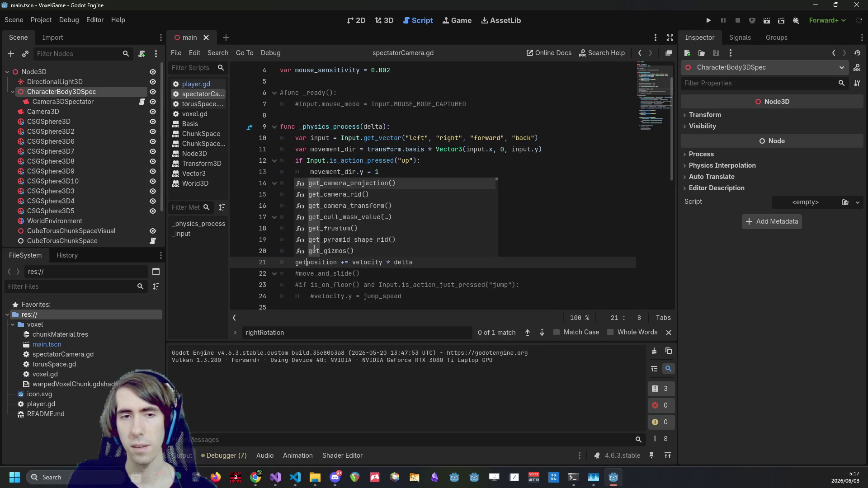
key(ctrl+s)
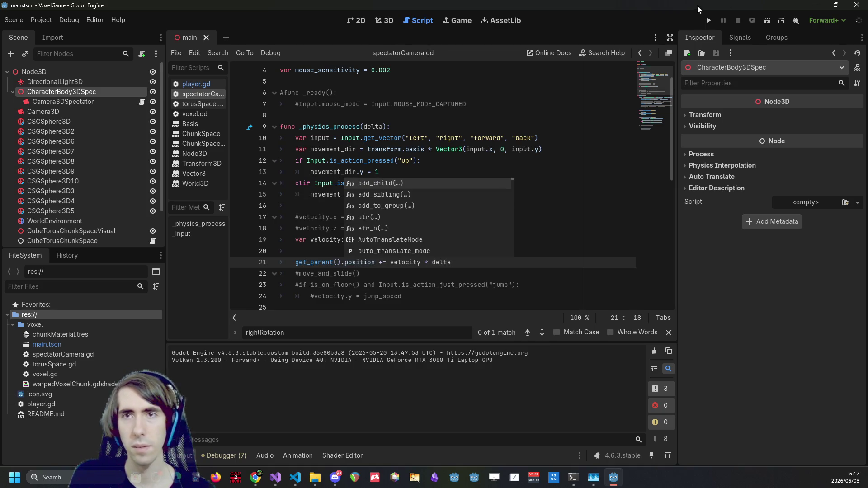
click(709, 20)
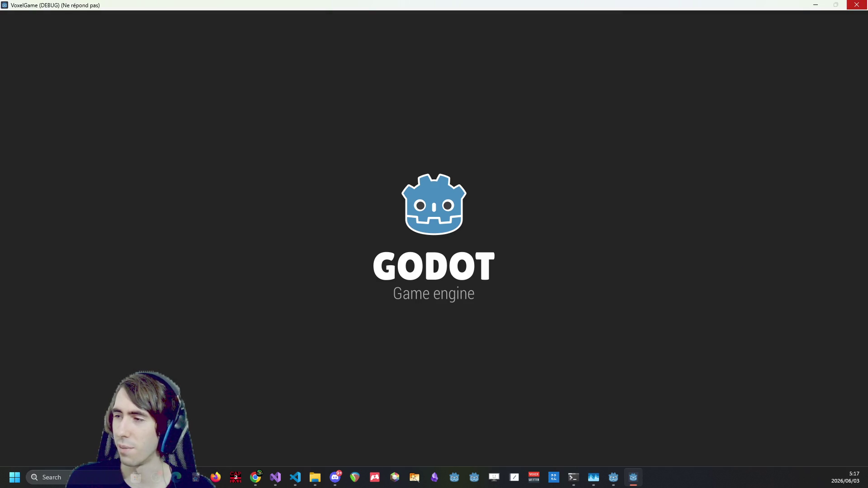
Fly the spectator around the torus in the running game, then return to spectatorCamera.gd.
key(alt+Tab)
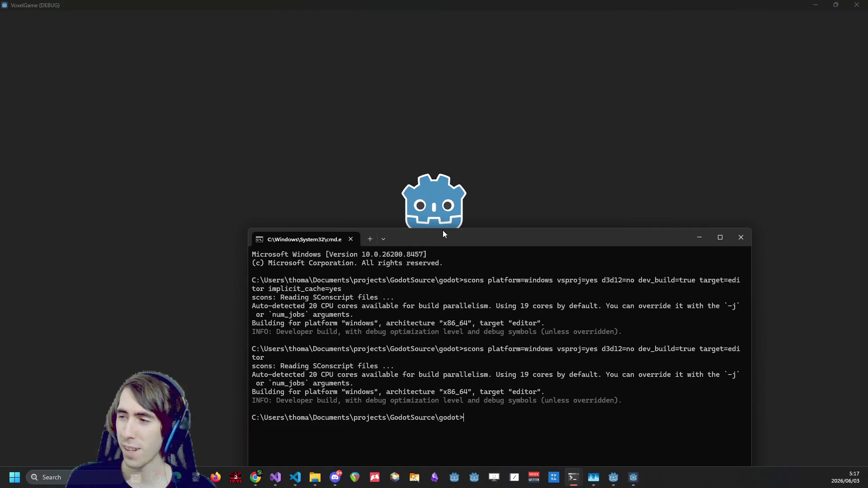
key(alt+Tab)
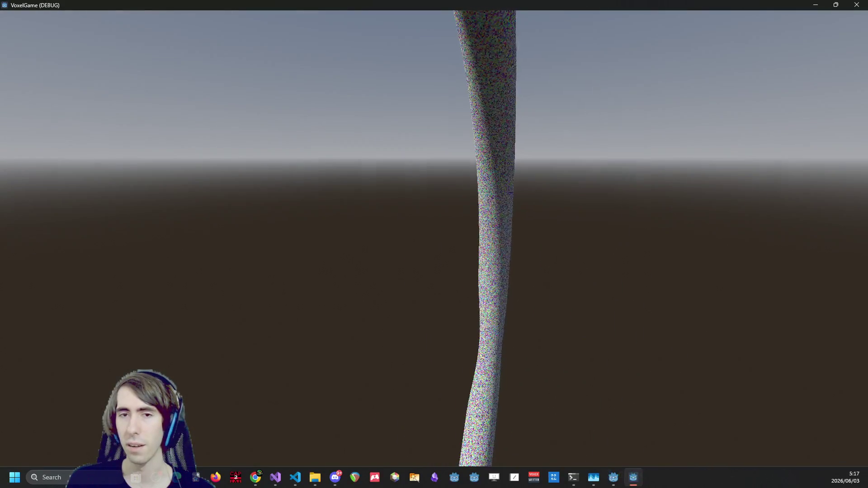
key(alt+Tab)
key(alt+Tab)
key(alt+Tab)
key(alt+Tab)
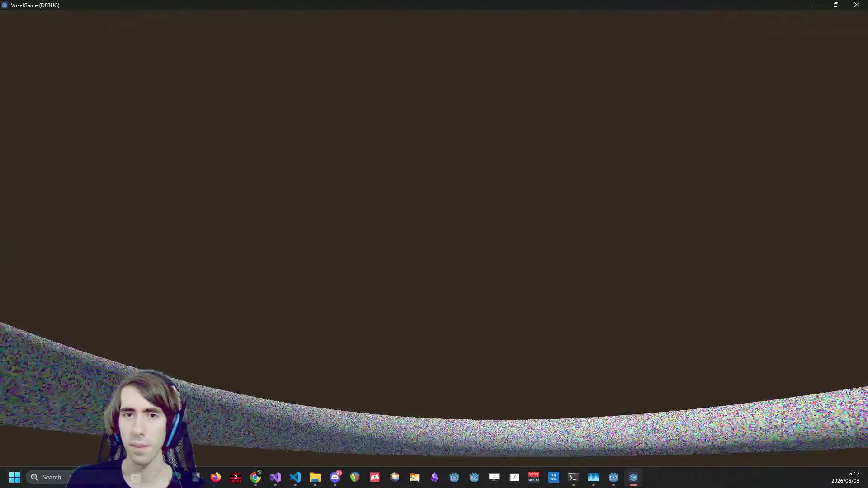
key(alt+Tab)
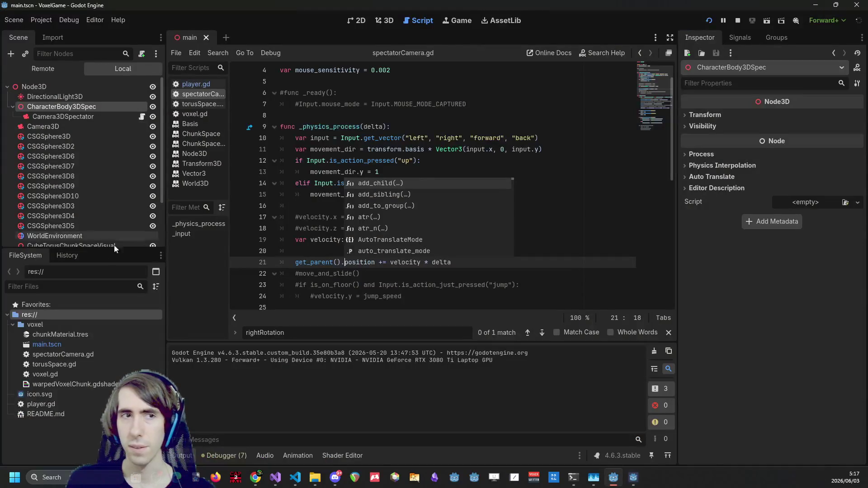
click(290, 199)
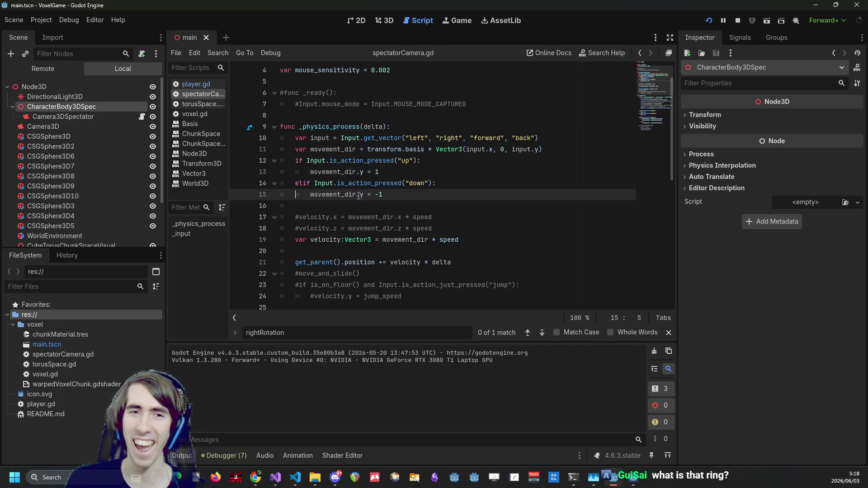
Review the movement_dir usages and the Camera3DSpectator and CharacterBody3DSpec nodes.
double_click(335, 152)
scroll(332, 190, down, 3)
scroll(331, 223, up, 2)
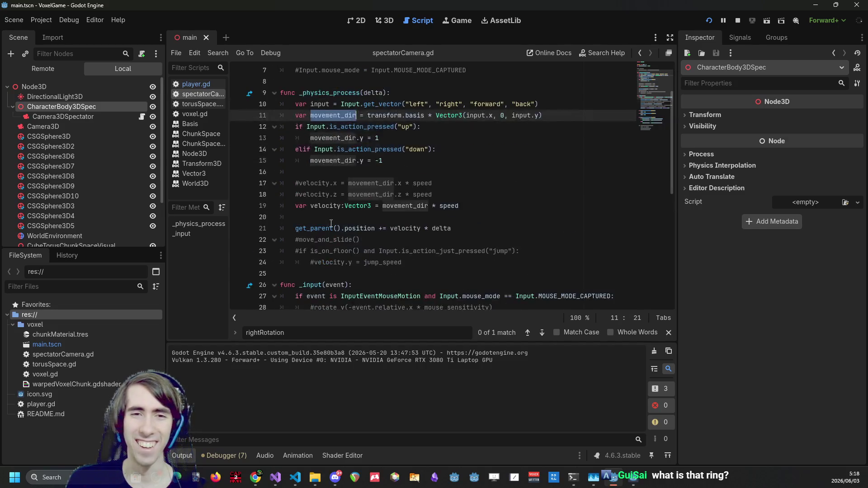
click(65, 116)
click(66, 107)
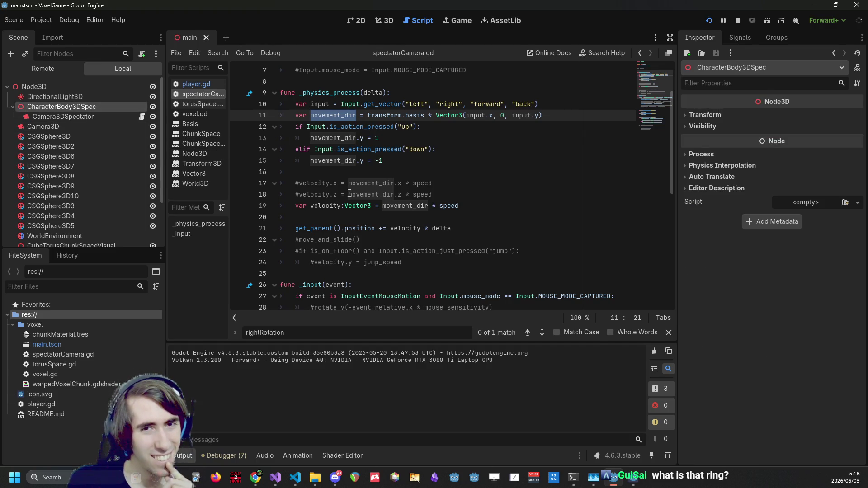
scroll(347, 197, down, 4)
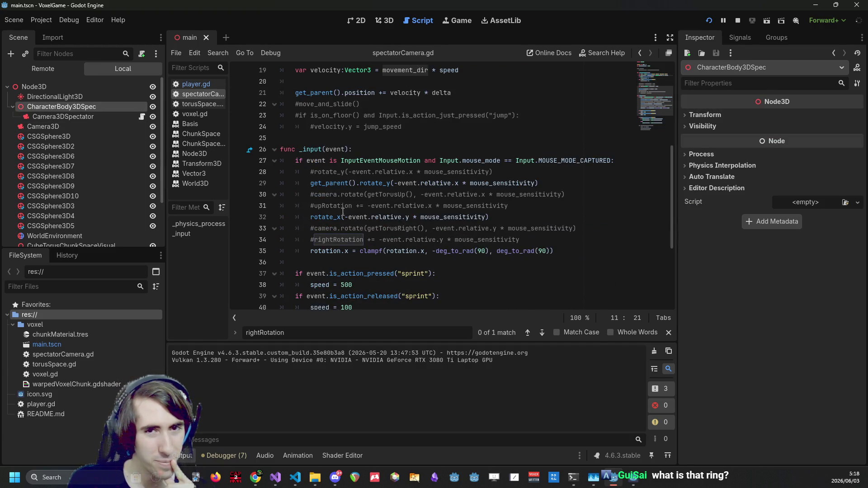
scroll(342, 211, down, 4)
scroll(342, 210, up, 8)
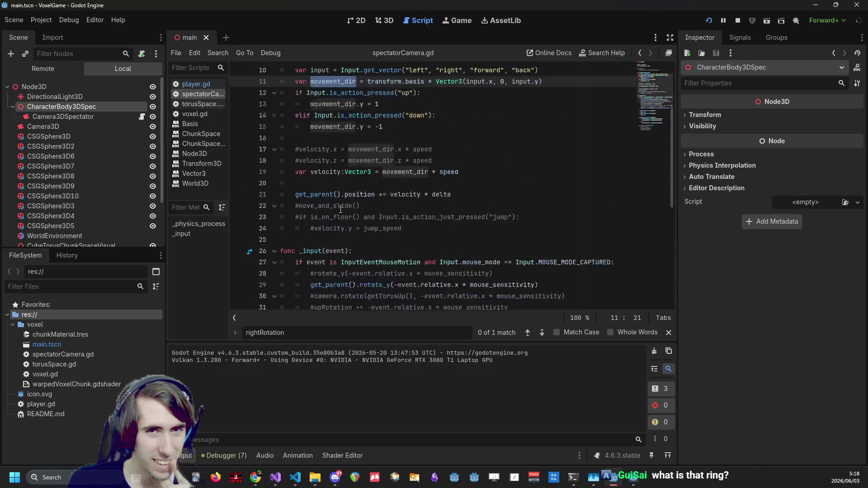
scroll(337, 208, up, 1)
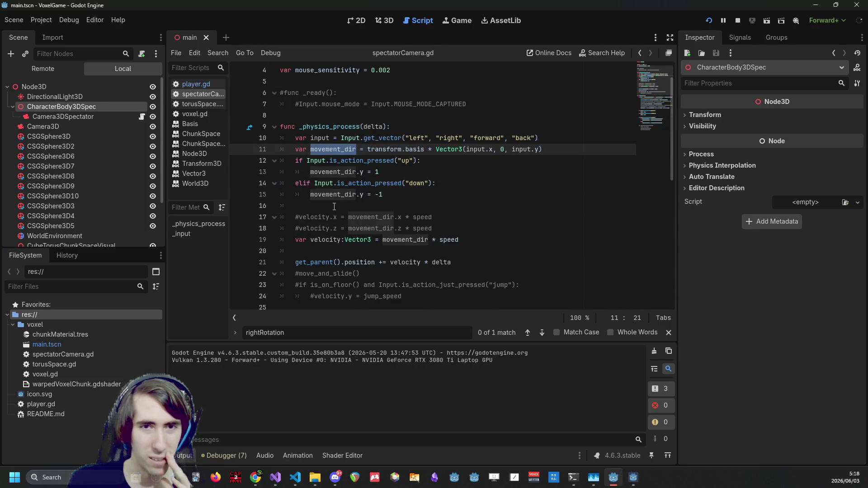
click(352, 261)
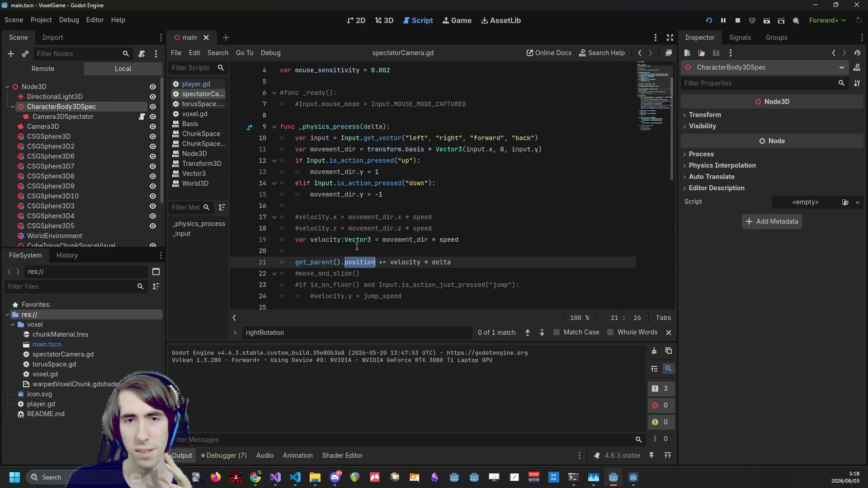
Prefix transform on line 11 with get_parent(). copied from line 21, then rerun the game.
double_click(385, 138)
click(366, 149)
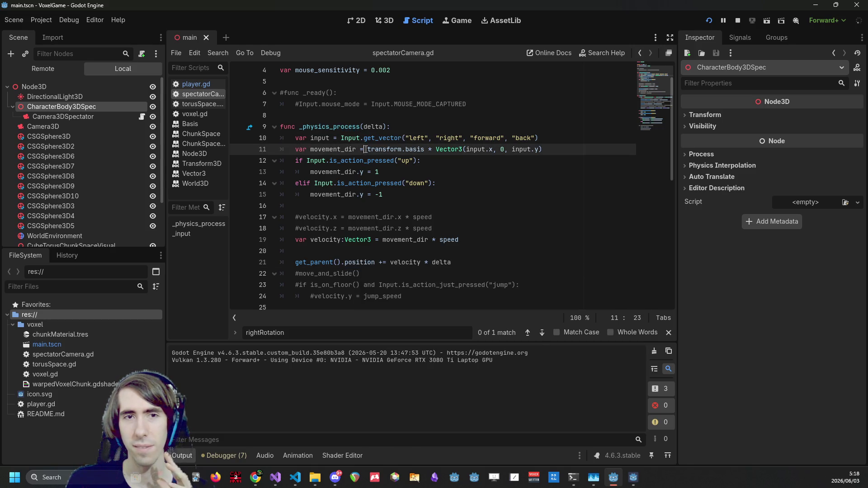
drag(297, 262, 334, 263)
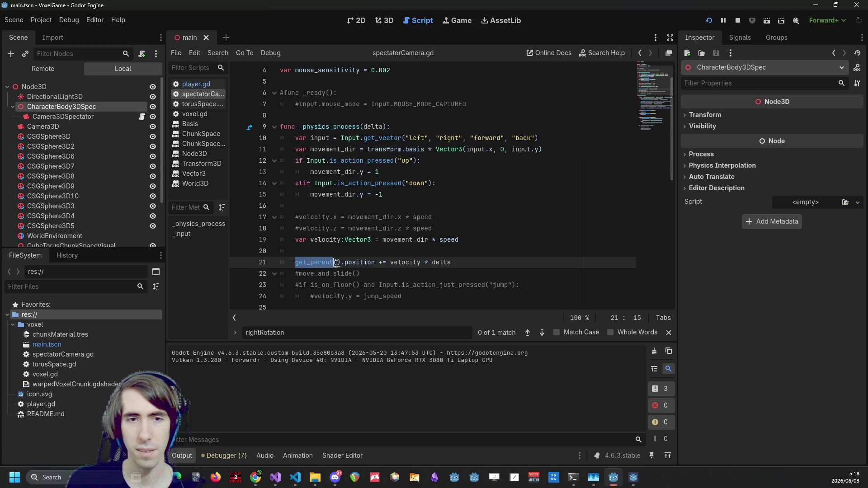
click(366, 150)
key(ctrl+v)
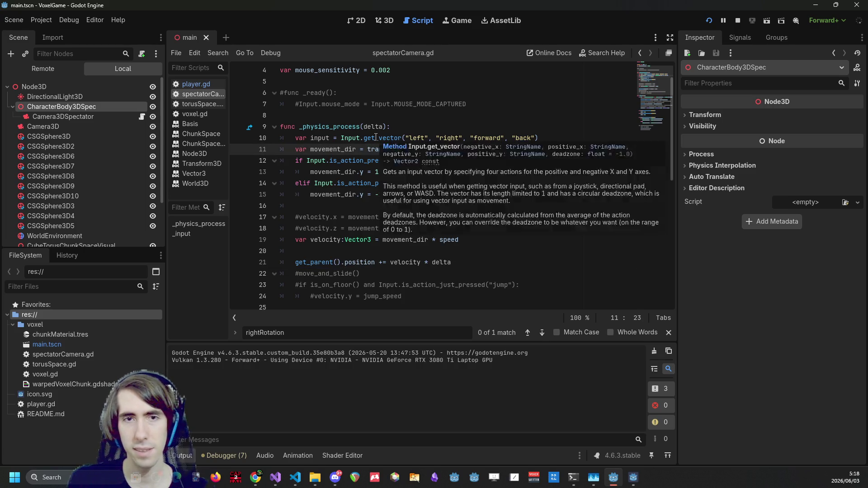
text(.)
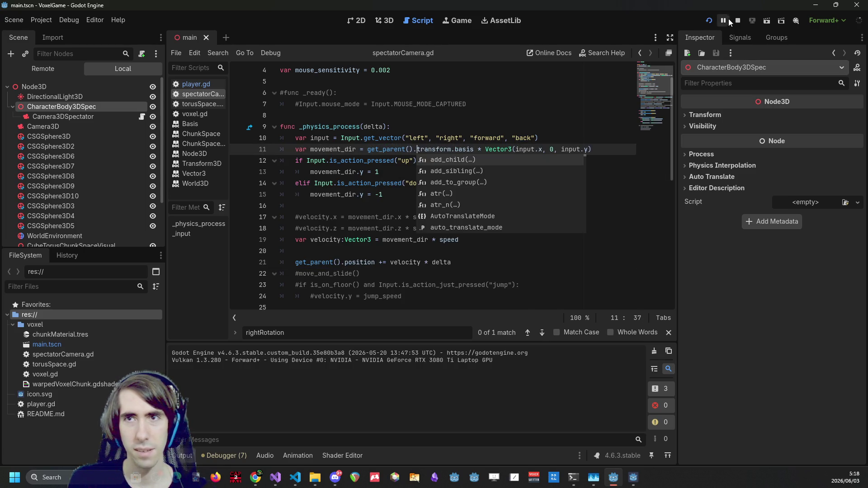
click(709, 21)
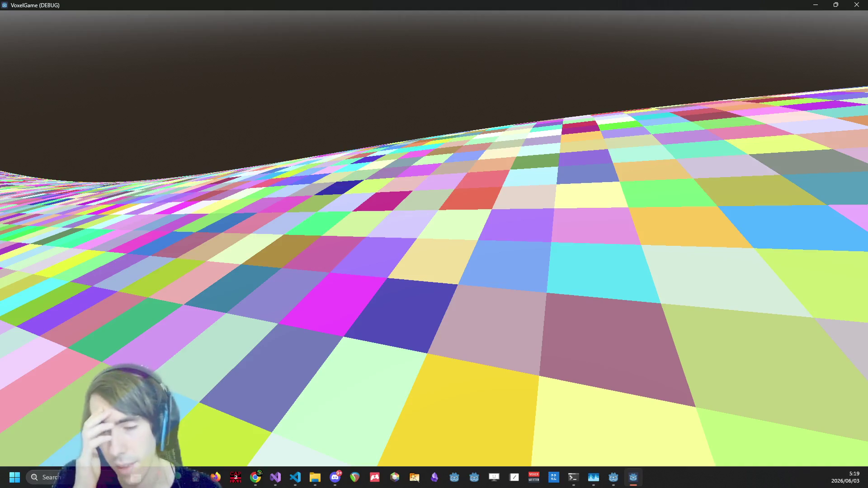
Return from the test flight to the Godot editor showing spectatorCamera.gd.
key(alt+Tab)
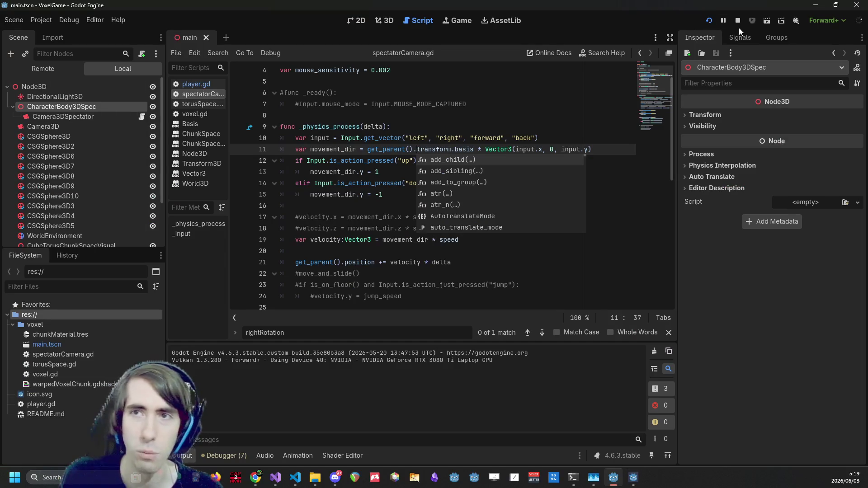
Stop the running game and open player.gd from the Player node.
click(737, 20)
scroll(52, 132, down, 3)
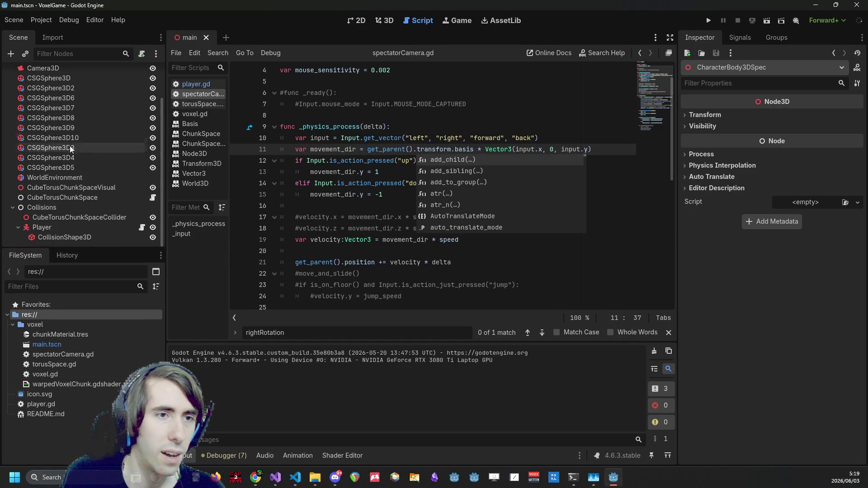
click(142, 227)
scroll(485, 241, up, 15)
scroll(465, 238, up, 10)
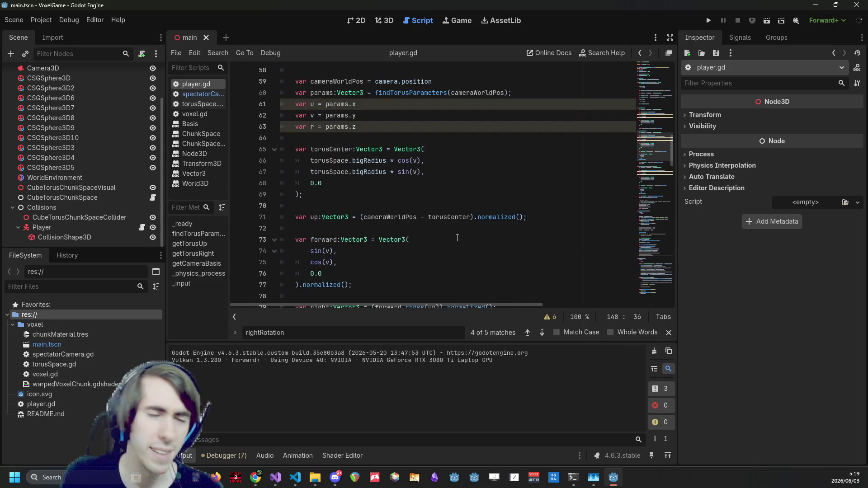
scroll(457, 238, up, 4)
scroll(447, 241, up, 10)
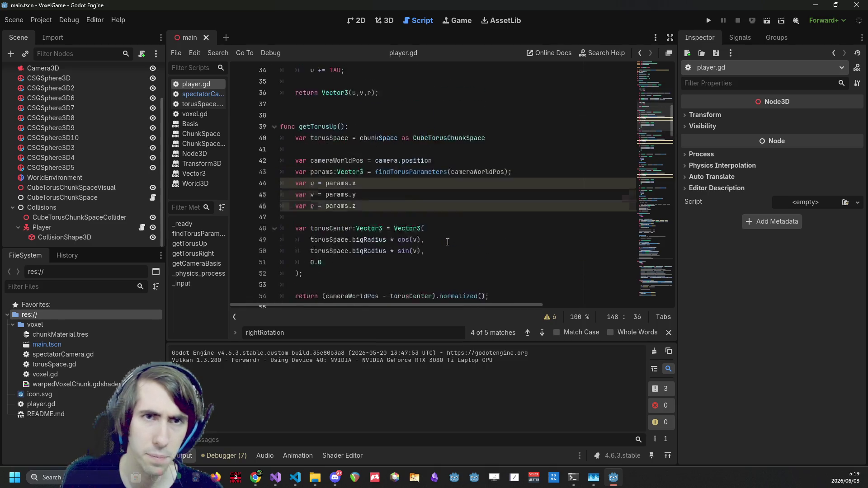
scroll(447, 241, up, 2)
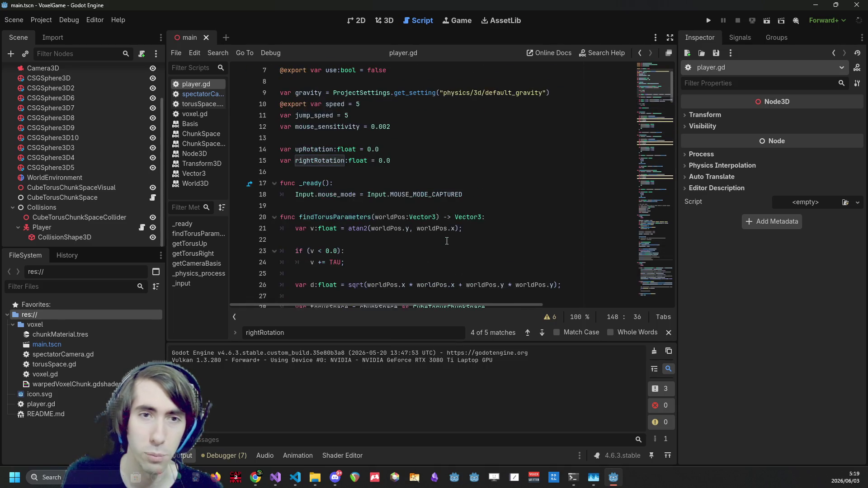
scroll(443, 244, down, 8)
scroll(442, 246, down, 8)
Select and copy the hit-action block, lines 164–171, from player.gd's _input.
click(641, 255)
scroll(641, 255, down, 3)
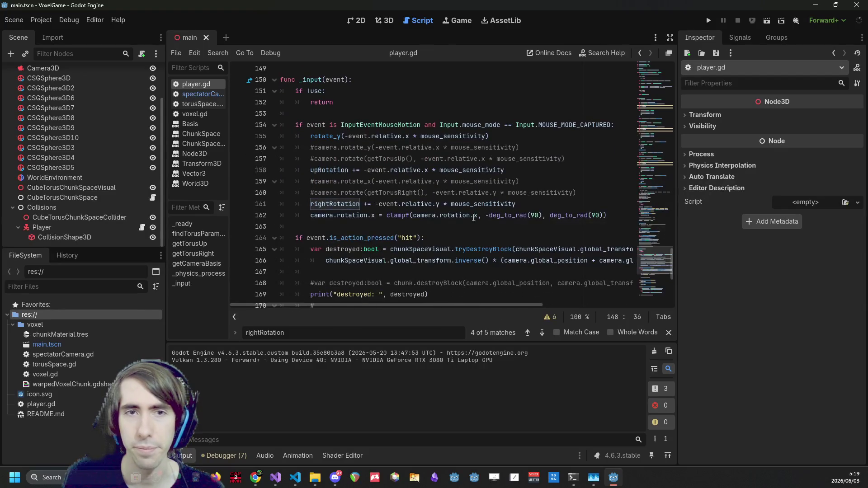
scroll(400, 190, down, 2)
drag(431, 246, 263, 179)
key(ctrl+c)
scroll(307, 182, up, 3)
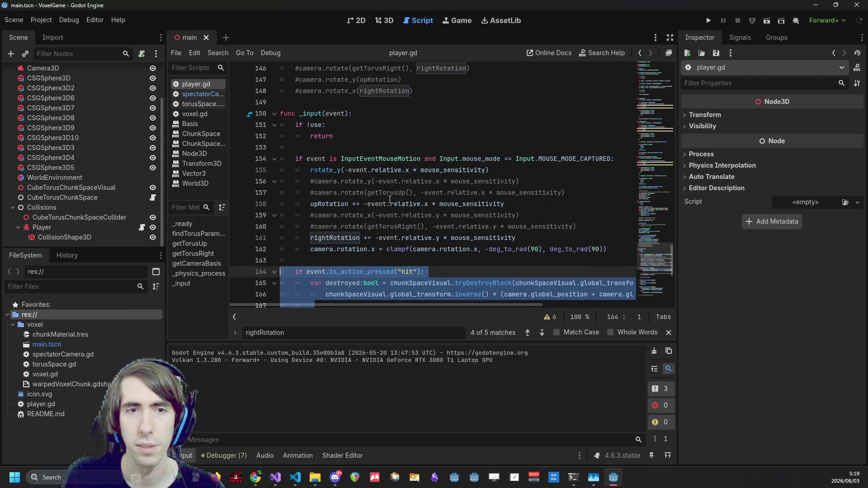
scroll(69, 119, up, 3)
click(142, 102)
Paste the hit-action block on a new line after the sprint handling in spectatorCamera.gd.
scroll(339, 198, down, 3)
scroll(339, 197, down, 3)
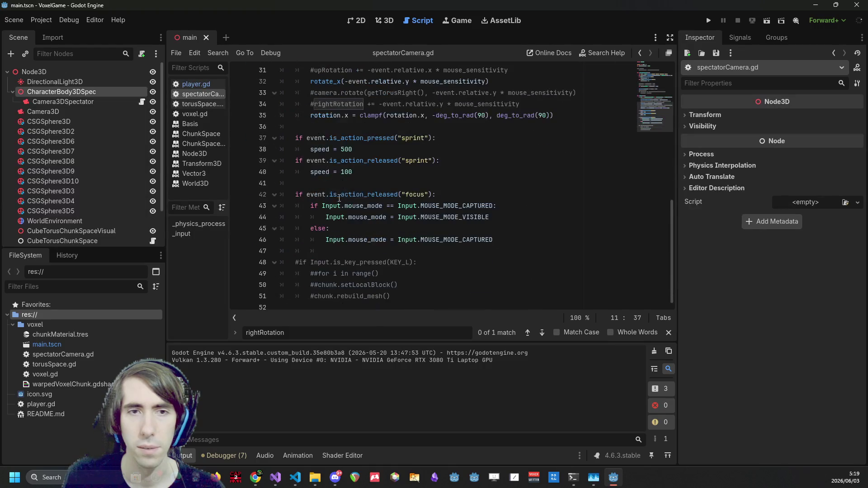
click(399, 183)
key(Return)
key(Return)
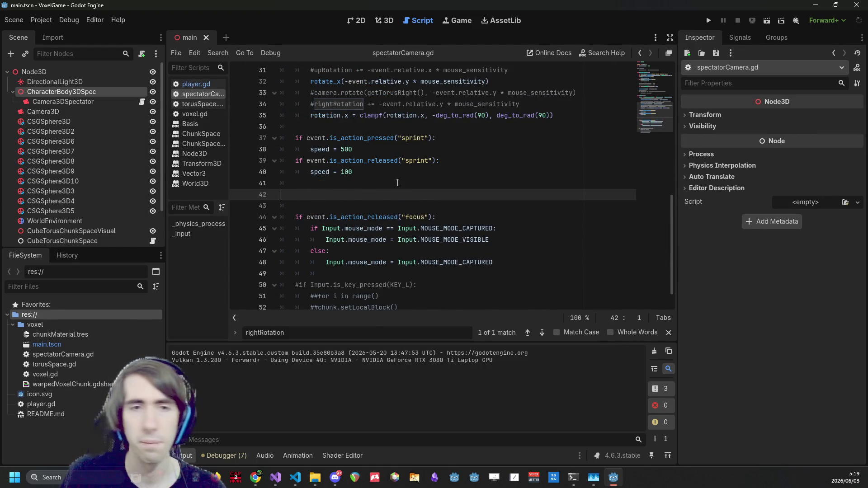
key(ctrl+v)
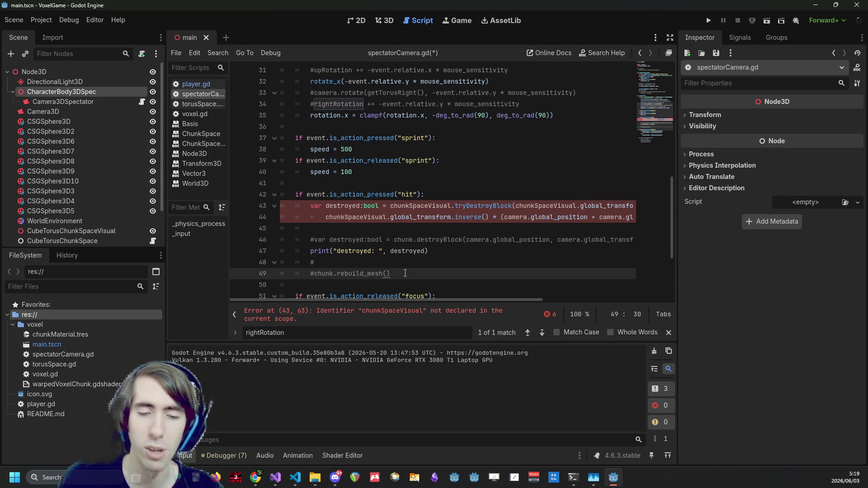
Check the undeclared chunkSpaceVisual error and open torusSpace.gd to trace it.
click(400, 237)
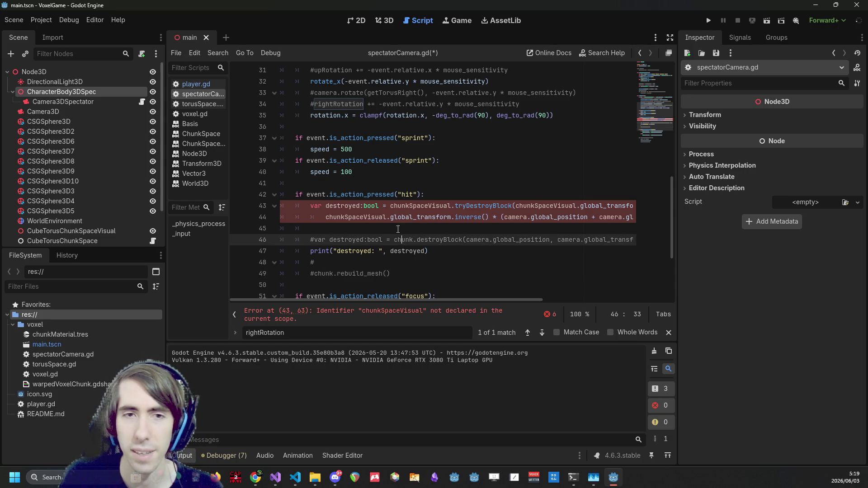
click(383, 312)
click(354, 171)
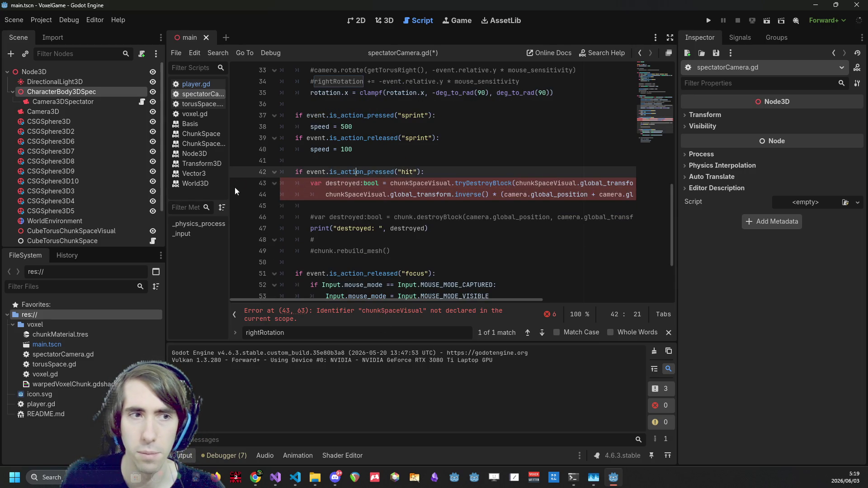
scroll(162, 210, down, 2)
click(152, 197)
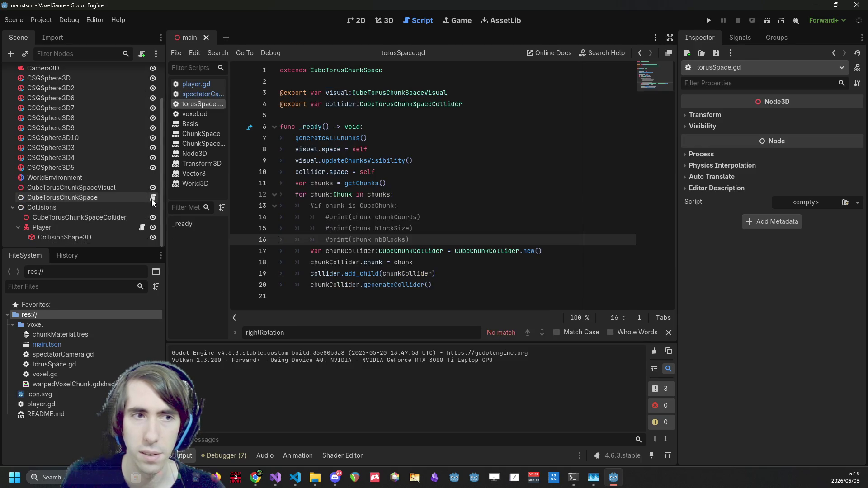